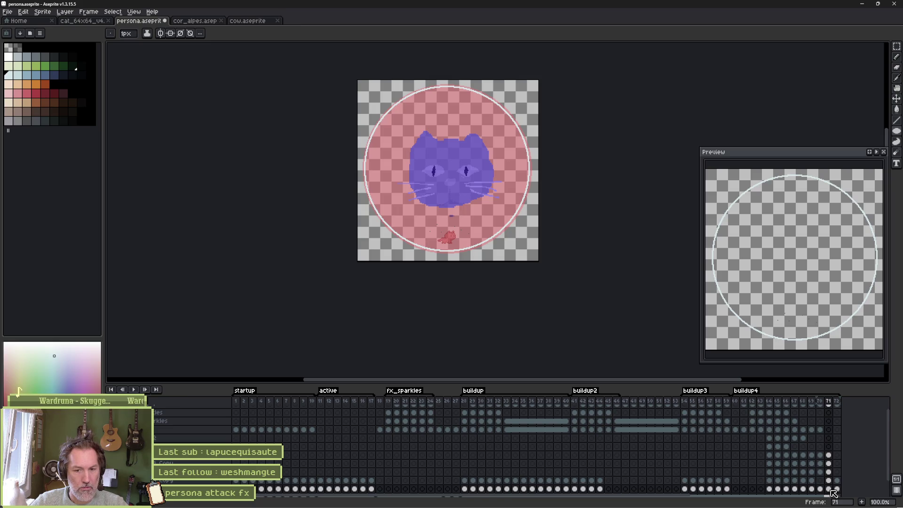
# - Switch from frame 71 to frame 70 on the upper layer to view the large filled pale circle
pyautogui.press('Return')
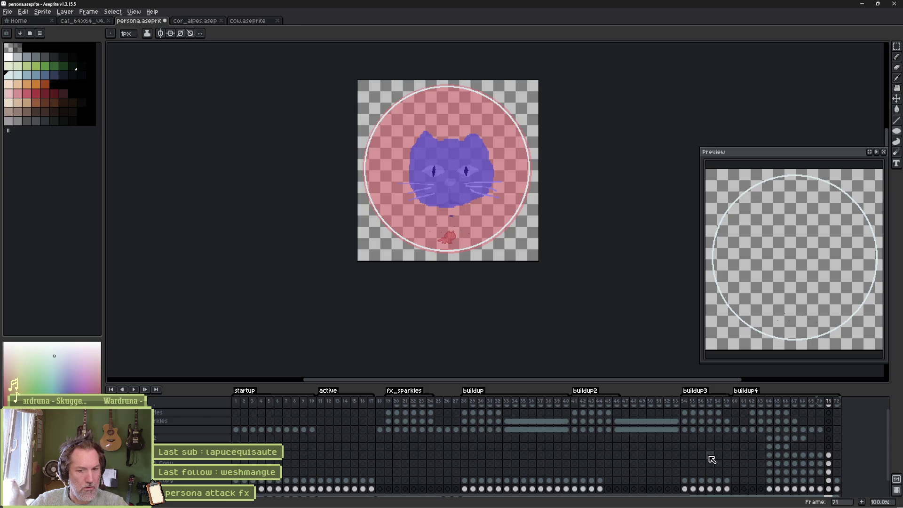
pyautogui.scroll(-1, 712, 460)
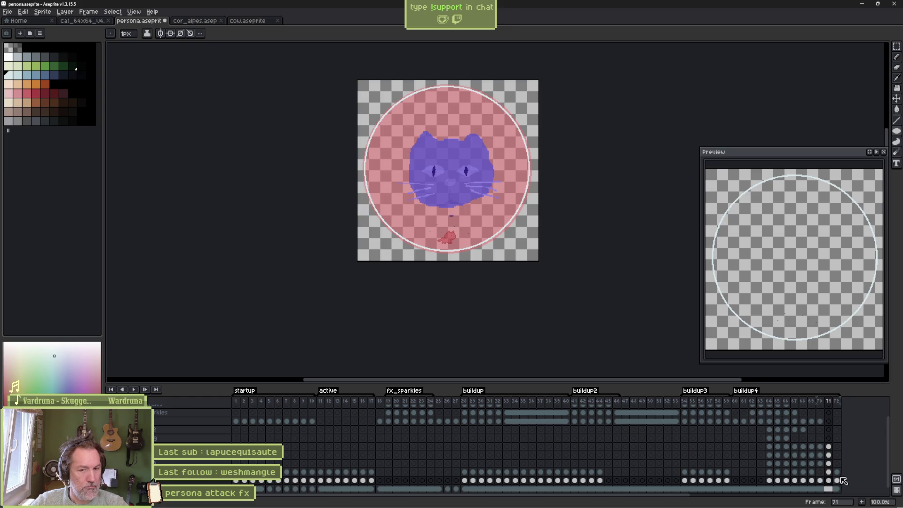
pyautogui.click(829, 472)
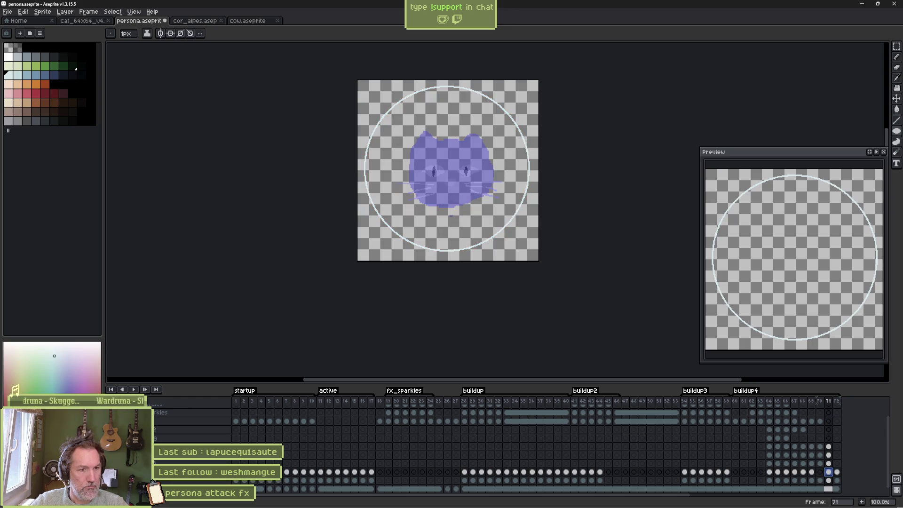
pyautogui.click(821, 471)
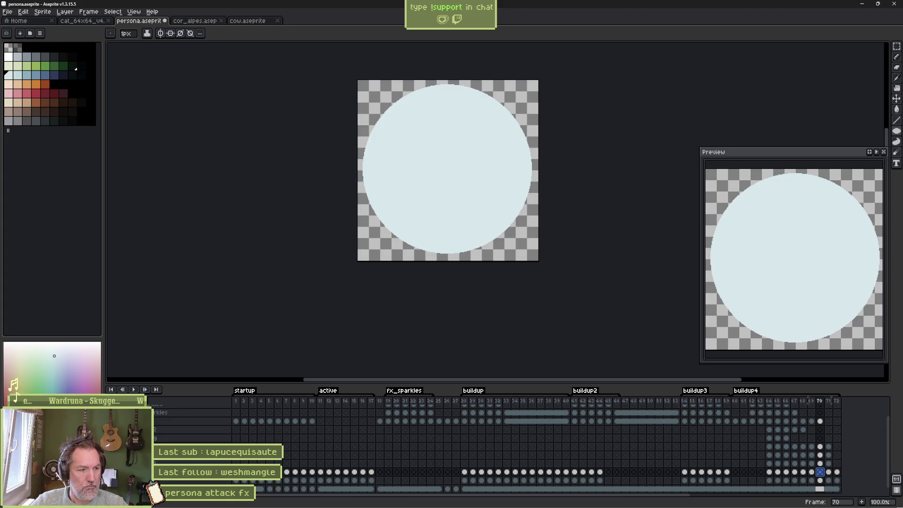
# - Select cel ranges across frames 64–72 on the lower layer, returning to the frame 70 pale circle
pyautogui.click(821, 481)
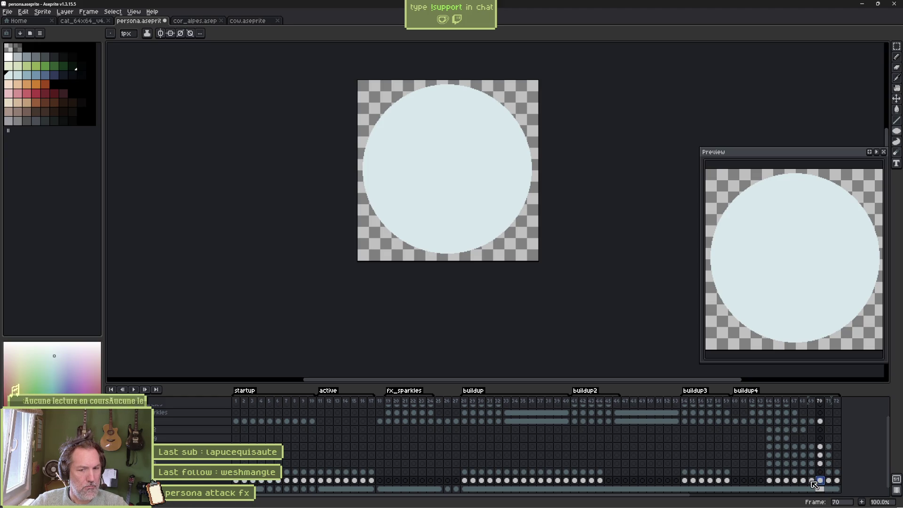
pyautogui.moveTo(814, 481)
pyautogui.mouseDown()
pyautogui.moveTo(771, 479)
pyautogui.moveTo(803, 474)
pyautogui.mouseUp()
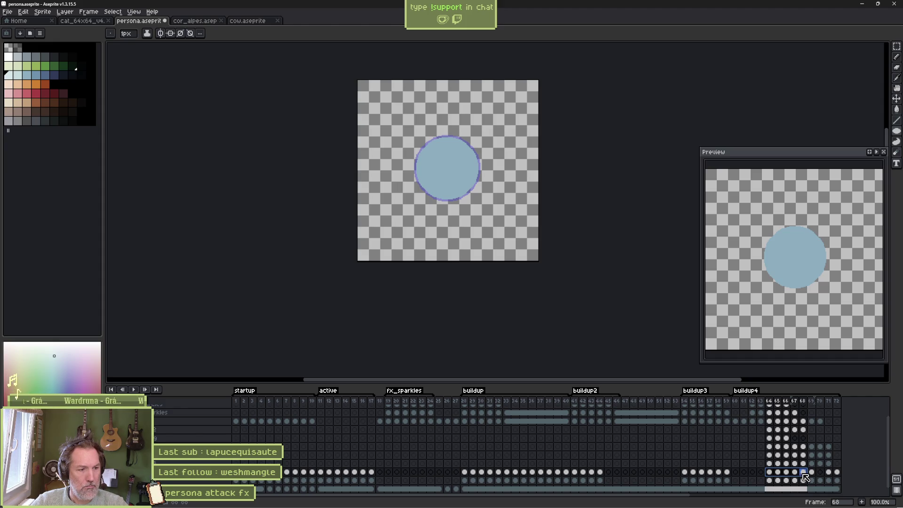
pyautogui.moveTo(769, 480); pyautogui.dragTo(840, 483)
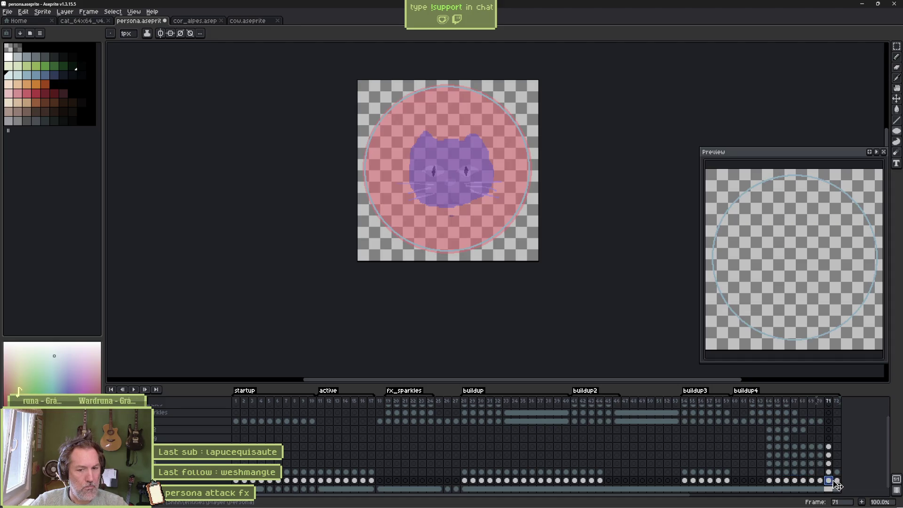
pyautogui.click(837, 481)
pyautogui.click(820, 481)
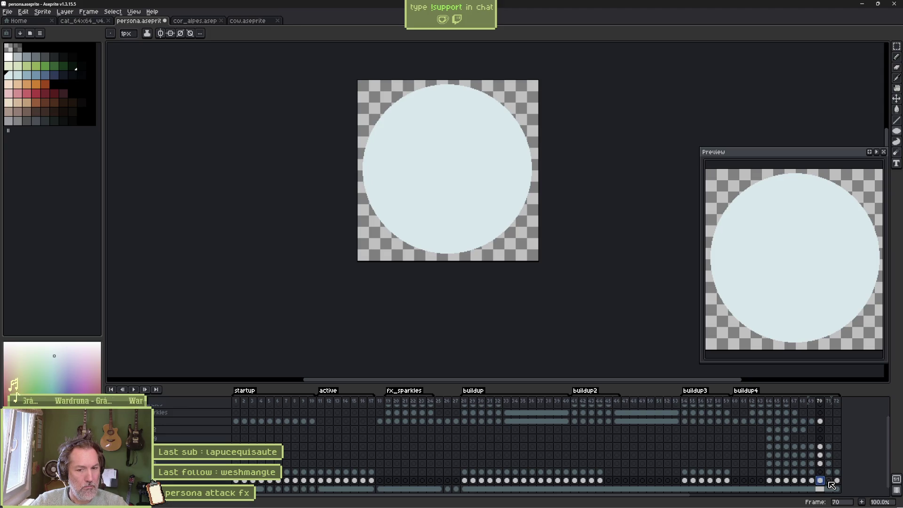
# - Compare frames 70 and 71, then drag the pale circle cel into the empty frame 71 slot
pyautogui.click(829, 482)
pyautogui.click(819, 481)
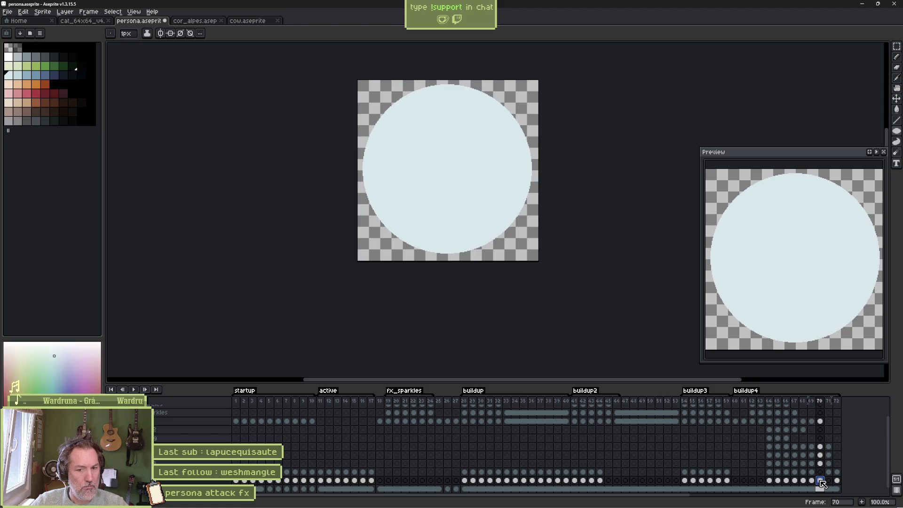
pyautogui.click(828, 481)
pyautogui.click(820, 481)
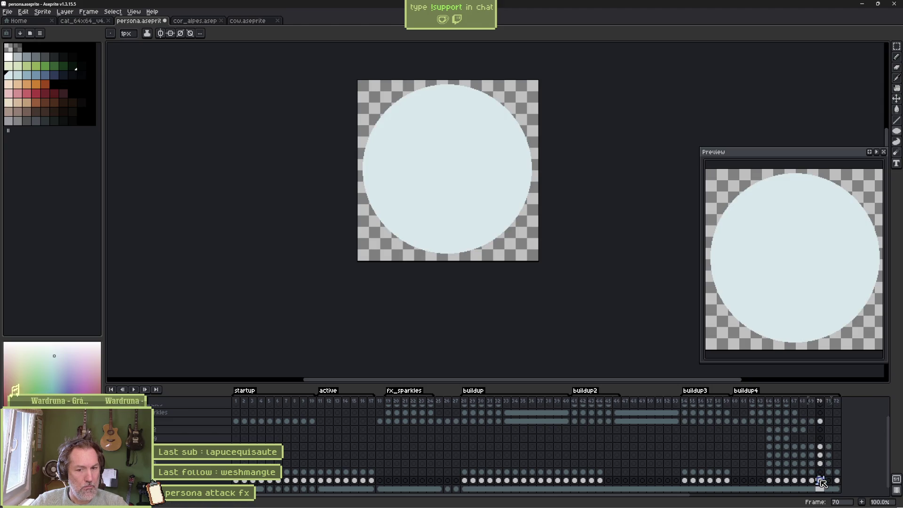
pyautogui.click(829, 481)
pyautogui.moveTo(820, 481); pyautogui.dragTo(829, 481)
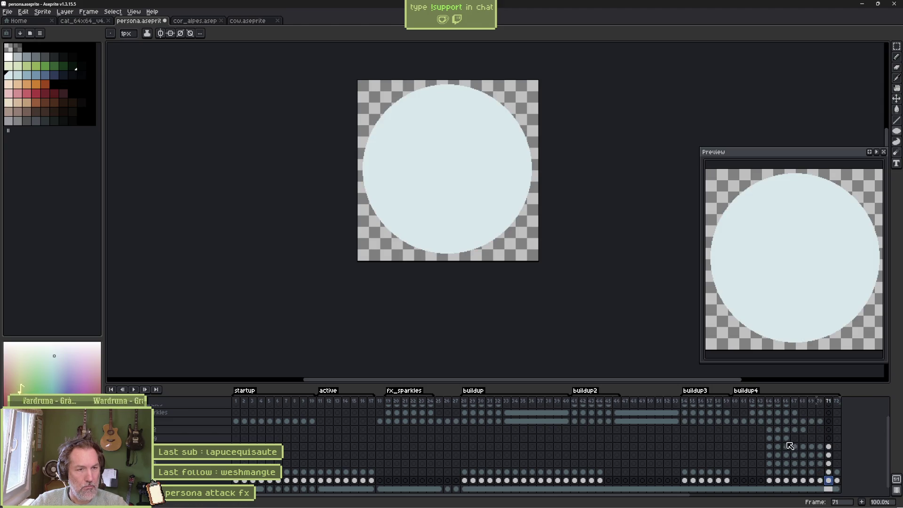
# - Delete a centred elliptical selection from frame 71's pale disc, leaving a thick ring, and play the animation
pyautogui.scroll(1, 458, 226)
pyautogui.moveTo(459, 164); pyautogui.dragTo(449, 244)
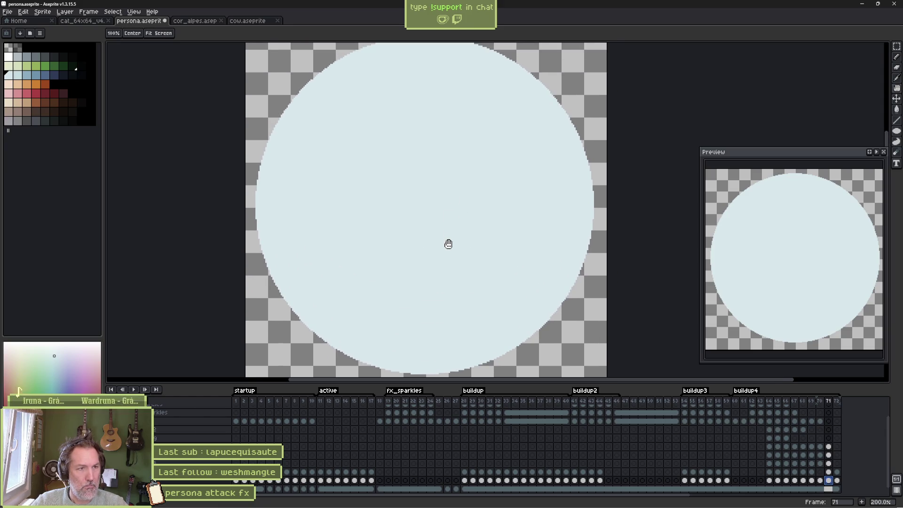
pyautogui.scroll(-1, 443, 253)
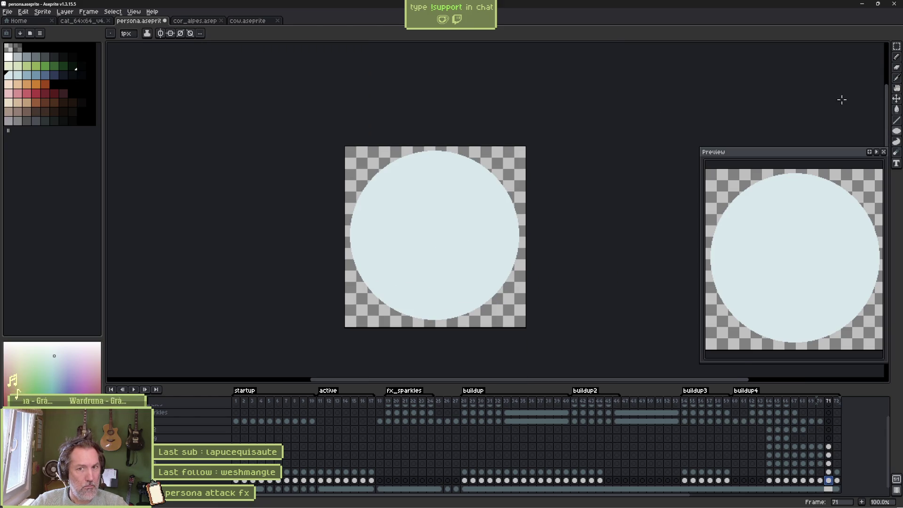
pyautogui.moveTo(896, 46); pyautogui.dragTo(861, 48)
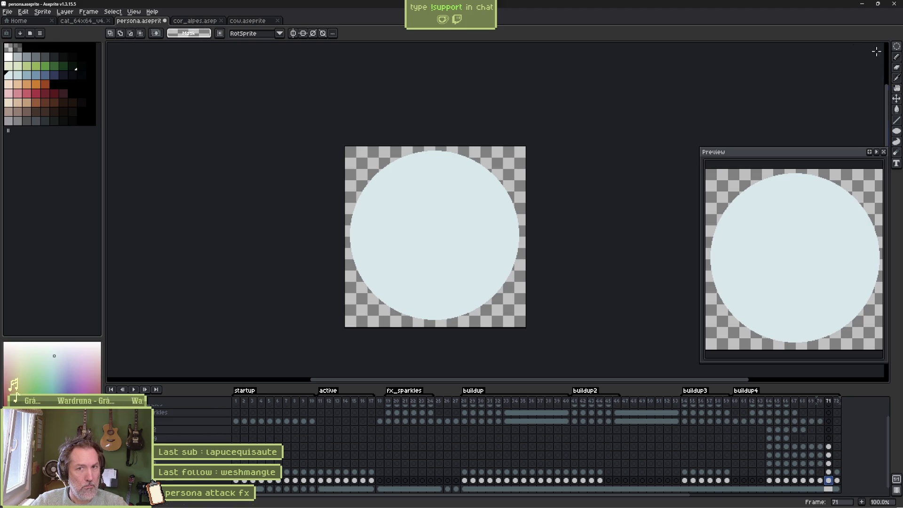
pyautogui.moveTo(368, 168); pyautogui.dragTo(502, 303)
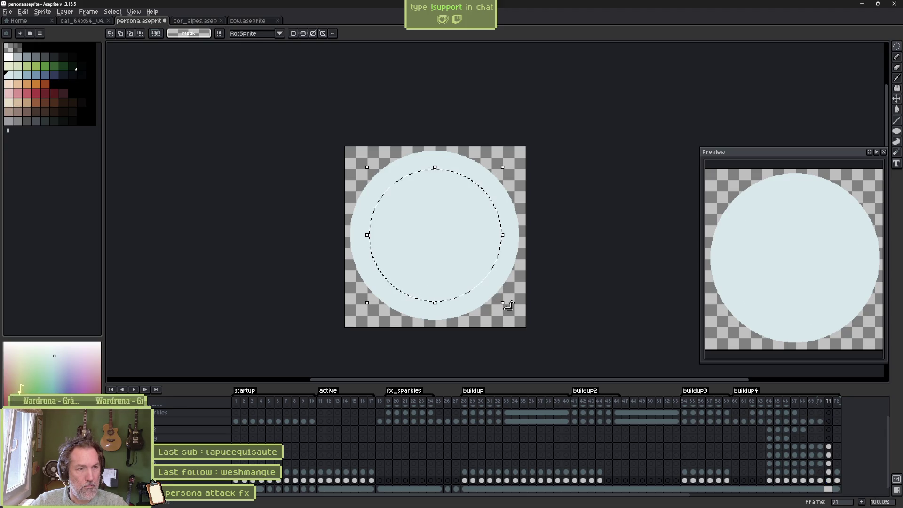
pyautogui.press('Delete')
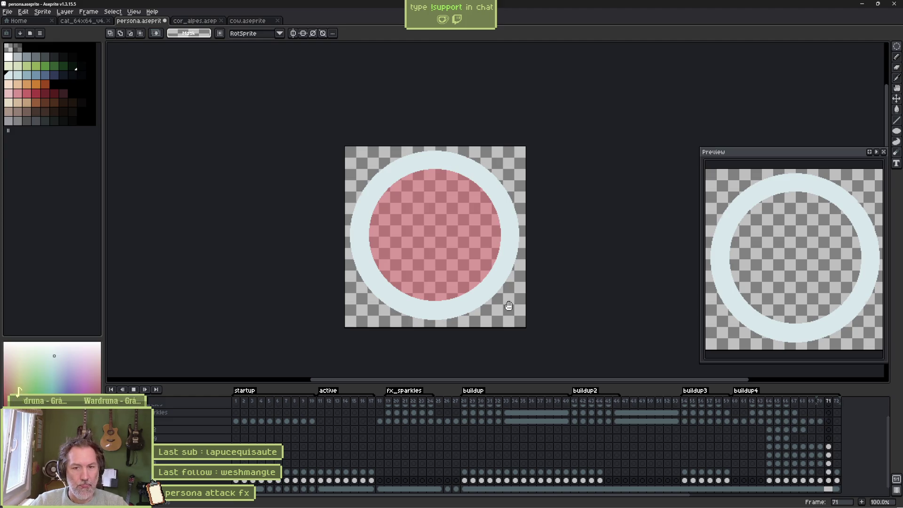
pyautogui.press('Return')
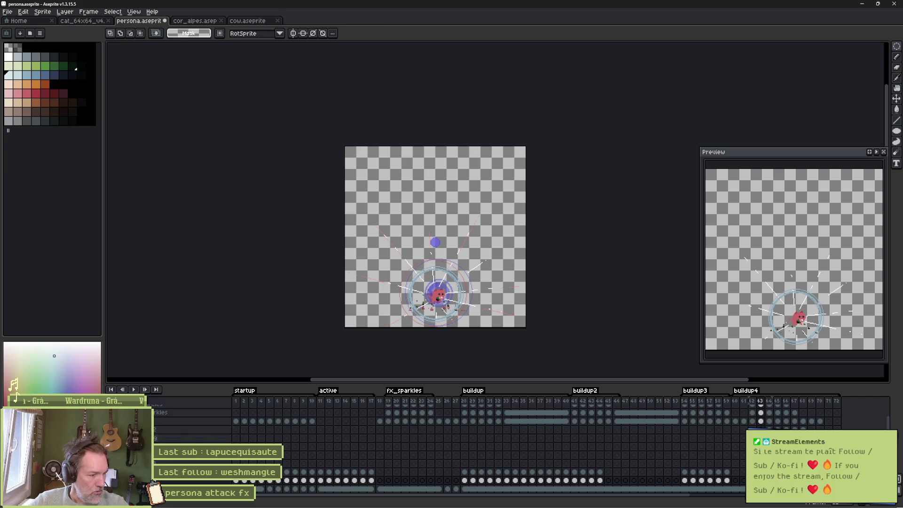
# - Stop playback and erase the impact line's end at the pink blob's left
pyautogui.scroll(1, 811, 429)
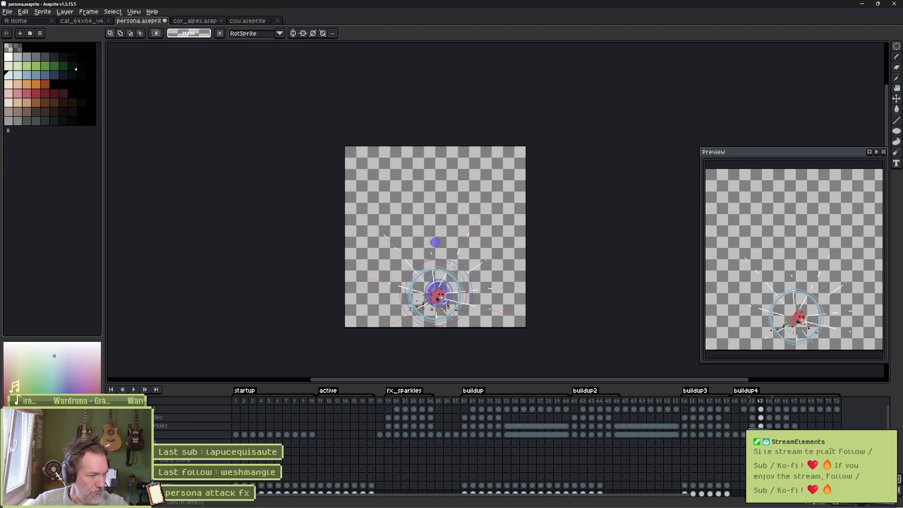
pyautogui.moveTo(752, 403)
pyautogui.mouseDown()
pyautogui.moveTo(735, 404)
pyautogui.moveTo(833, 410)
pyautogui.moveTo(790, 409)
pyautogui.mouseUp()
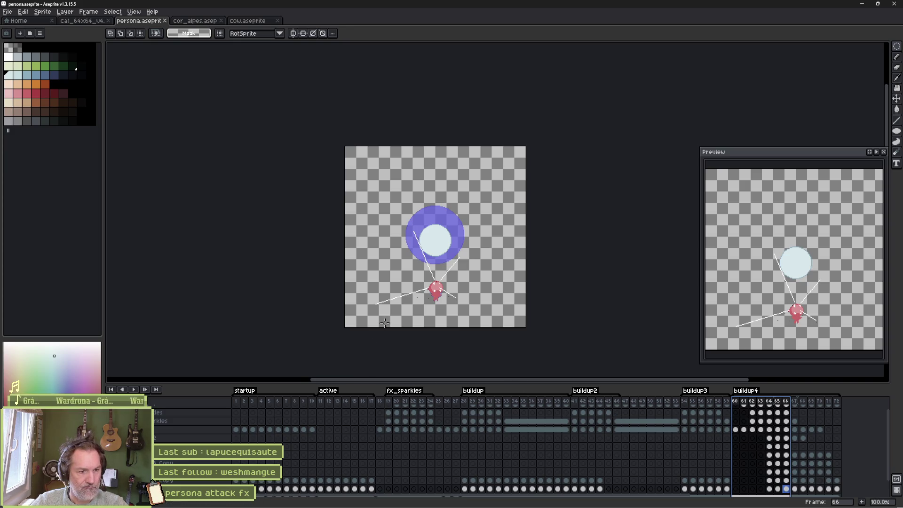
pyautogui.scroll(5, 392, 302)
pyautogui.press('i')
pyautogui.press('b')
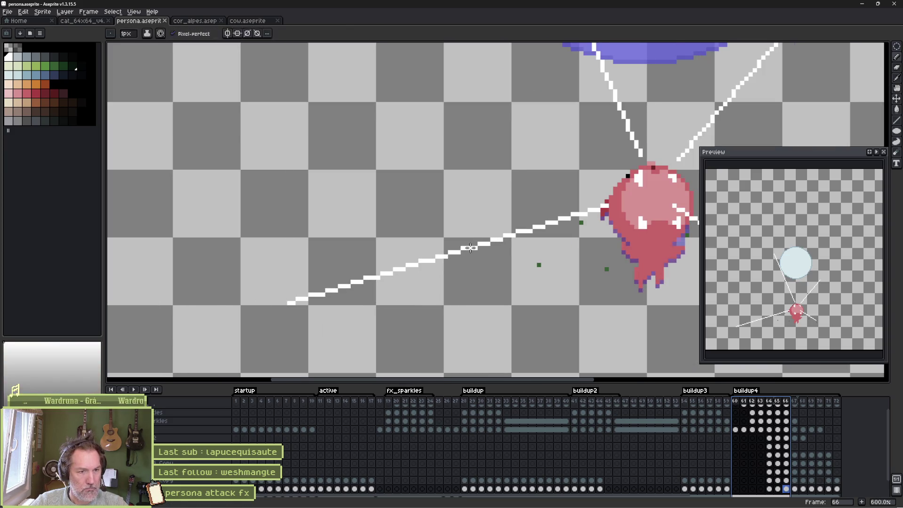
pyautogui.scroll(-1, 620, 296)
pyautogui.moveTo(620, 296); pyautogui.dragTo(451, 274)
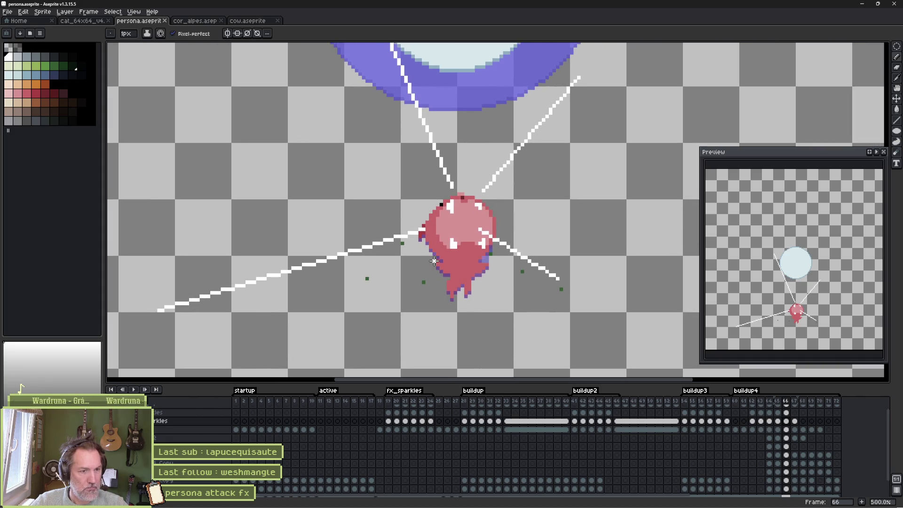
pyautogui.press('e')
pyautogui.click(492, 236)
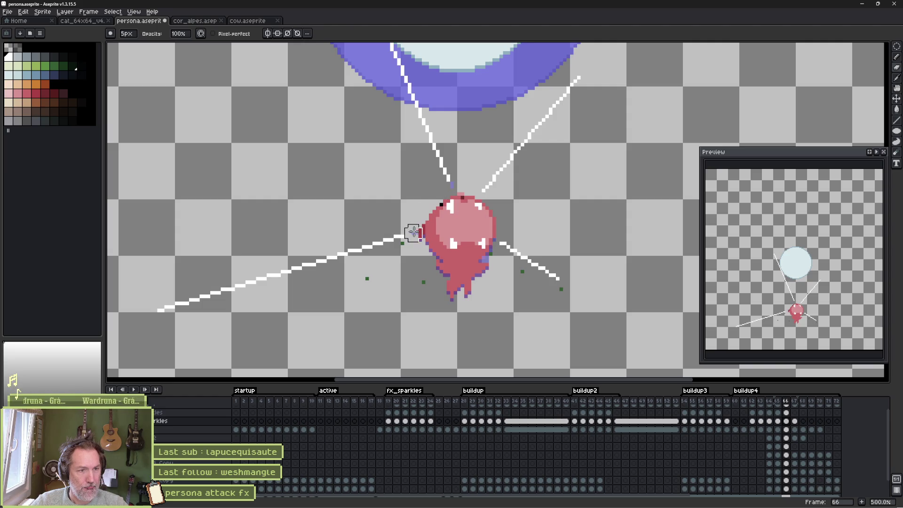
# - On frame 67, shift the line fragment beside the blob using a freehand selection
pyautogui.press('.')
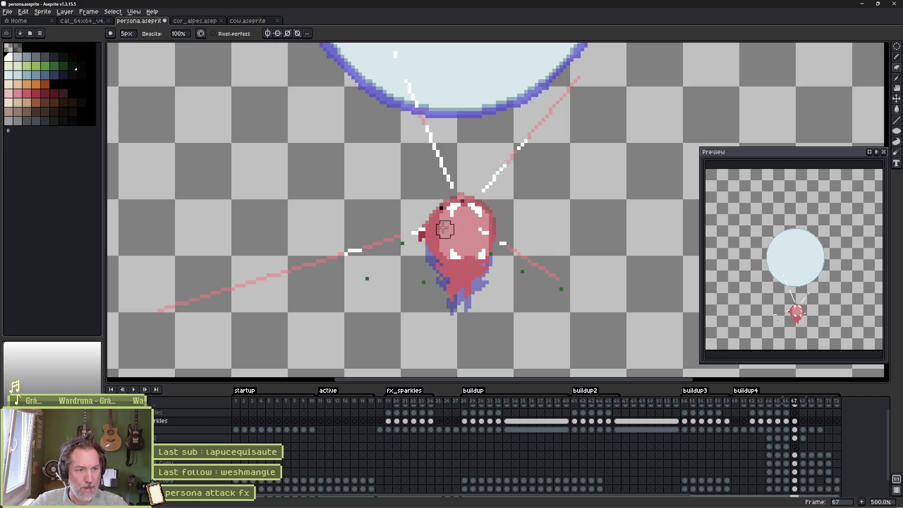
pyautogui.press('q')
pyautogui.moveTo(410, 219); pyautogui.dragTo(434, 215)
pyautogui.moveTo(406, 248); pyautogui.dragTo(417, 236)
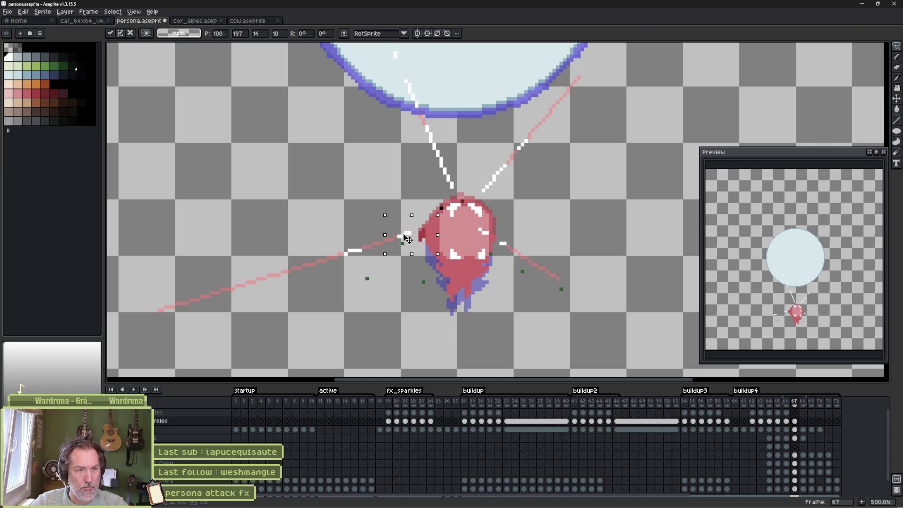
pyautogui.hotkey('ctrl', 'd')
pyautogui.press('b')
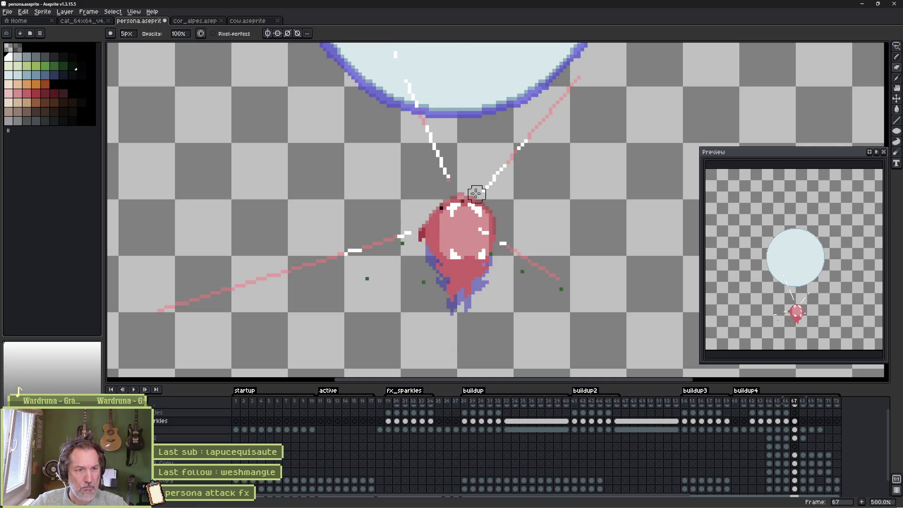
# - Step between frames 62–67 to compare, ending zoomed in on frame 67's right impact line
pyautogui.press('Left')
pyautogui.press('Left')
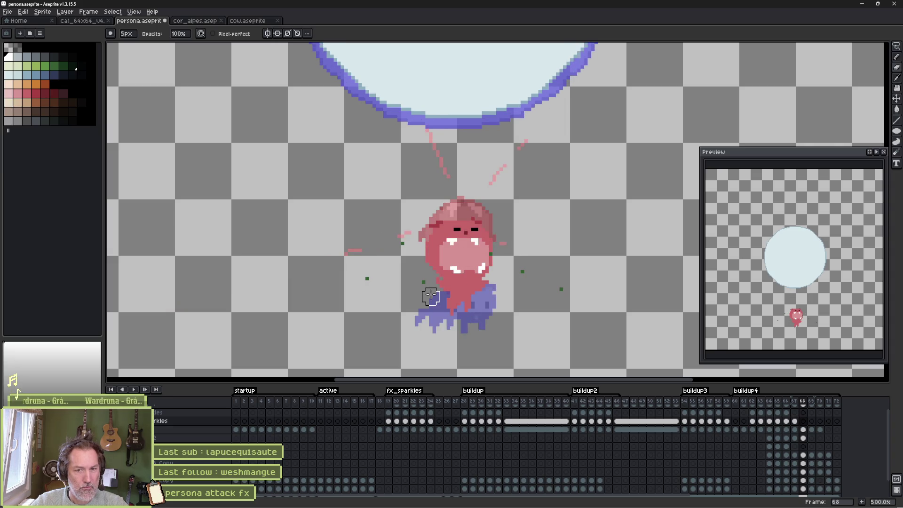
pyautogui.press('Left')
pyautogui.press('Left')
pyautogui.press('Left')
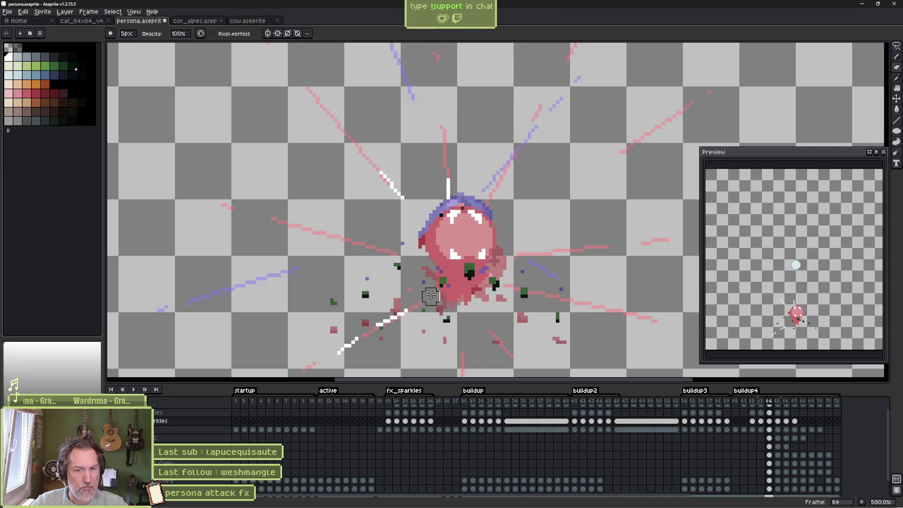
pyautogui.press('Right')
pyautogui.press('Right')
pyautogui.press('Right')
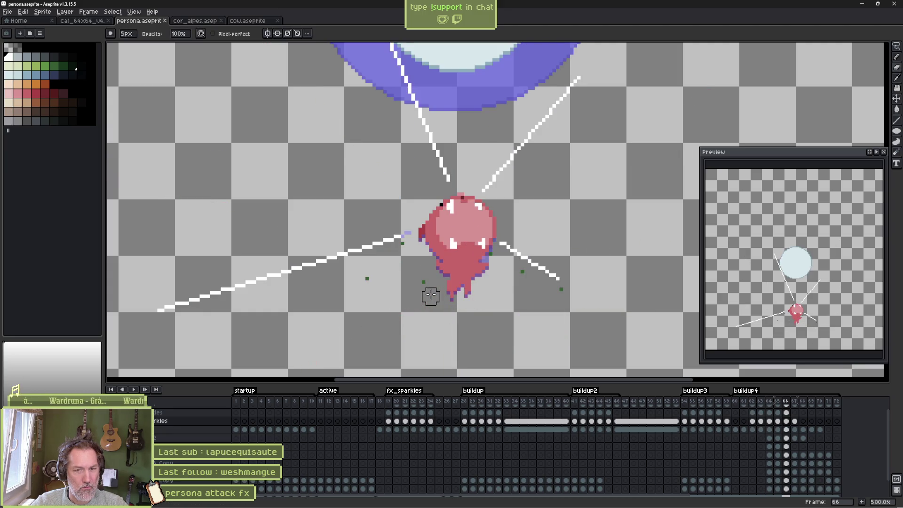
pyautogui.press('Right')
pyautogui.press('Right')
pyautogui.press('Left')
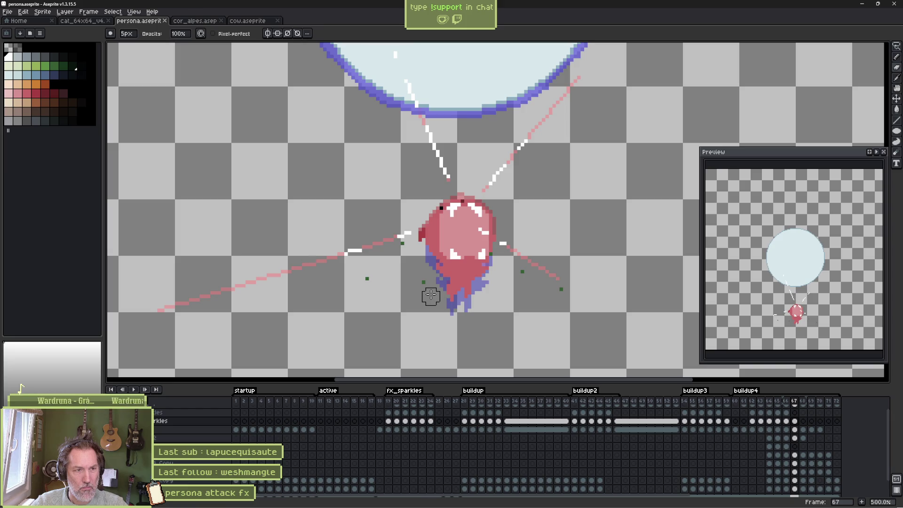
pyautogui.press('Left')
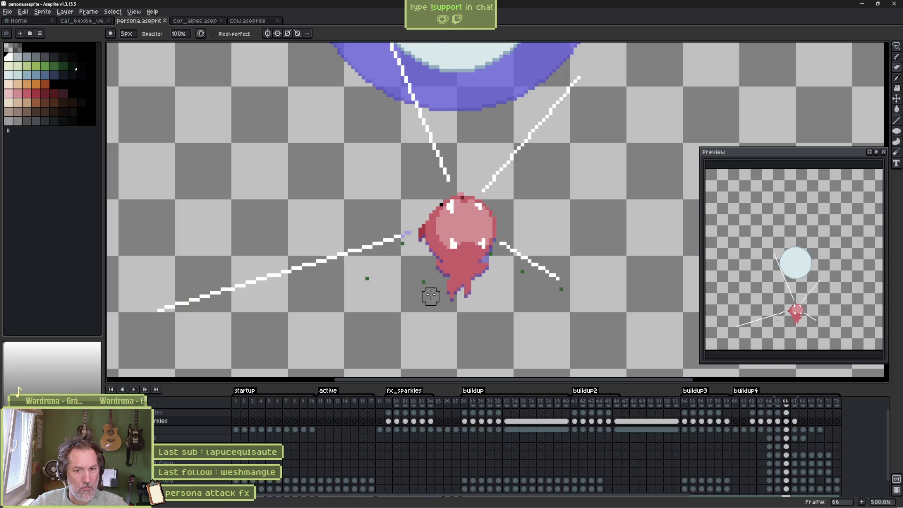
pyautogui.press('Right')
pyautogui.scroll(7, 445, 183)
# - Paint the two pink end pixels of the right impact line white with the 1px pencil
pyautogui.press('b')
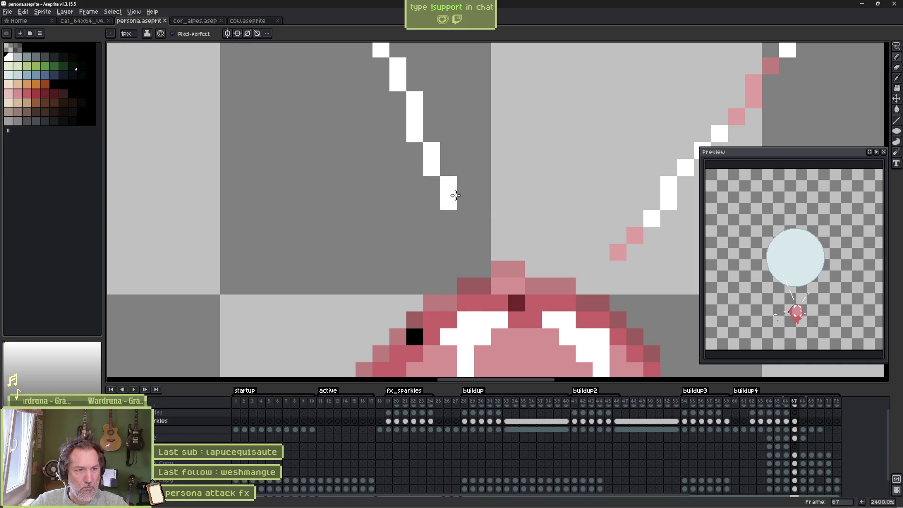
pyautogui.click(635, 235)
pyautogui.click(618, 252)
pyautogui.scroll(-3, 541, 262)
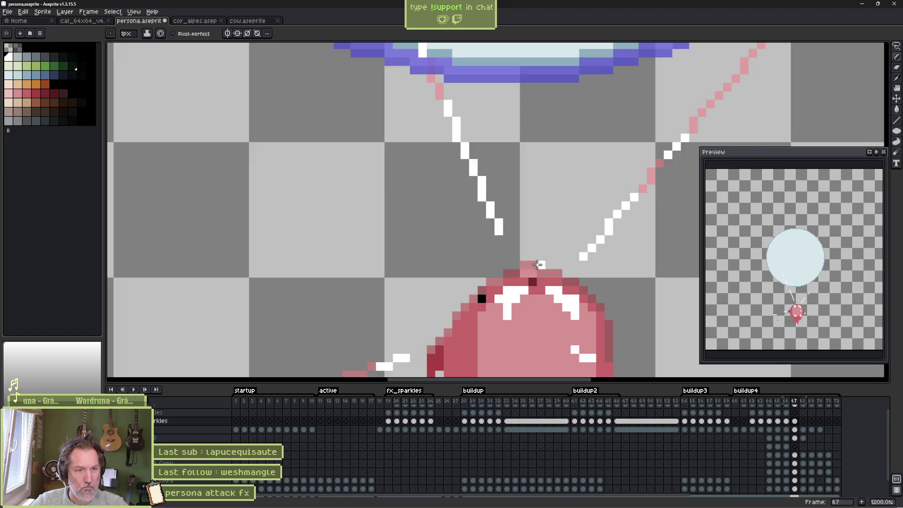
pyautogui.scroll(-5, 538, 264)
# - Review frames 64 and 63, then save persona.aseprite
pyautogui.press('Left')
pyautogui.press('Left')
pyautogui.press('Left')
pyautogui.press('Right')
pyautogui.press('Left')
pyautogui.press('e')
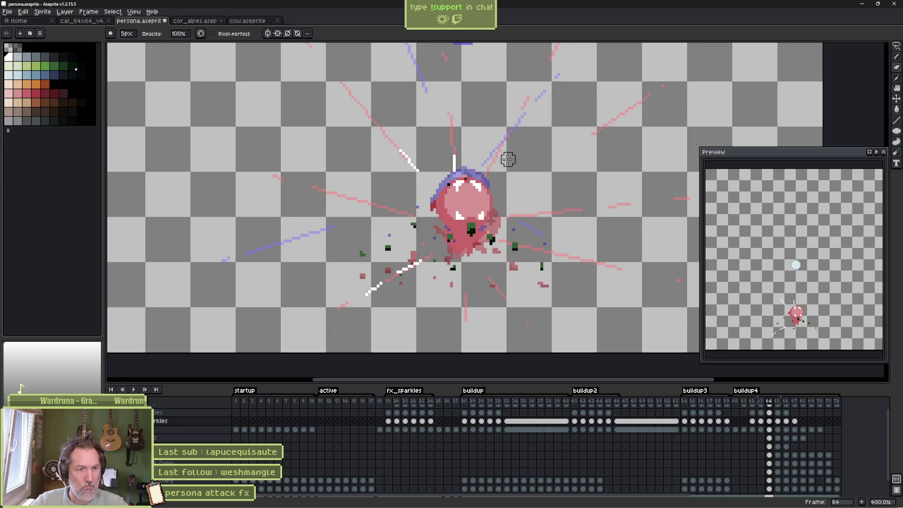
pyautogui.press('Left')
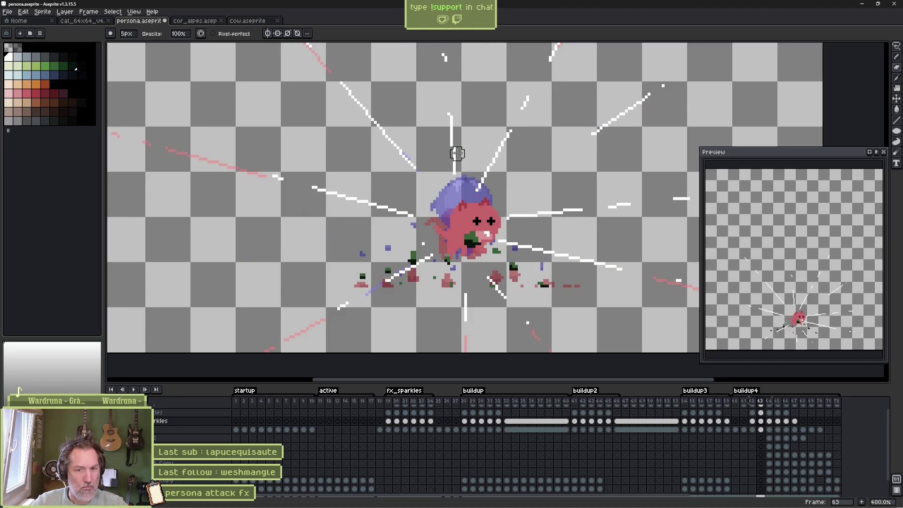
pyautogui.hotkey('ctrl', 's')
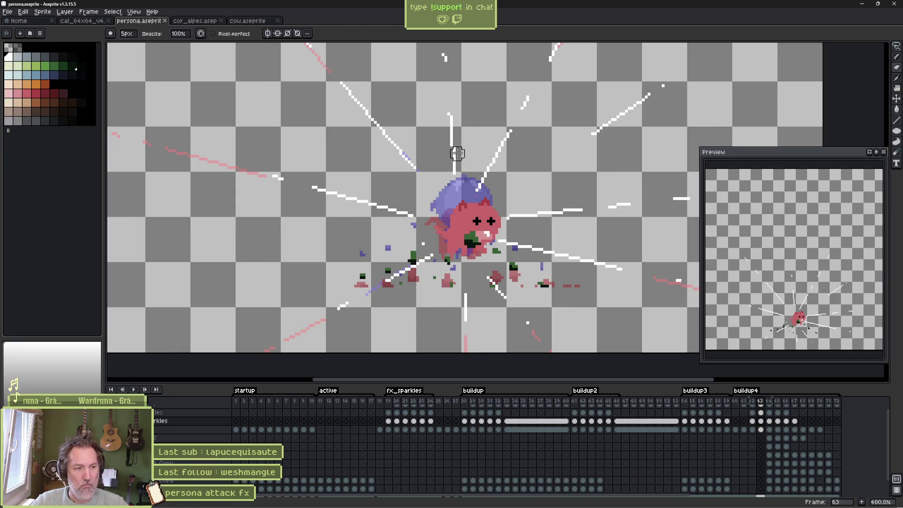
pyautogui.moveTo(514, 504)
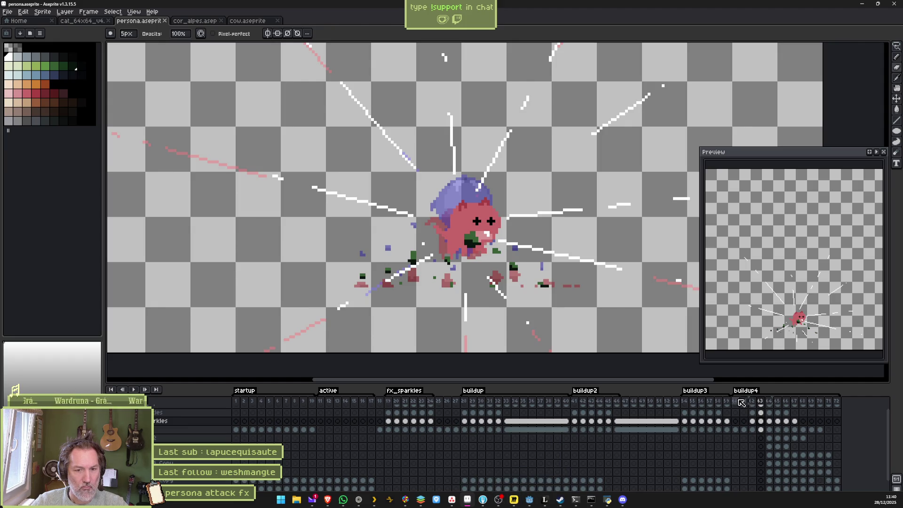
# - Play from frame 60, stop on frame 63 to remove its scattered debris, then replay the attack
pyautogui.click(736, 419)
pyautogui.press('Return')
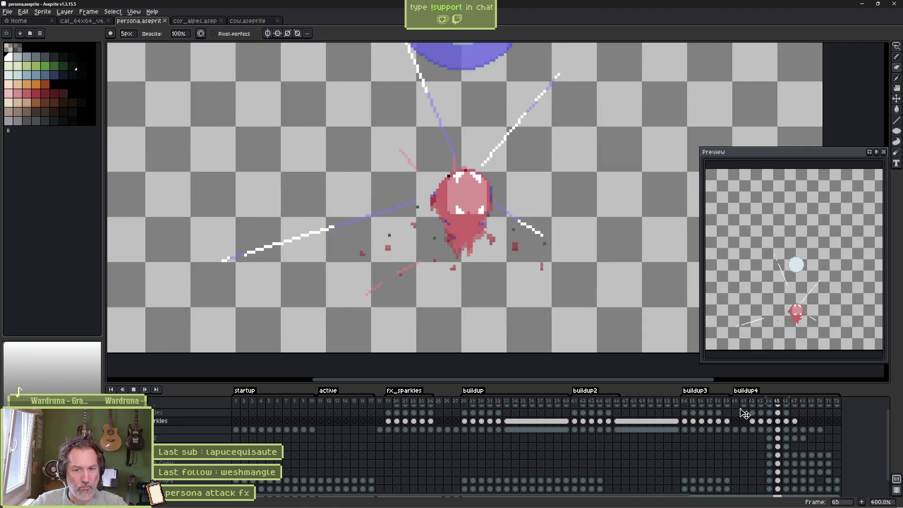
pyautogui.press('Return')
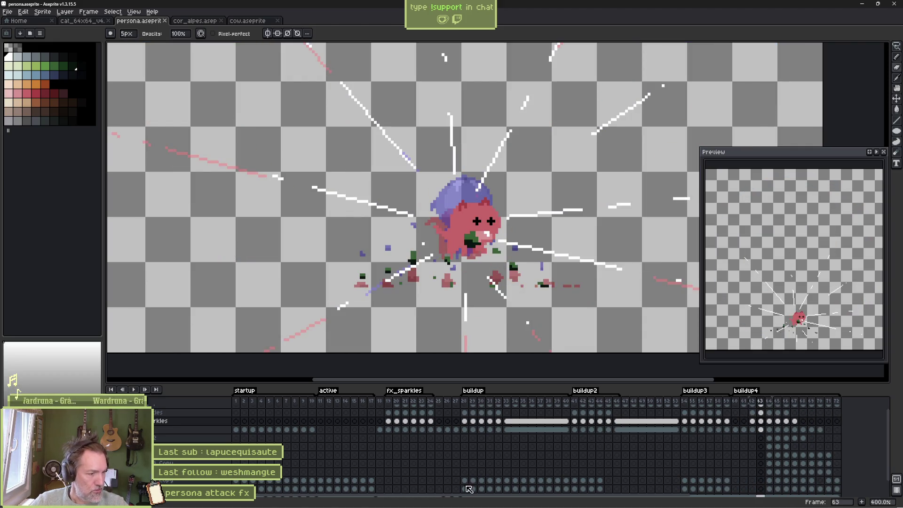
pyautogui.scroll(-1, 517, 446)
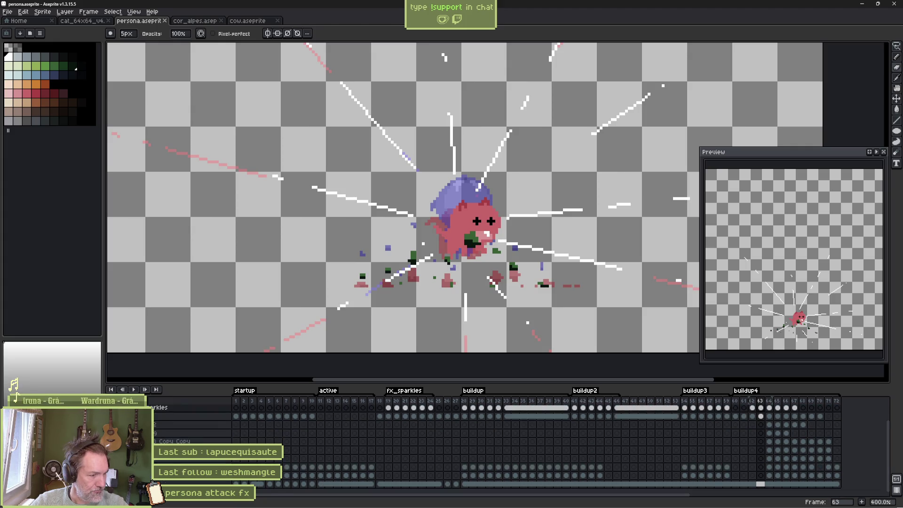
pyautogui.scroll(2, 163, 430)
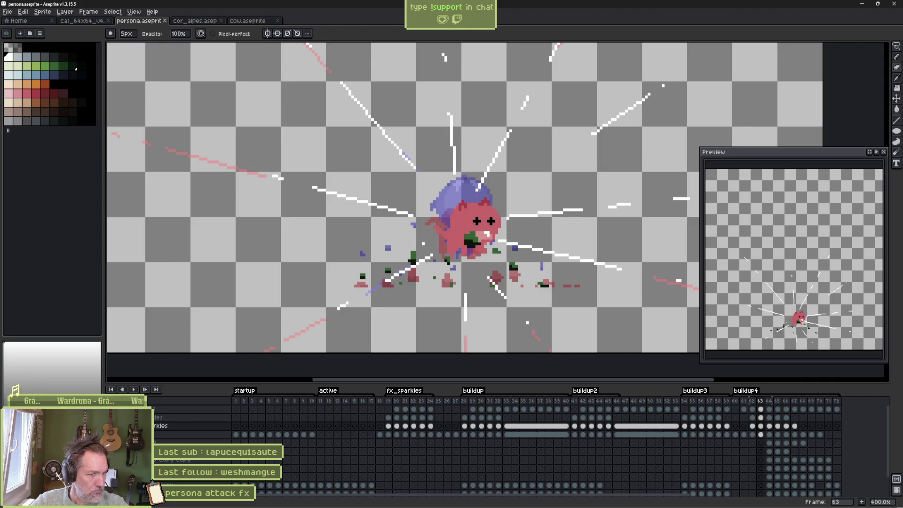
pyautogui.hotkey('ctrl', 'z')
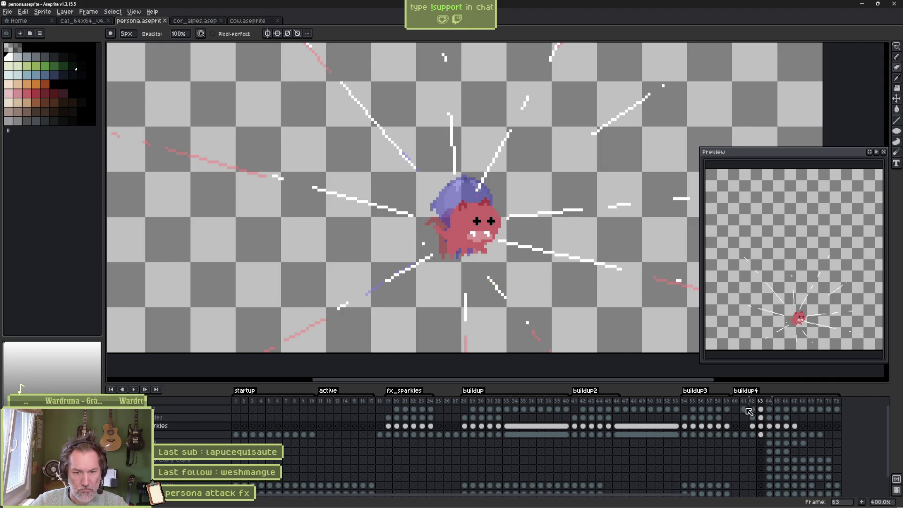
pyautogui.click(745, 409)
pyautogui.press('Return')
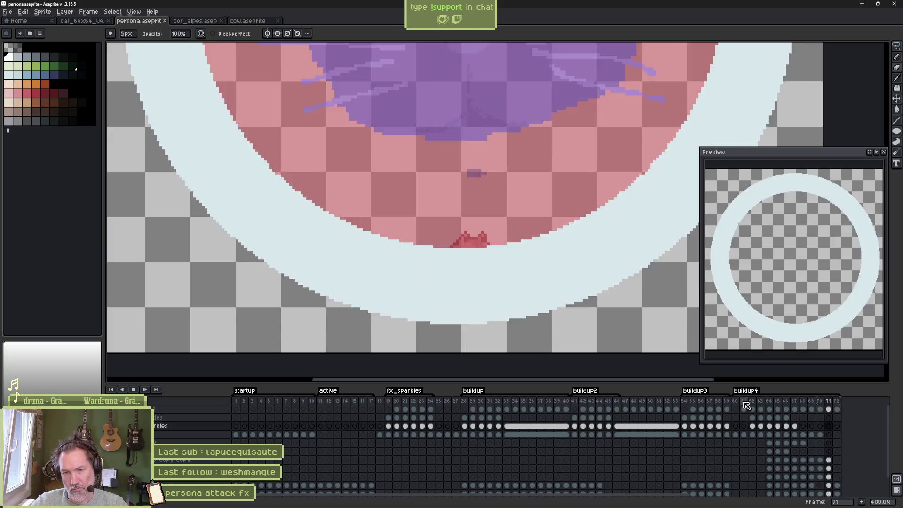
# - Stop the replay, play once more, and settle on frame 70 with the cat in the pale circle
pyautogui.press('Return')
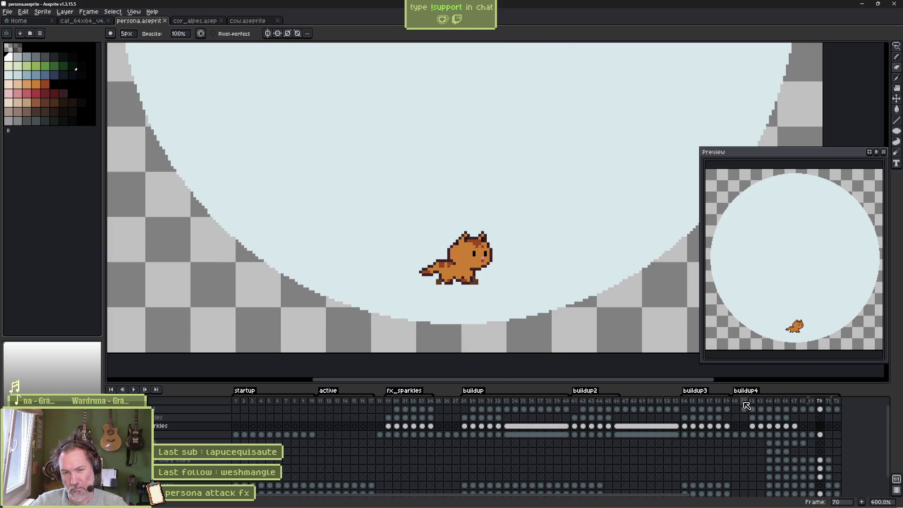
pyautogui.press('Return')
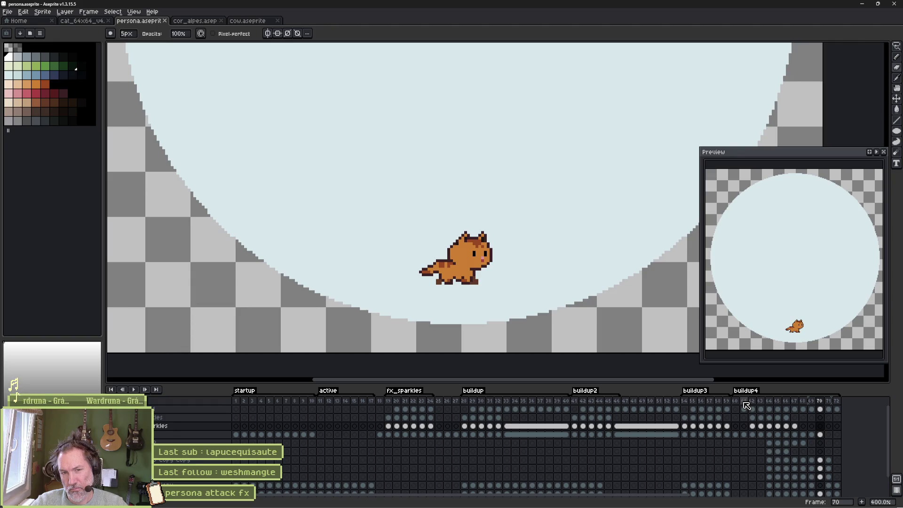
pyautogui.press('Left')
pyautogui.press('Right')
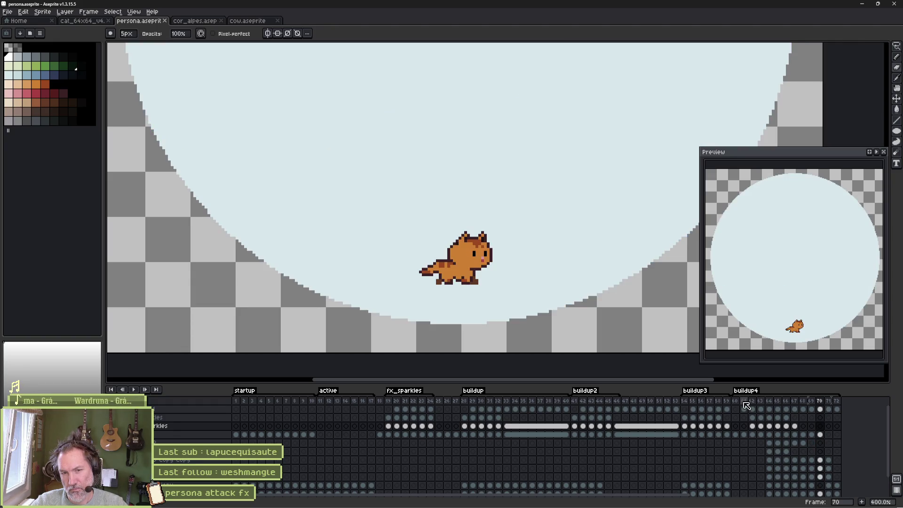
# - Outline frame 70's pale circle in the light blue palette colour using the Outline effect
pyautogui.press('b')
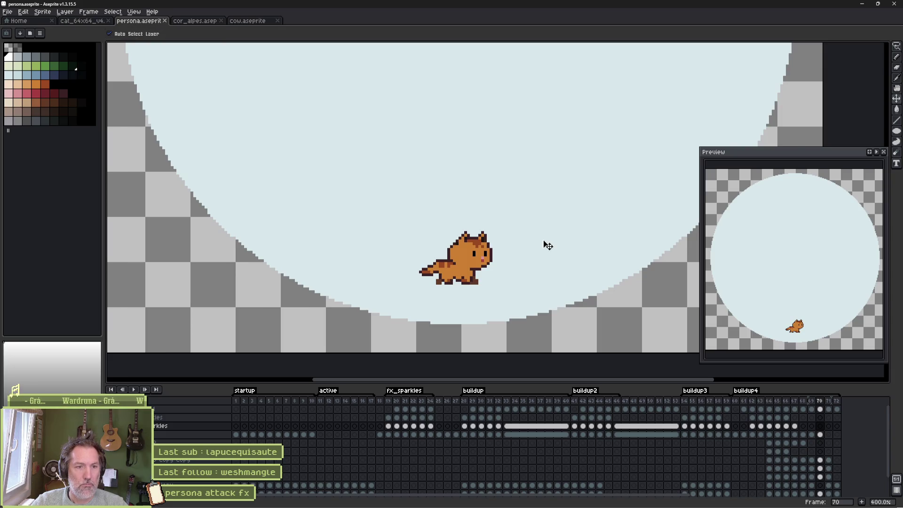
pyautogui.hotkey('shift', 'o')
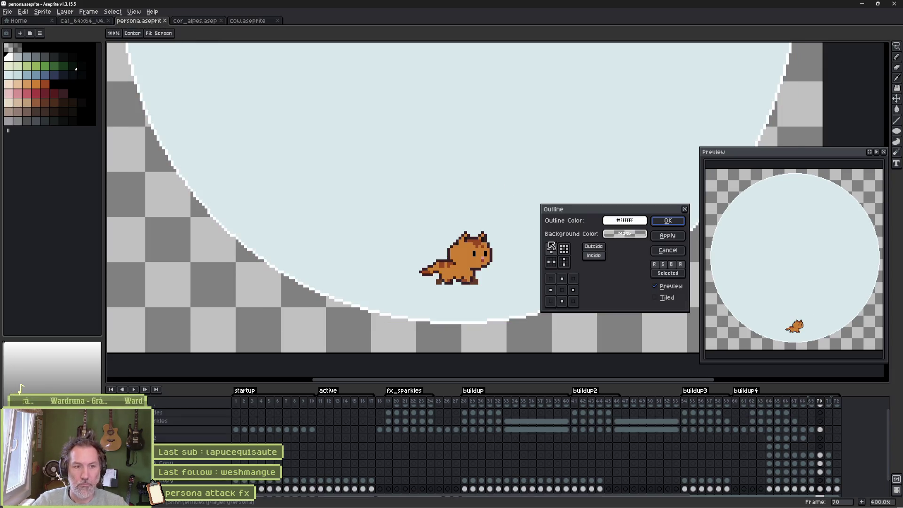
pyautogui.click(625, 220)
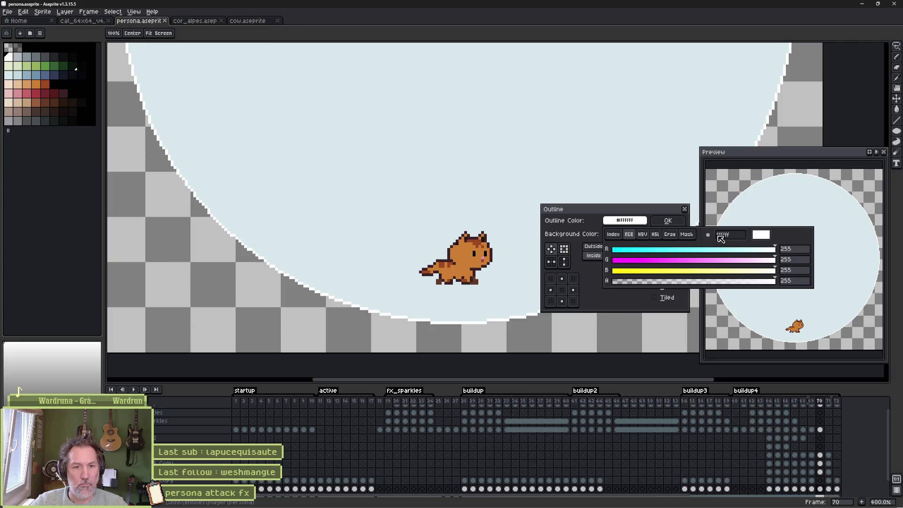
pyautogui.press('Escape')
pyautogui.press('Escape')
pyautogui.hotkey('shift', 'o')
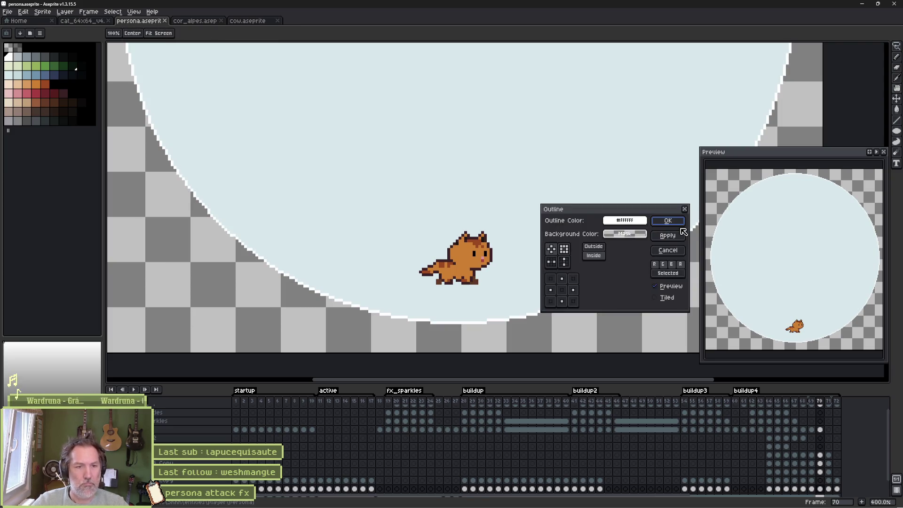
pyautogui.click(643, 221)
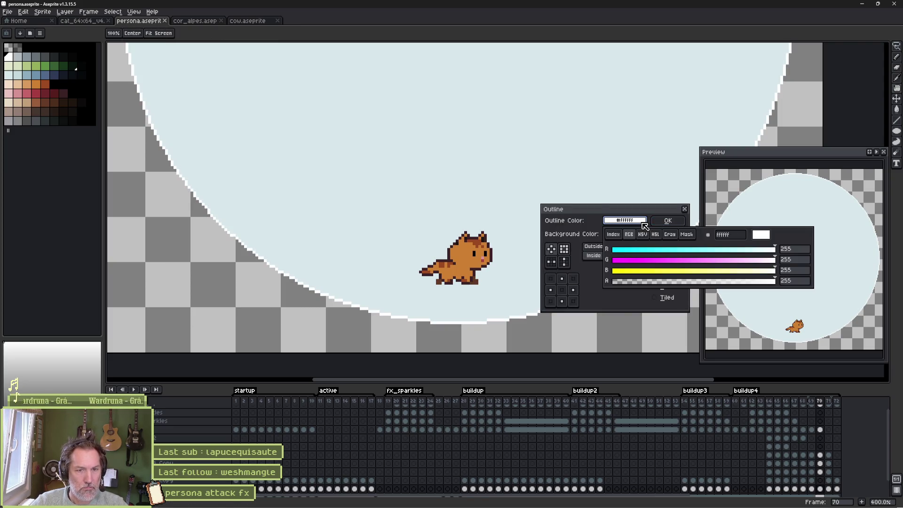
pyautogui.click(613, 235)
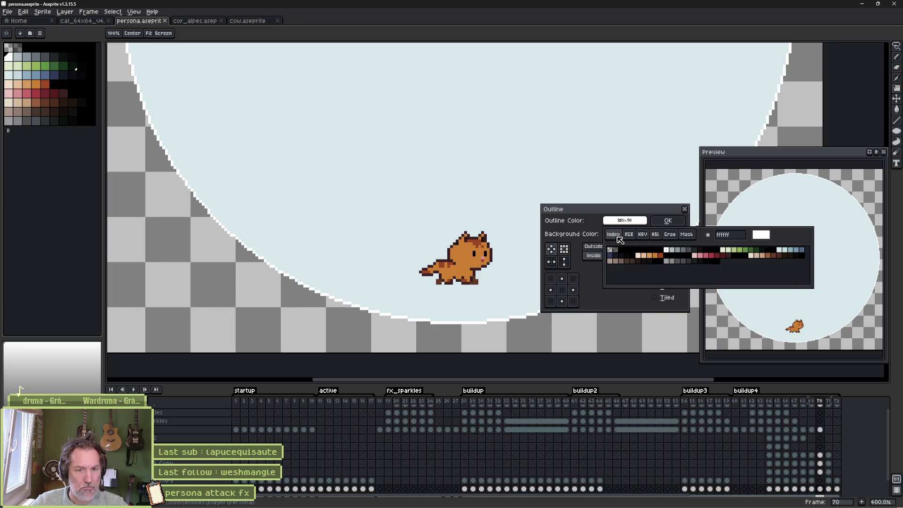
pyautogui.click(793, 252)
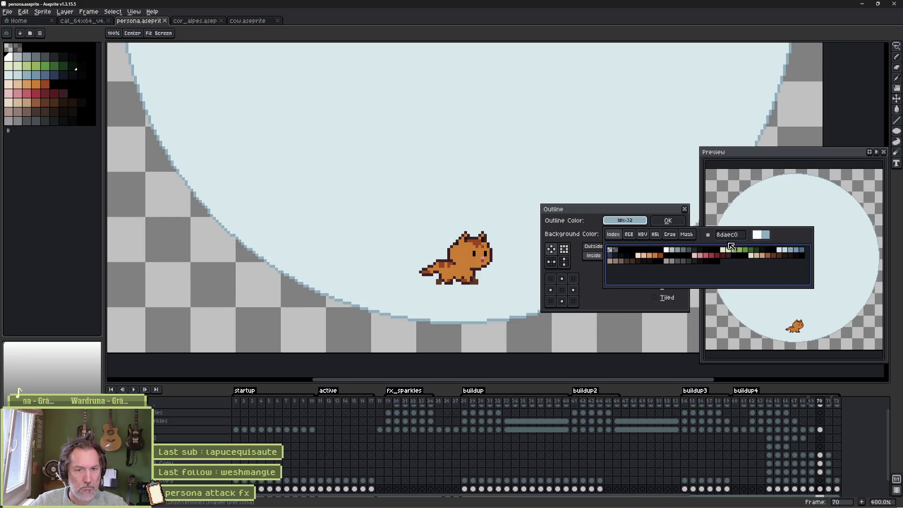
pyautogui.click(677, 223)
pyautogui.click(677, 222)
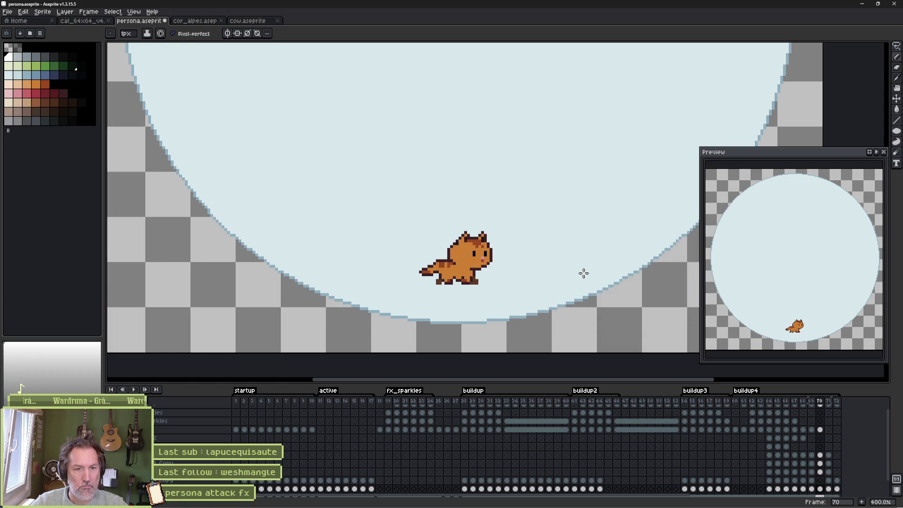
pyautogui.press('Right')
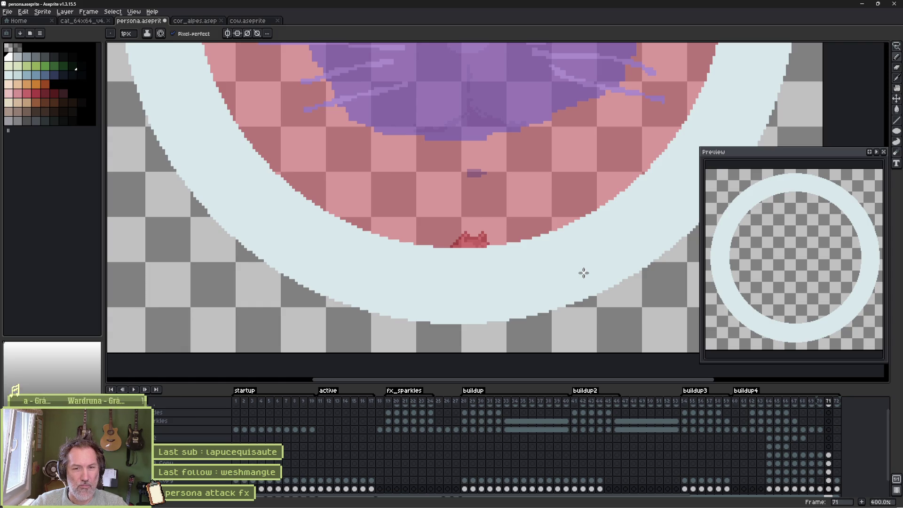
pyautogui.scroll(-3, 480, 207)
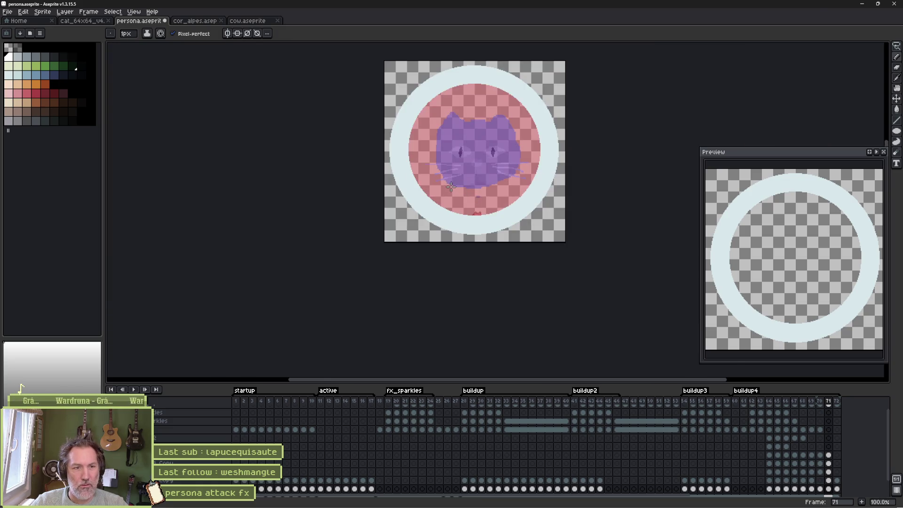
pyautogui.scroll(2, 451, 187)
pyautogui.scroll(-1, 445, 232)
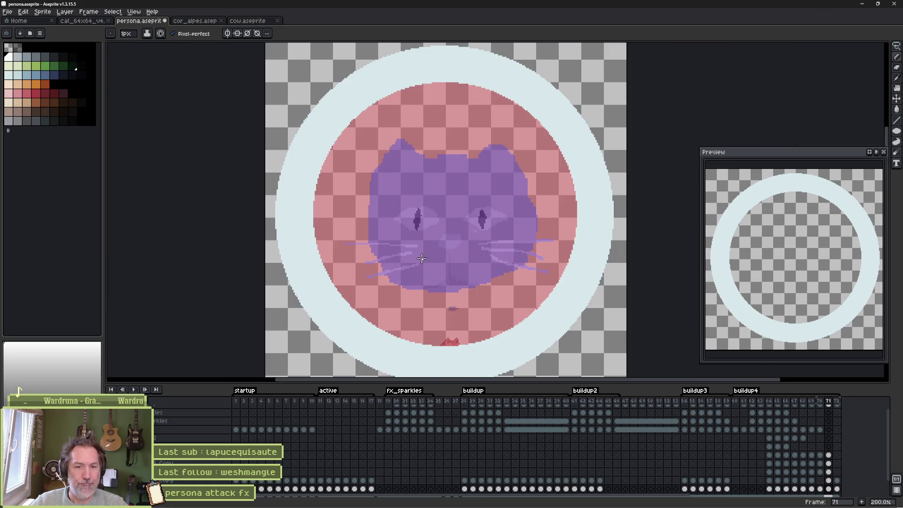
pyautogui.press('Return')
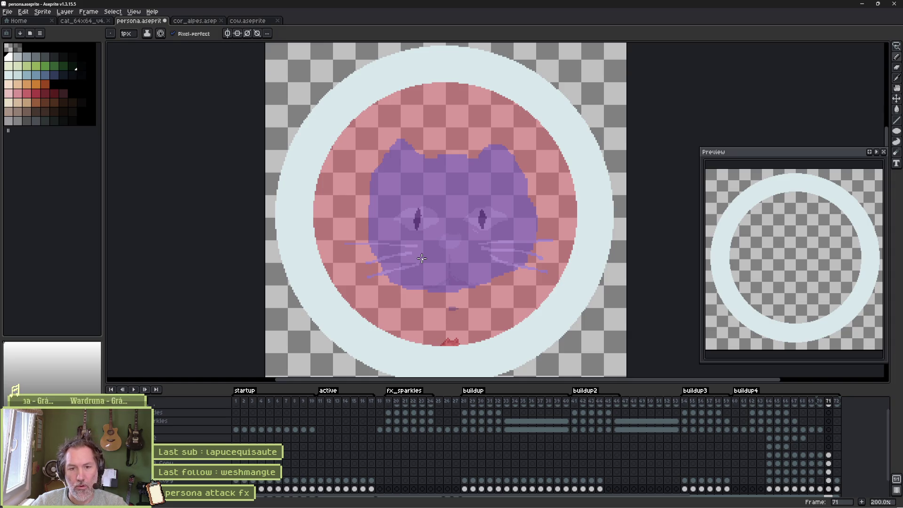
pyautogui.press(',')
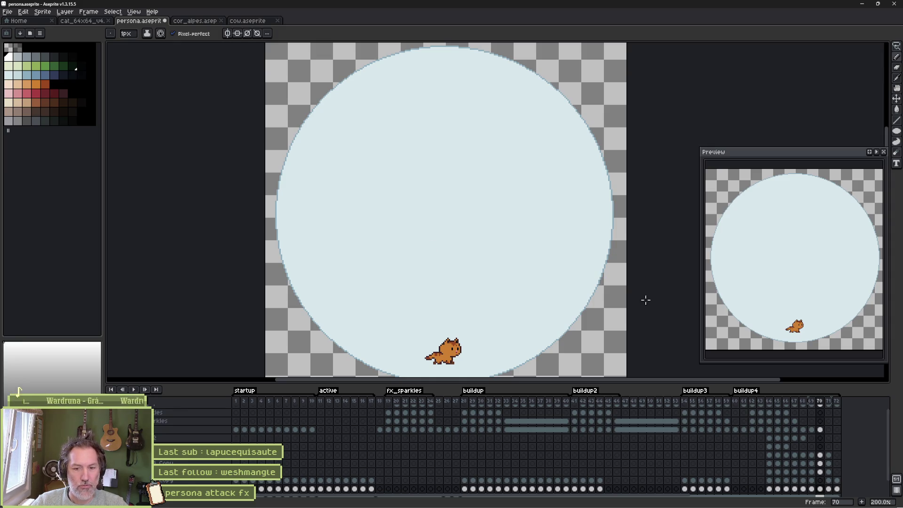
# - Pick the Ellipse tool, check the persona layer's properties, and turn on the pixel grid
pyautogui.click(897, 131)
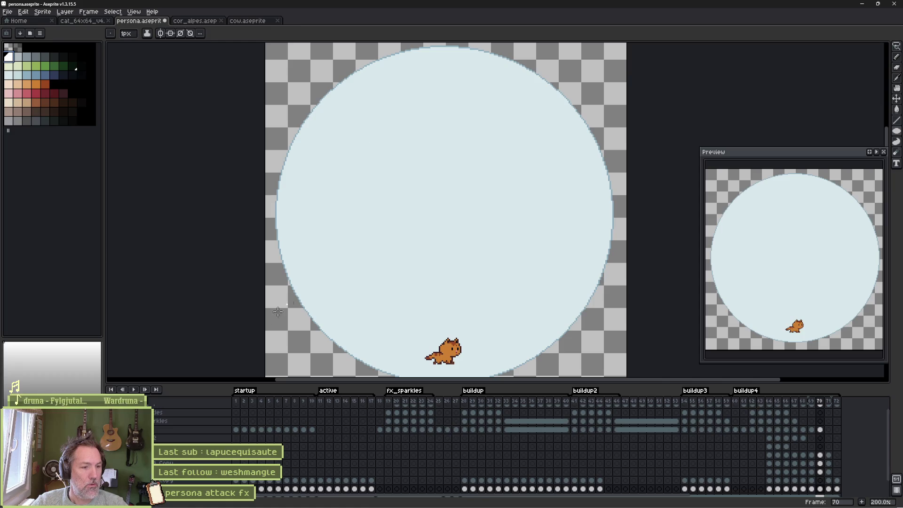
pyautogui.doubleClick(189, 490)
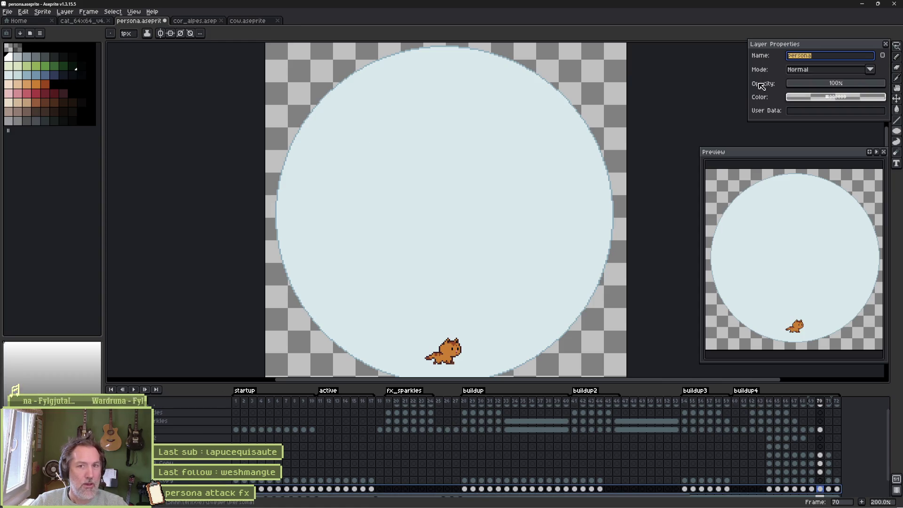
pyautogui.press('Return')
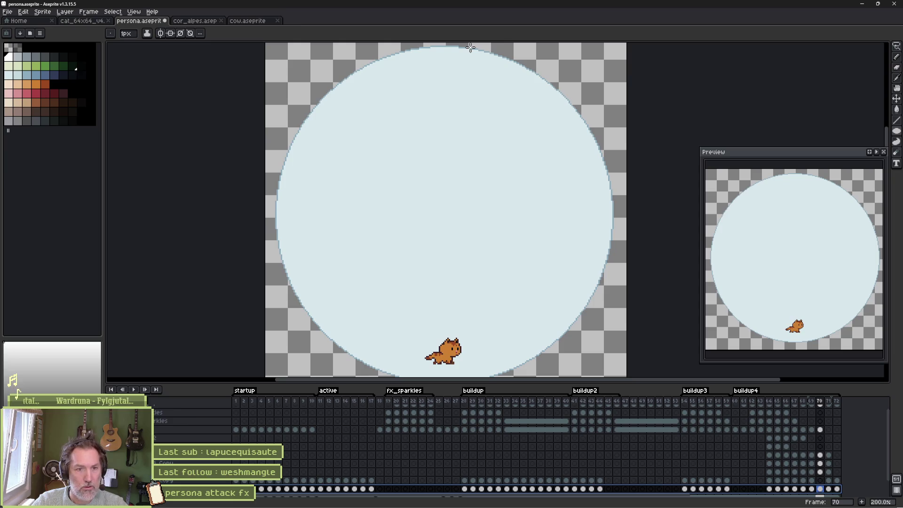
pyautogui.hotkey('ctrl', "'")
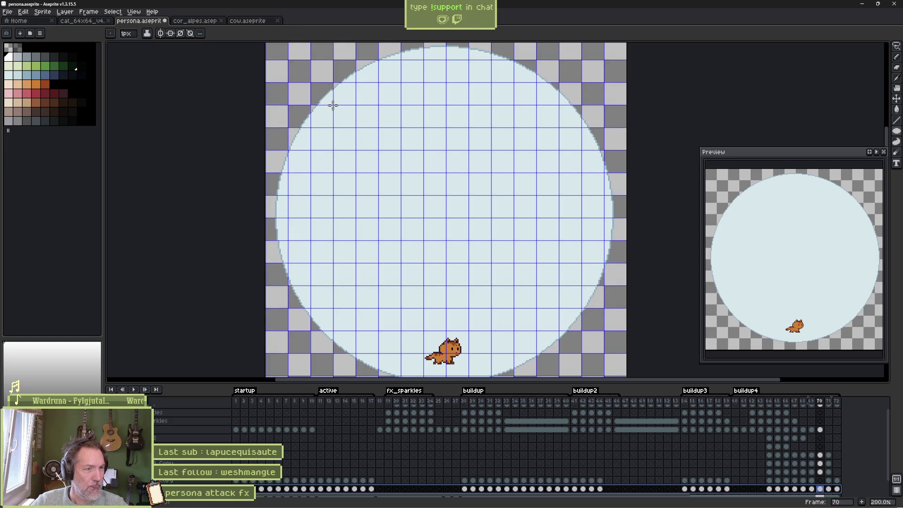
# - Draw a large white-filled circle inside frame 70's pale disc and play the animation preview
pyautogui.moveTo(333, 105); pyautogui.dragTo(580, 332)
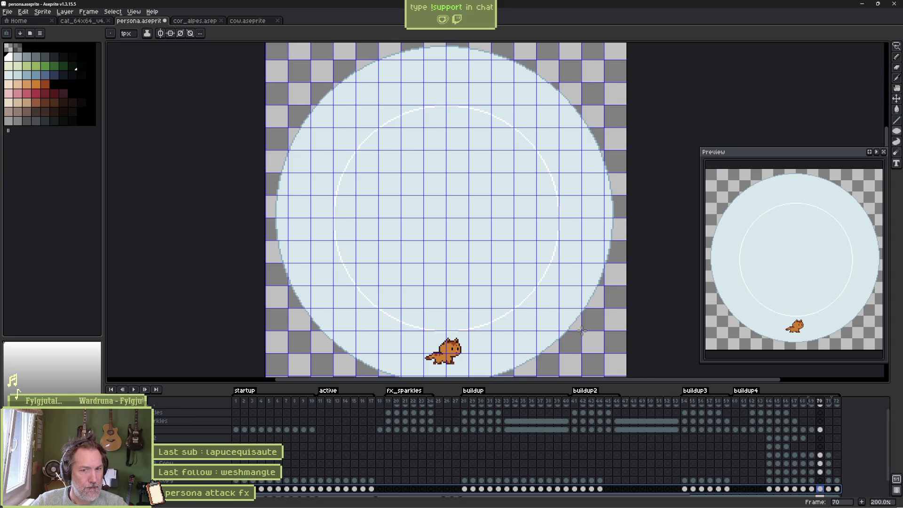
pyautogui.moveTo(582, 331); pyautogui.dragTo(582, 331)
pyautogui.press('Right')
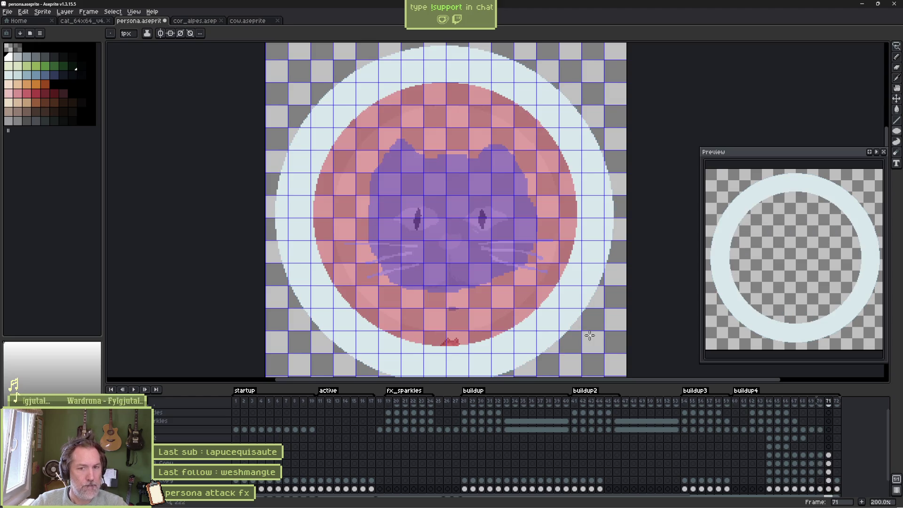
pyautogui.press('Return')
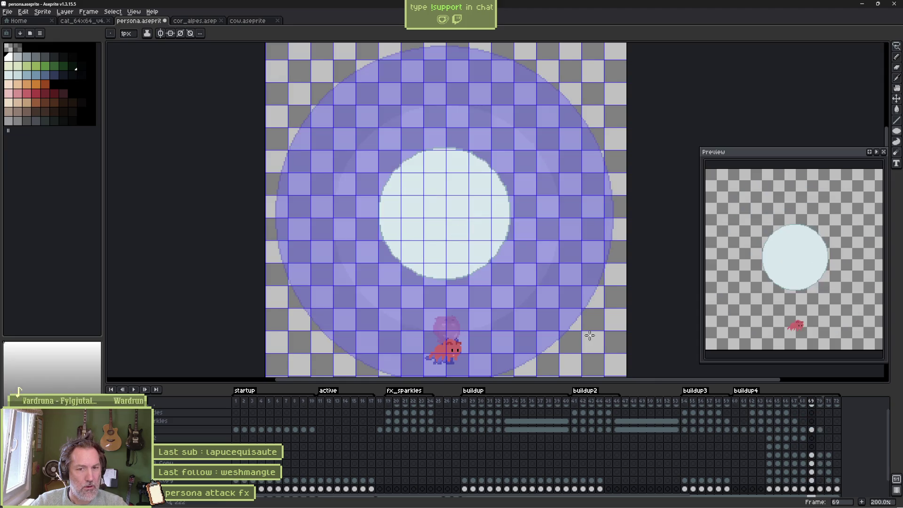
# - Step through frames 68, 71, 70 and 69 to review the new white disc
pyautogui.scroll(2, 471, 210)
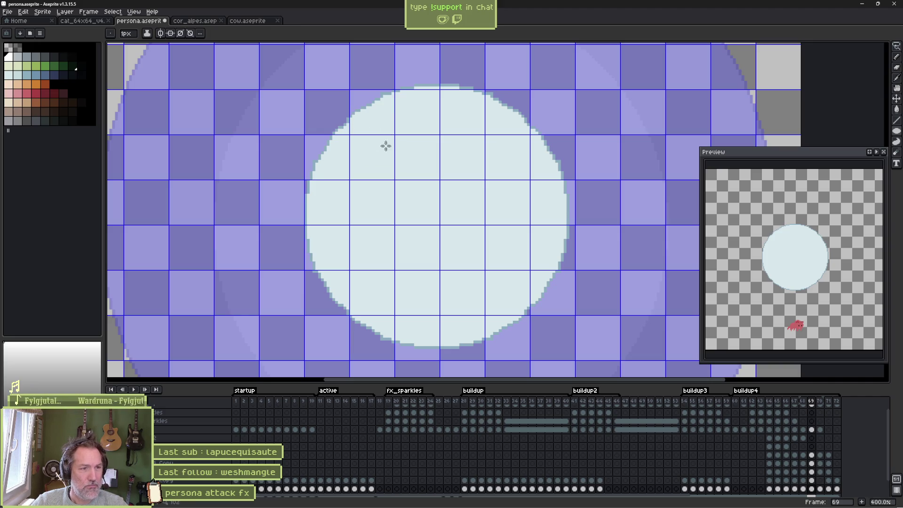
pyautogui.moveTo(891, 131)
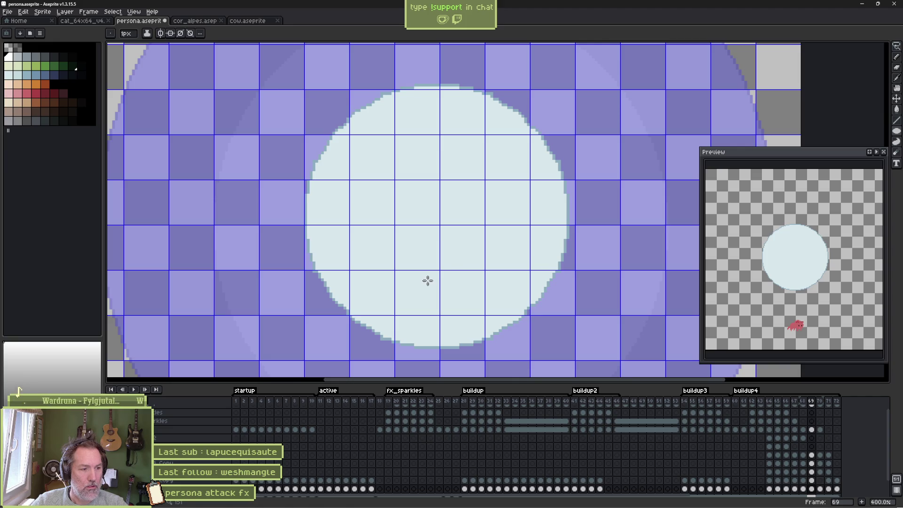
pyautogui.press('b')
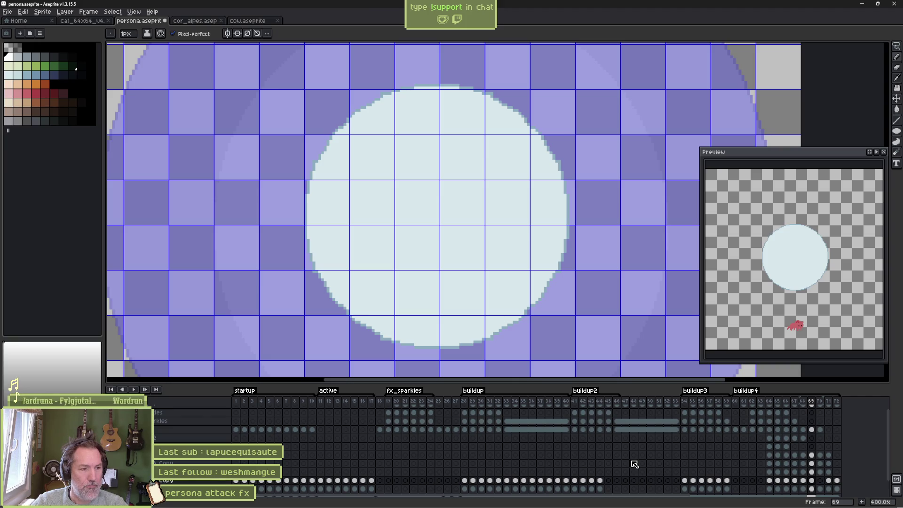
pyautogui.click(803, 480)
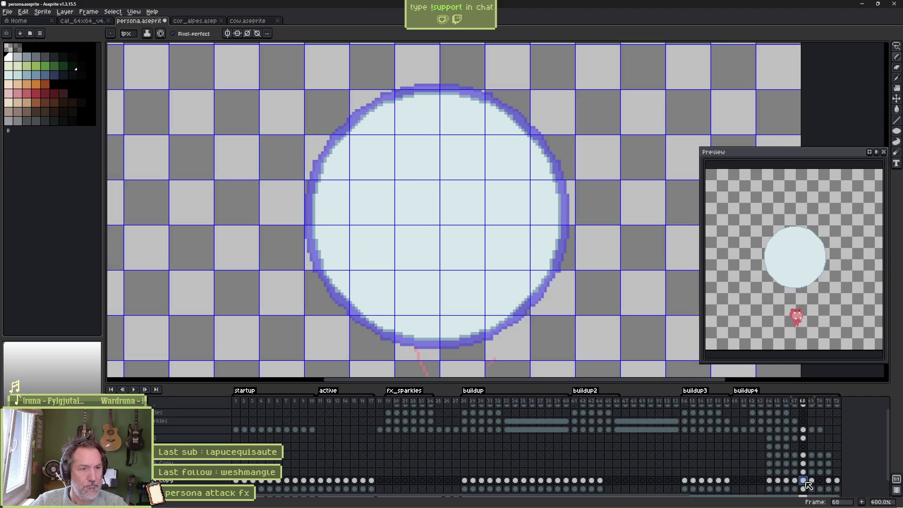
pyautogui.click(828, 480)
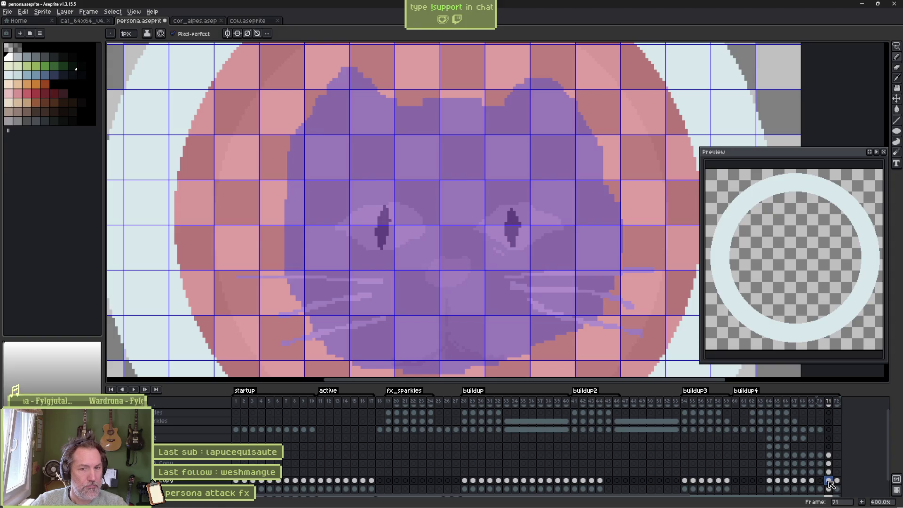
pyautogui.click(821, 481)
pyautogui.hscroll(5, 821, 481)
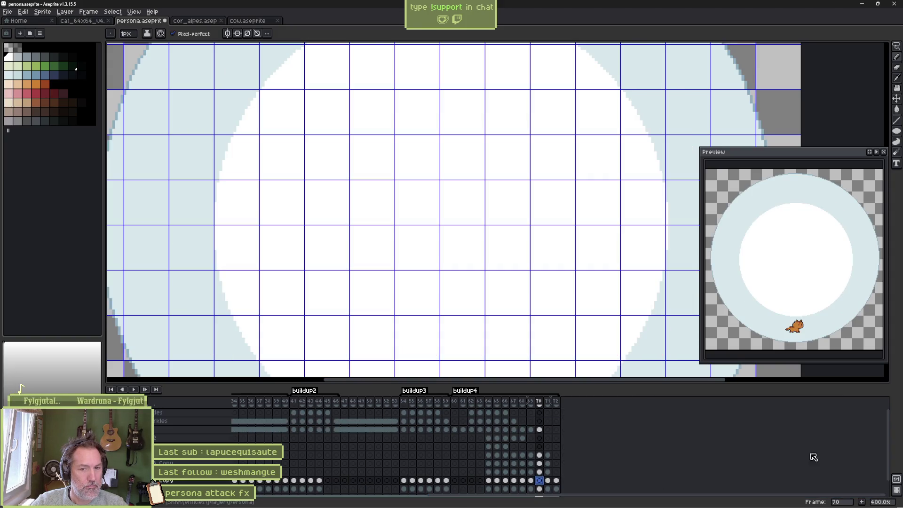
pyautogui.scroll(-2, 540, 254)
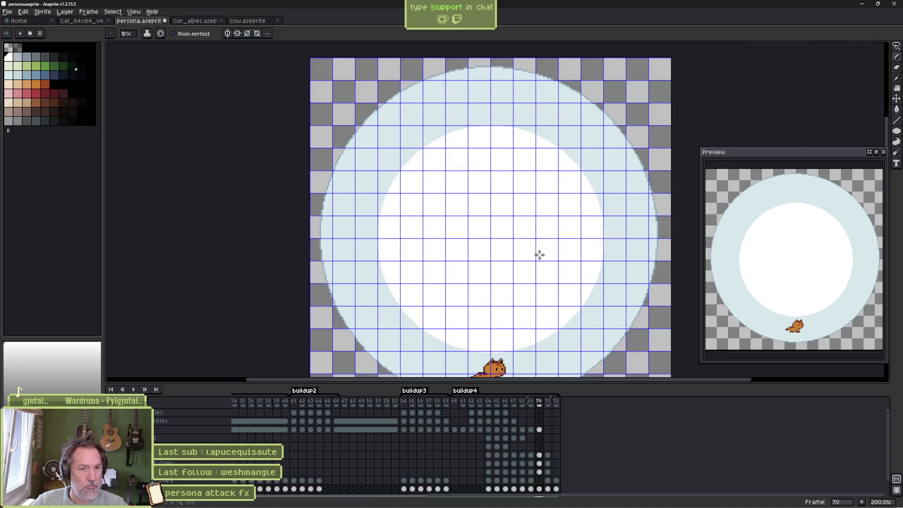
pyautogui.moveTo(522, 224); pyautogui.dragTo(521, 217)
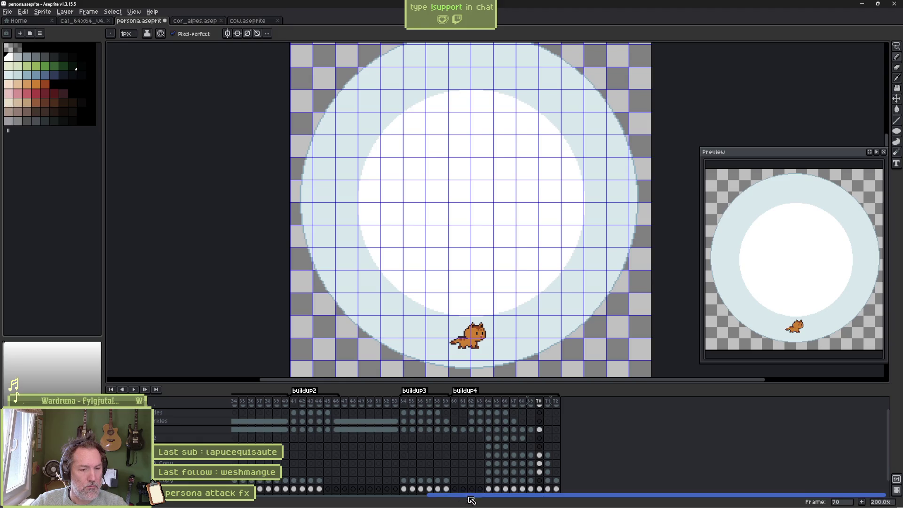
pyautogui.click(531, 489)
pyautogui.scroll(1, 469, 182)
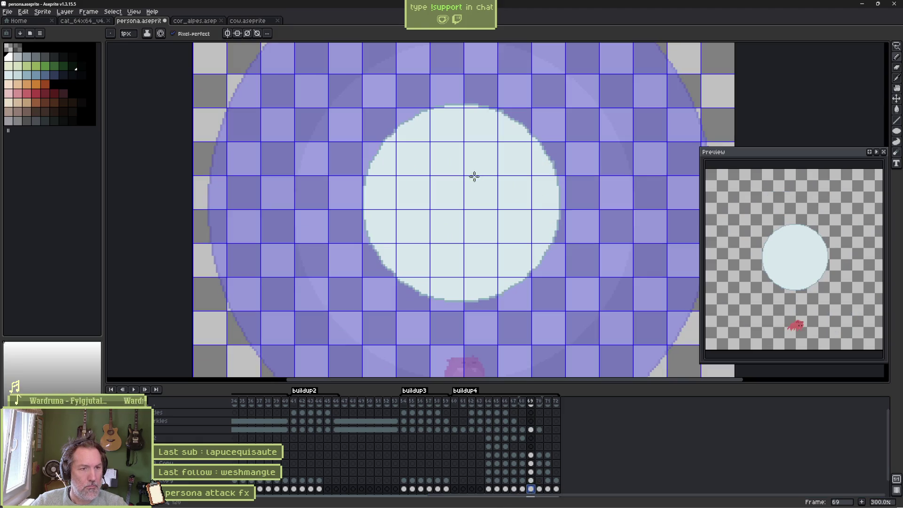
# - Choose the filled ellipse shape, then undo back to the pale circle edit
pyautogui.click(896, 131)
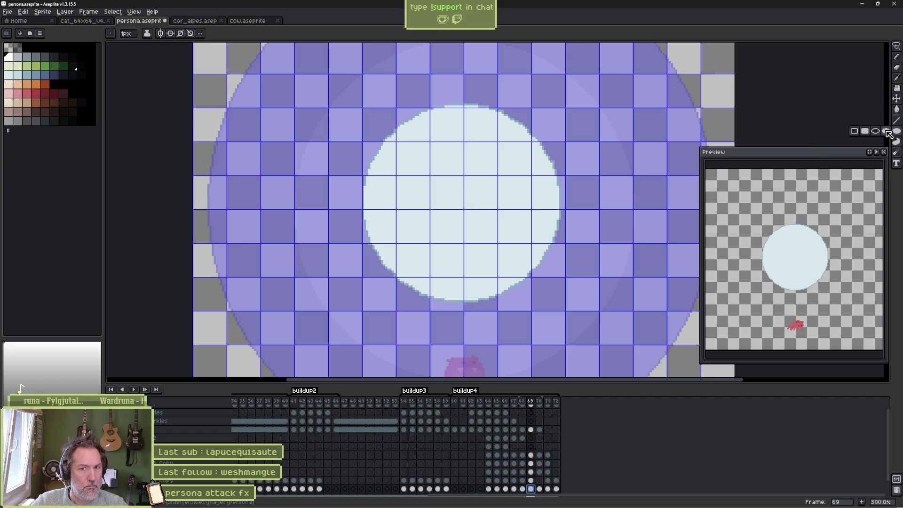
pyautogui.click(887, 131)
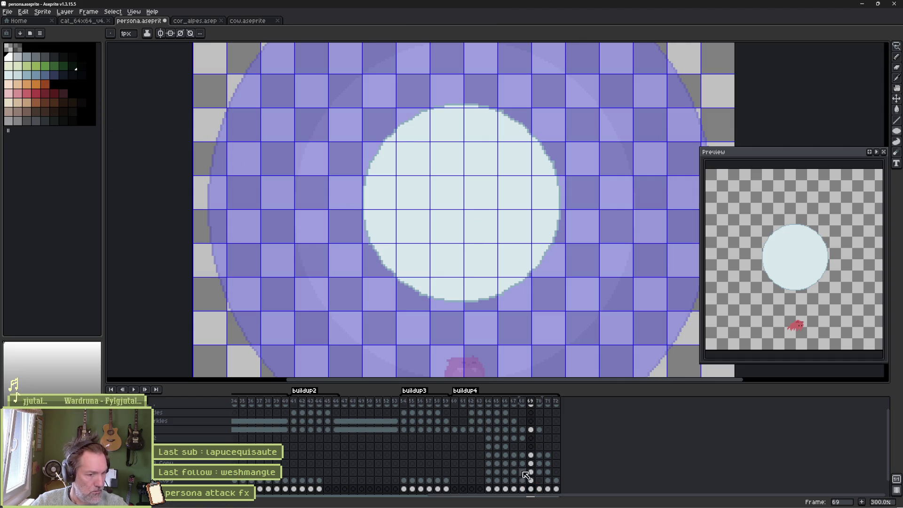
pyautogui.press('b')
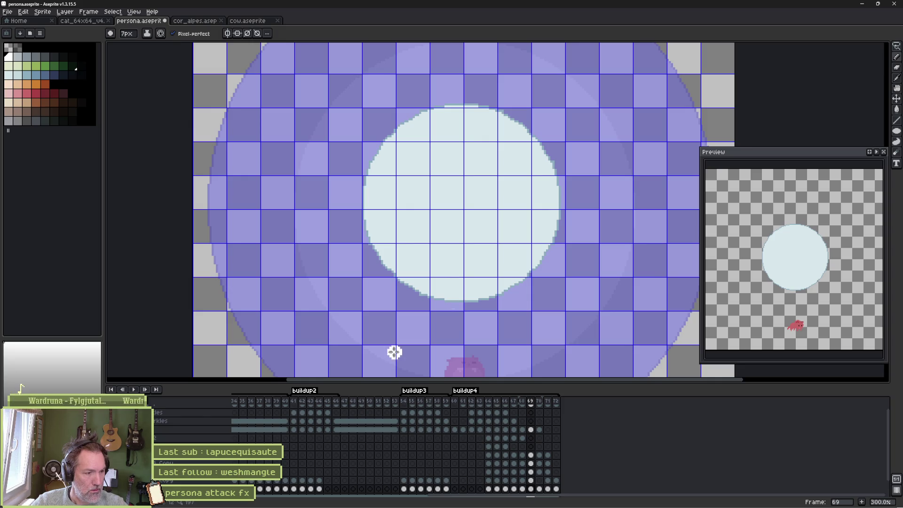
pyautogui.hotkey('ctrl', 'z')
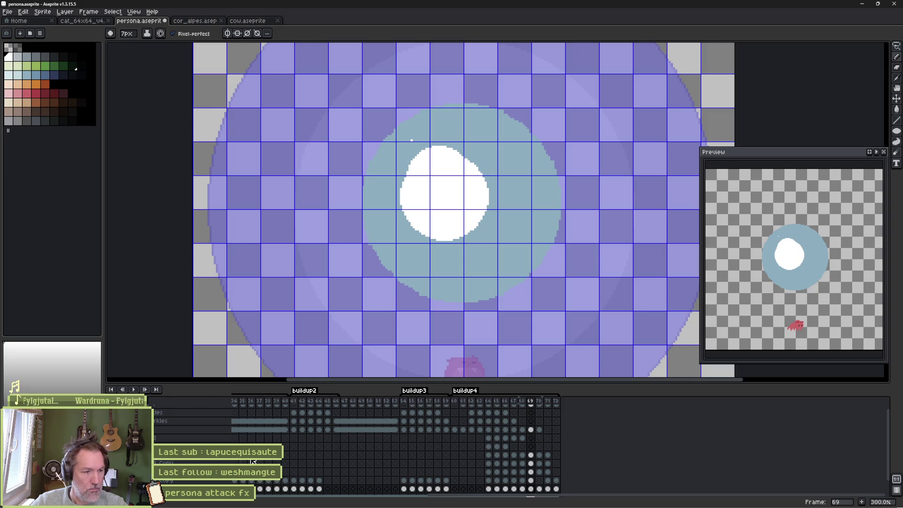
pyautogui.hotkey('ctrl', 'z')
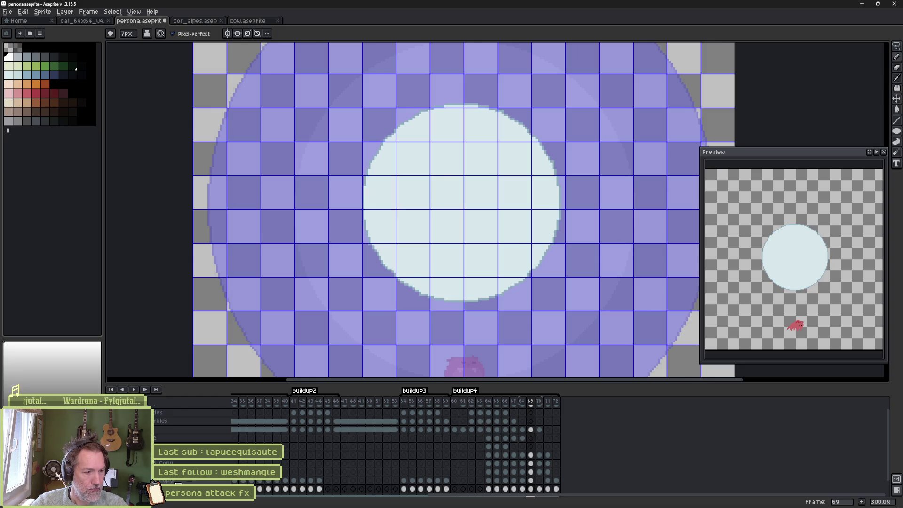
# - Draw a solid white circle centred in frame 69's pale disc and play the animation
pyautogui.click(531, 480)
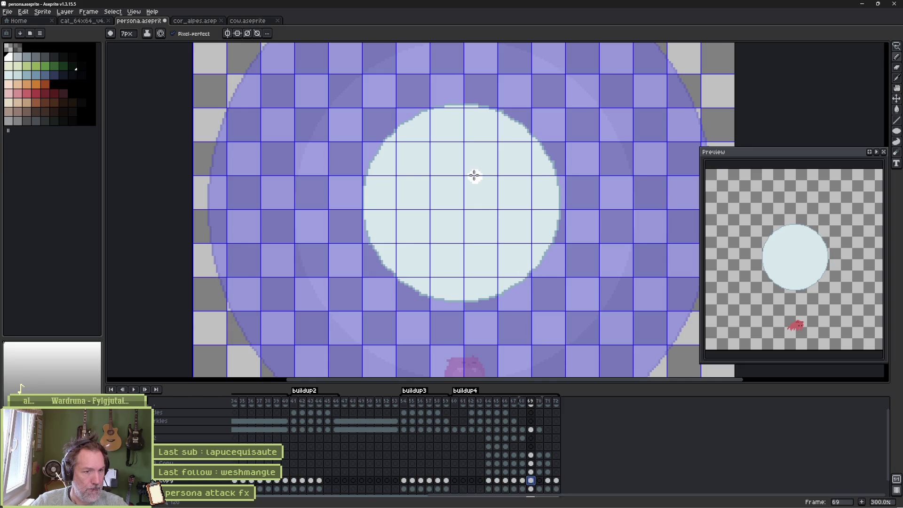
pyautogui.click(896, 132)
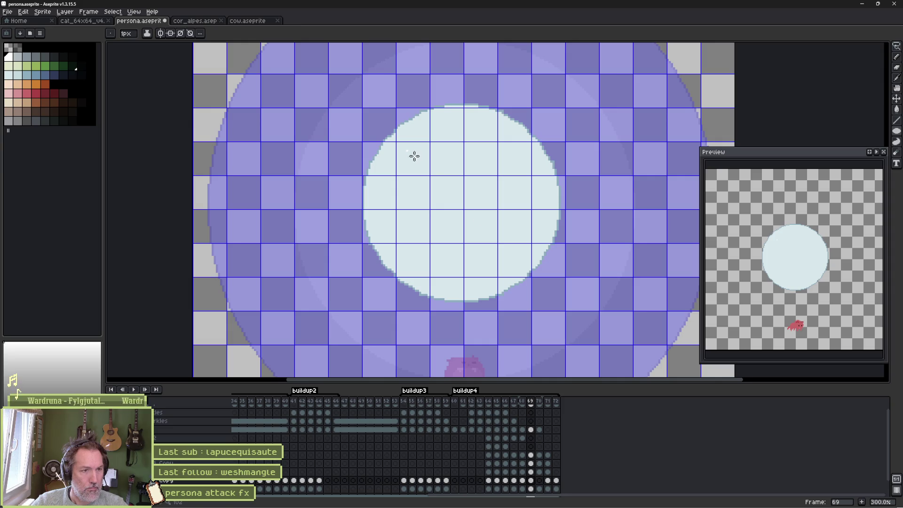
pyautogui.moveTo(412, 159); pyautogui.dragTo(519, 259)
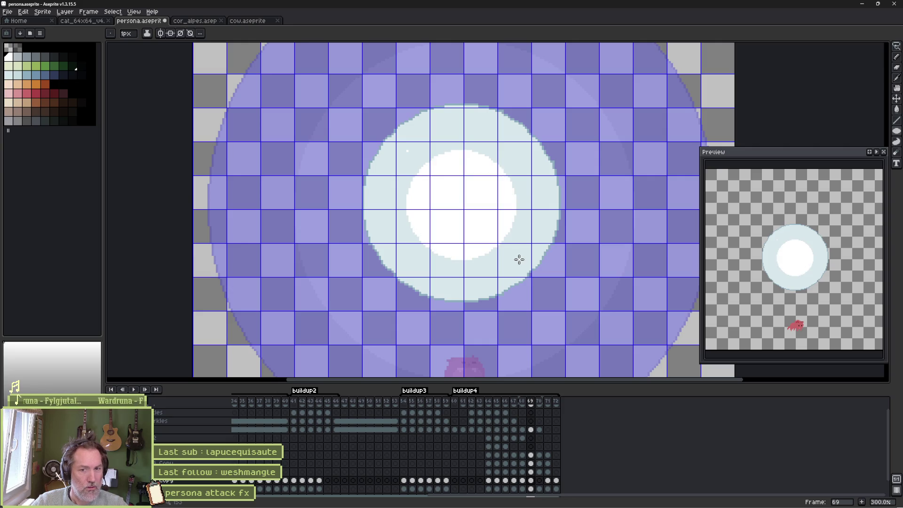
pyautogui.press('Right')
pyautogui.press('Return')
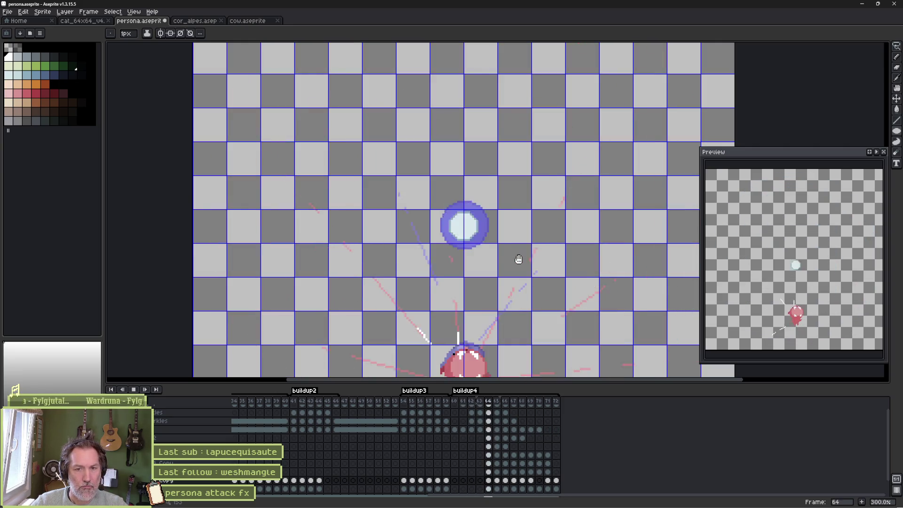
# - On frame 70, paint-bucket the disc's white centre light blue, undoing an accidental whole-canvas fill
pyautogui.press('Return')
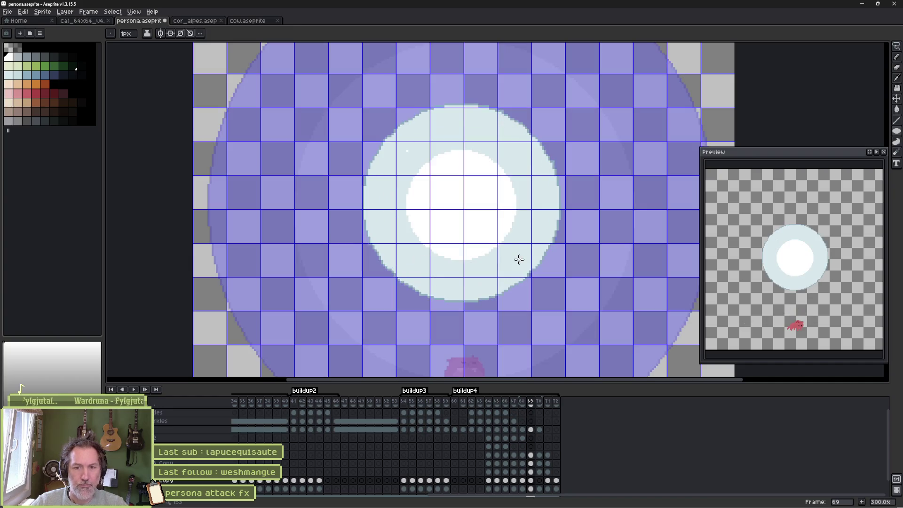
pyautogui.press('Return')
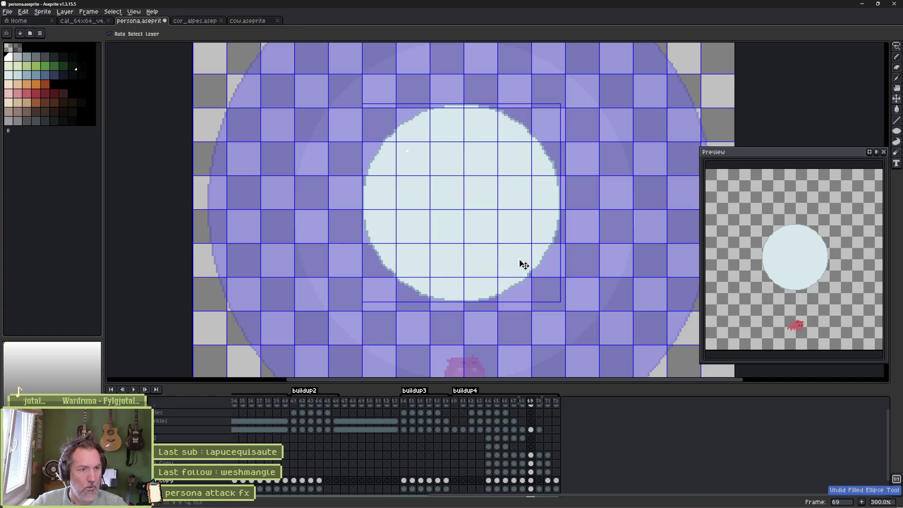
pyautogui.press('Return')
pyautogui.press('Right')
pyautogui.press('Right')
pyautogui.press('Right')
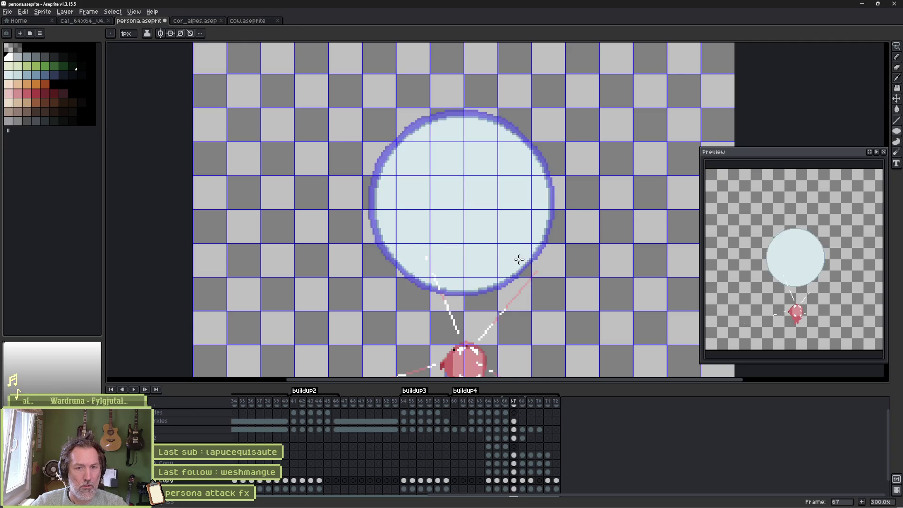
pyautogui.press('g')
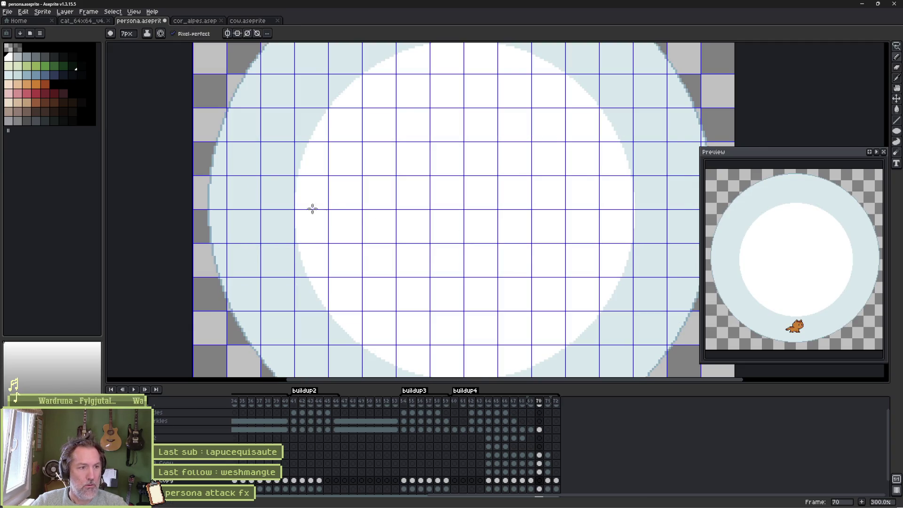
pyautogui.click(412, 202)
pyautogui.hotkey('ctrl', 'z')
pyautogui.press('b')
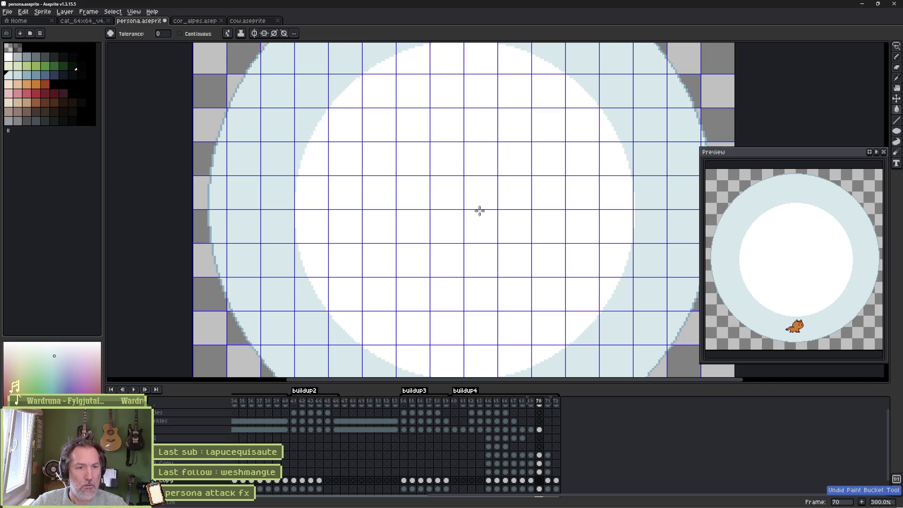
pyautogui.press('g')
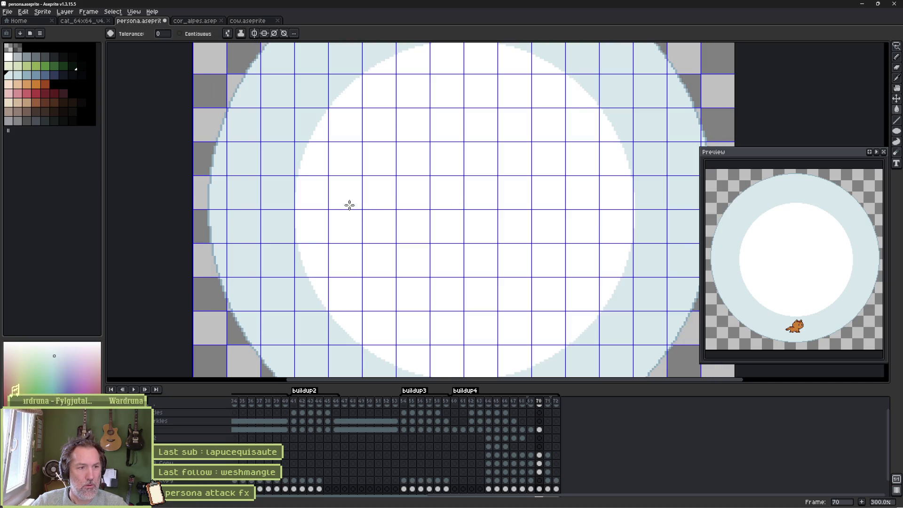
pyautogui.click(349, 204)
pyautogui.scroll(-2, 409, 202)
# - Play the animation to review it, then check frame 72's cat head layer by toggling its visibility
pyautogui.press('Return')
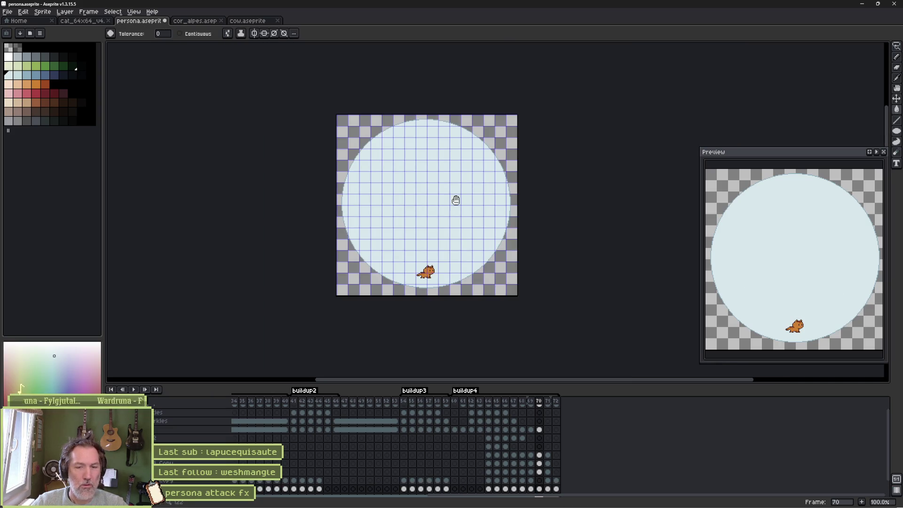
pyautogui.press('Return')
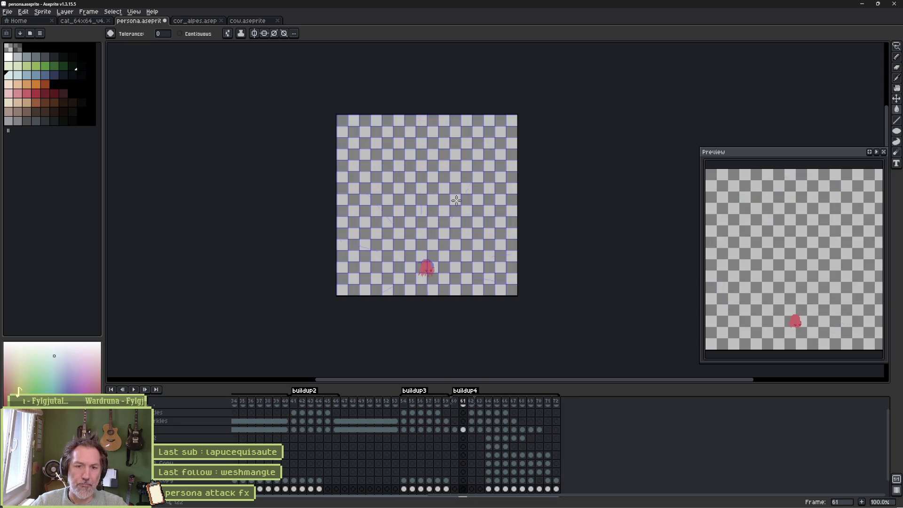
pyautogui.press('Return')
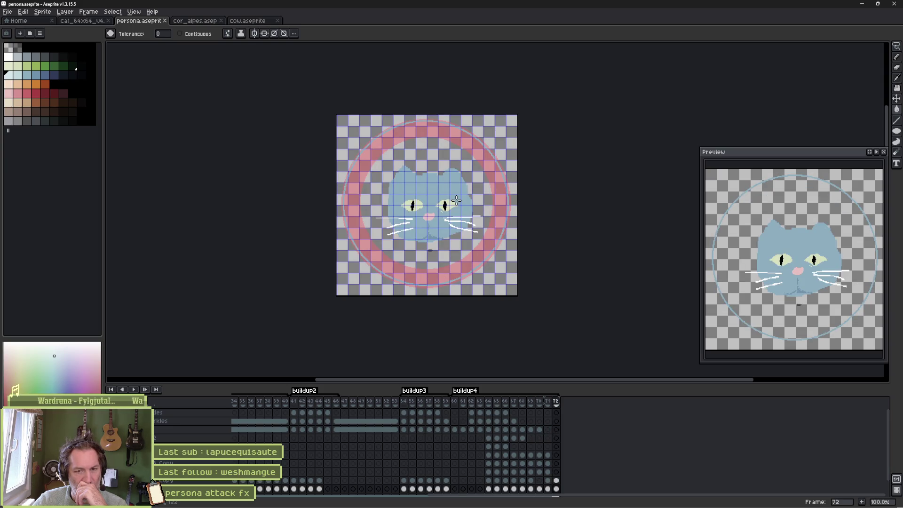
pyautogui.press('Left')
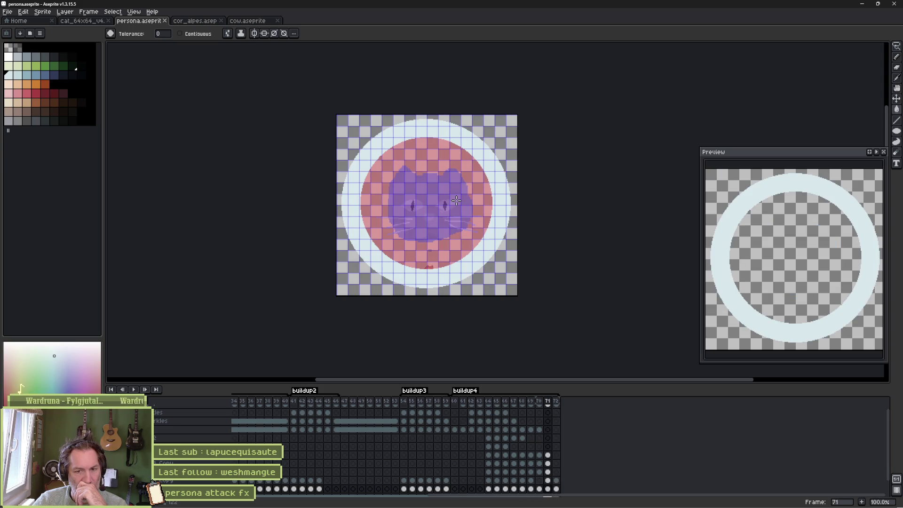
pyautogui.press('Left')
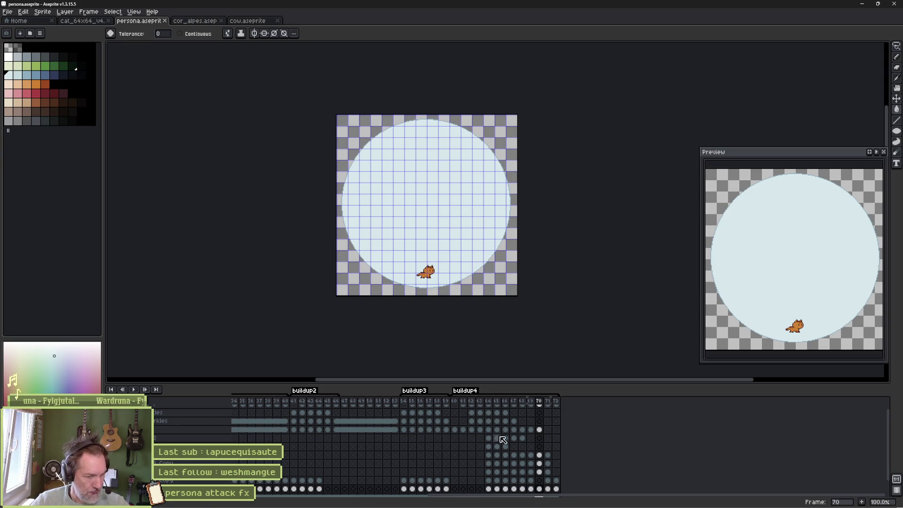
pyautogui.scroll(-1, 503, 439)
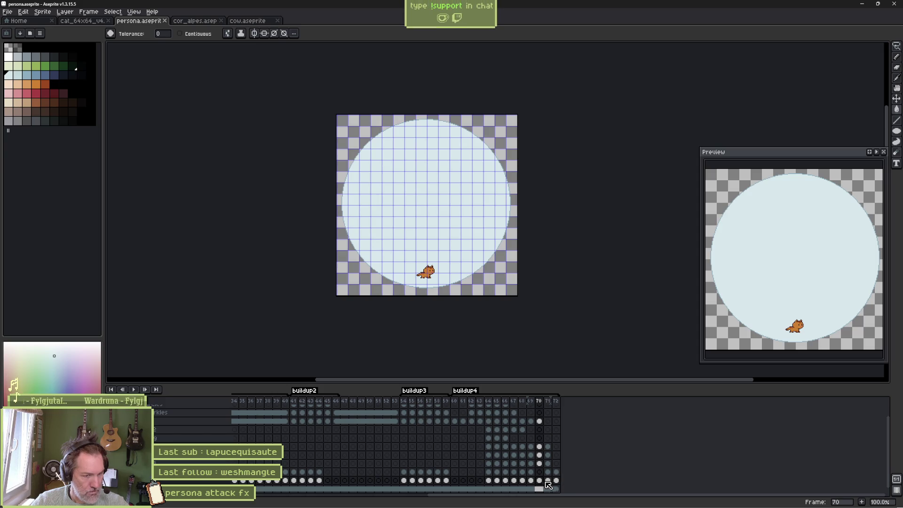
pyautogui.click(556, 480)
pyautogui.press('v')
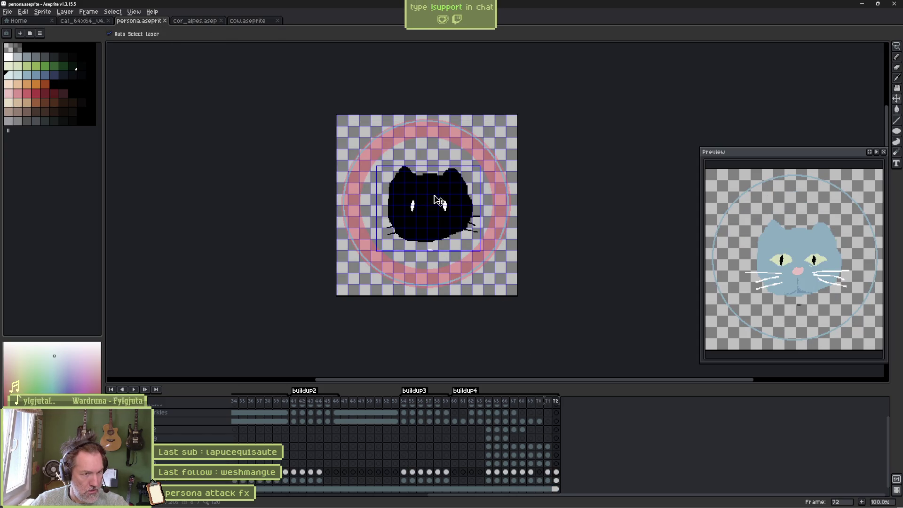
pyautogui.press('b')
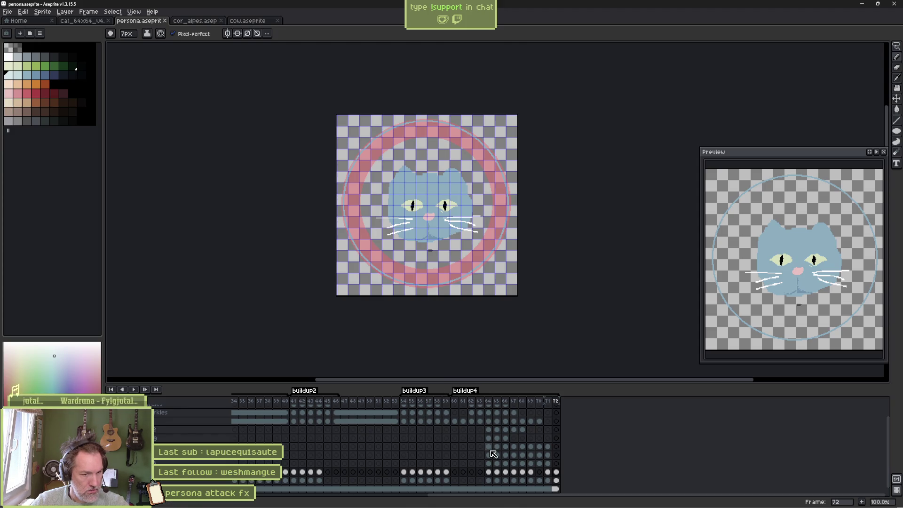
pyautogui.click(151, 484)
pyautogui.click(151, 484)
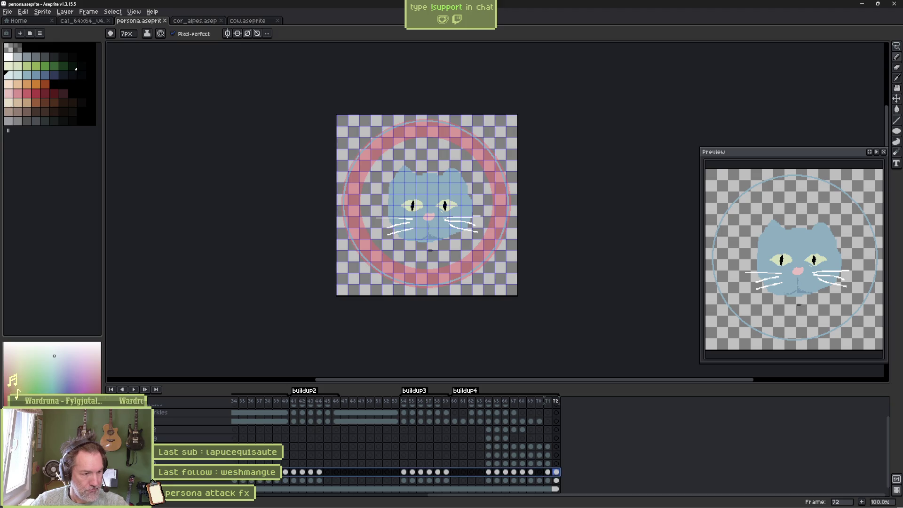
# - Add a new layer named 'mother head' and move the frame-72 cat head cel onto it
pyautogui.hotkey('shift', 'n')
pyautogui.hotkey('shift', 'p')
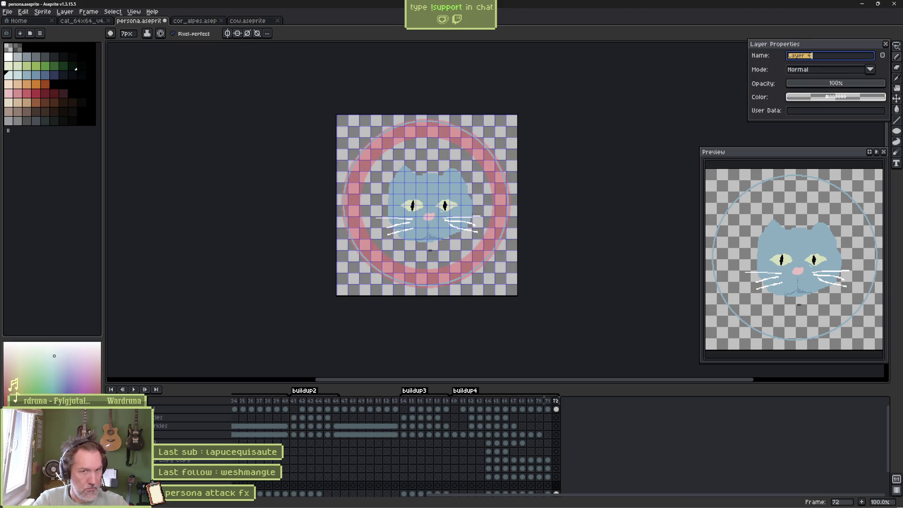
pyautogui.write('en')
pyautogui.press('Return')
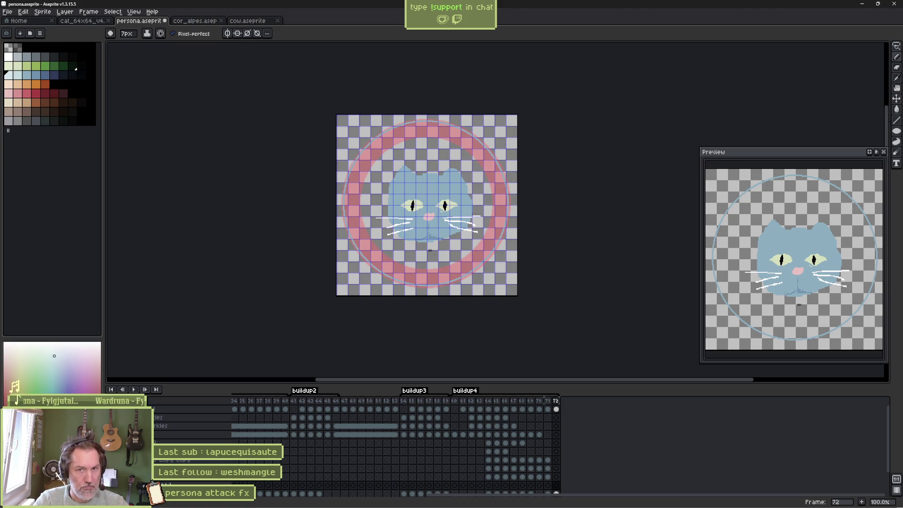
pyautogui.scroll(-1, 510, 490)
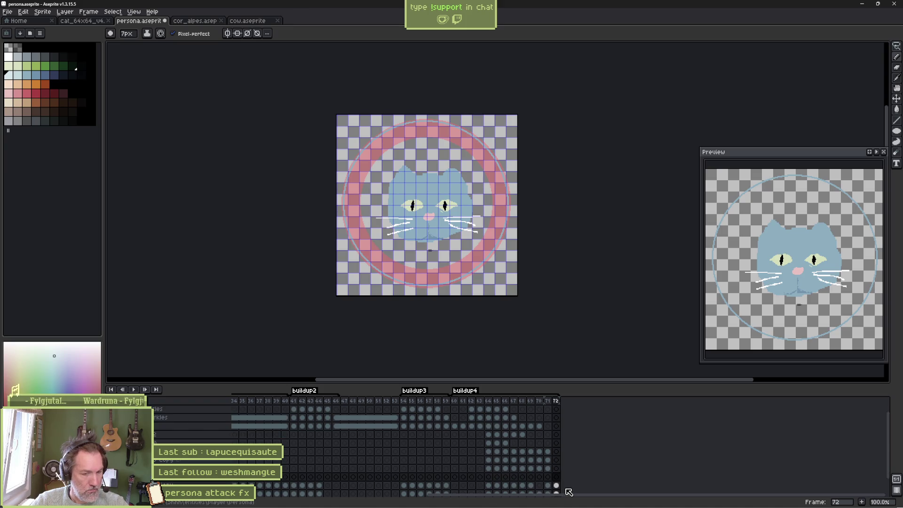
pyautogui.click(557, 486)
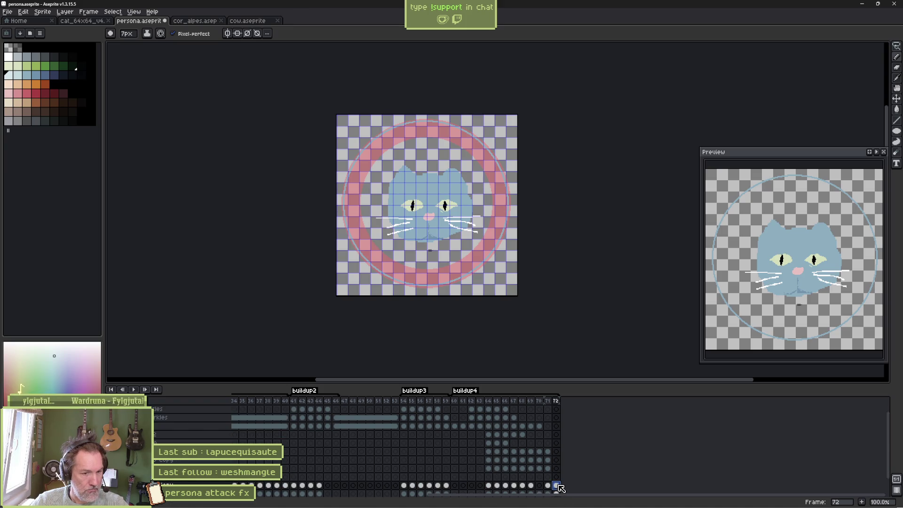
pyautogui.moveTo(559, 477); pyautogui.dragTo(559, 476)
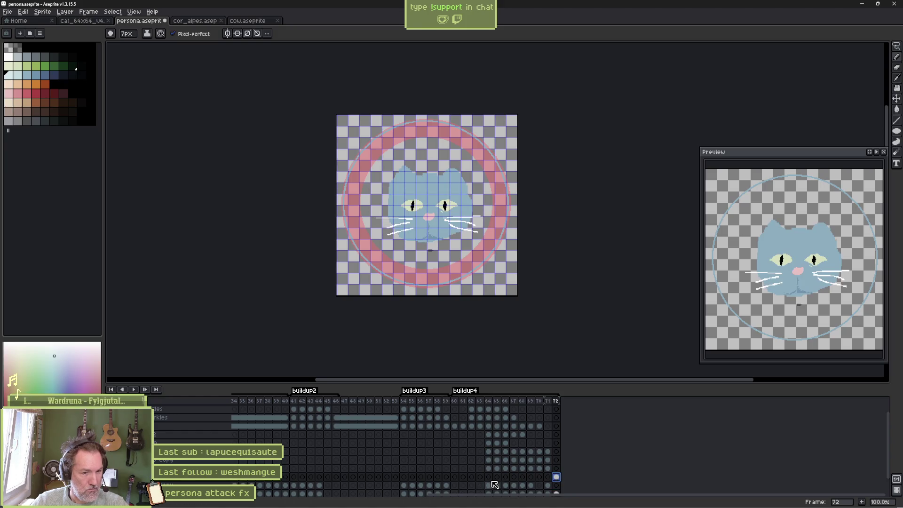
# - Lower the mother head layer's opacity to about 45%, then go back to frame 60
pyautogui.doubleClick(196, 480)
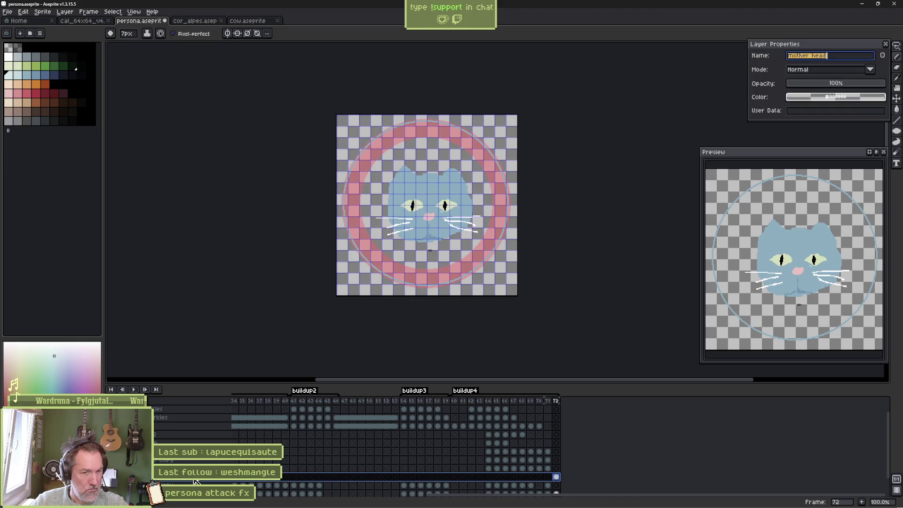
pyautogui.click(834, 83)
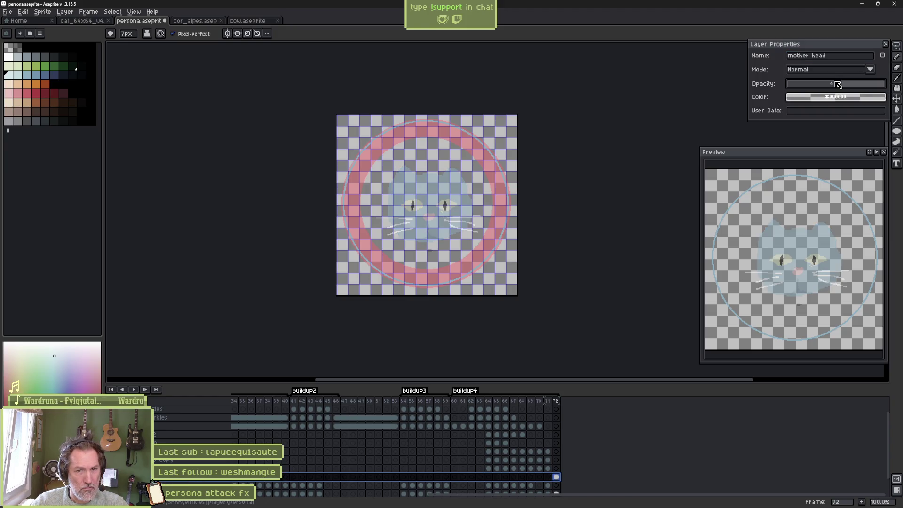
pyautogui.click(886, 44)
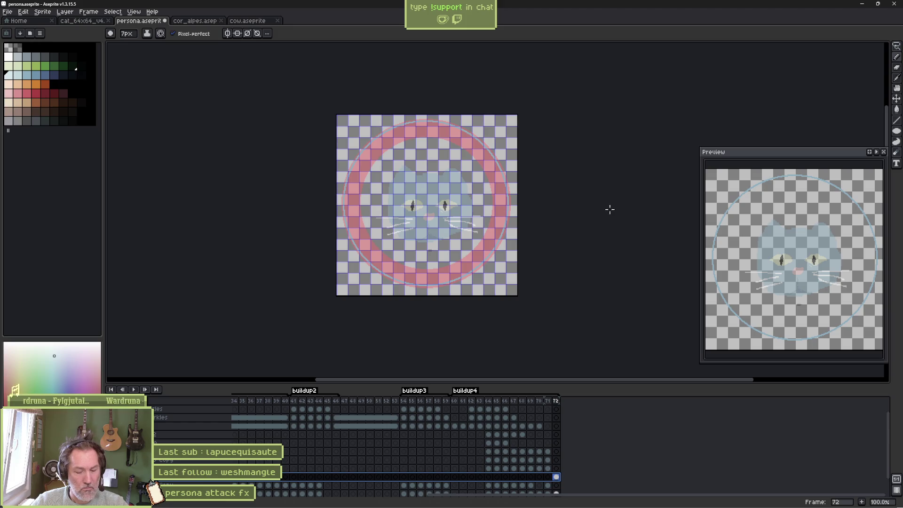
pyautogui.click(455, 476)
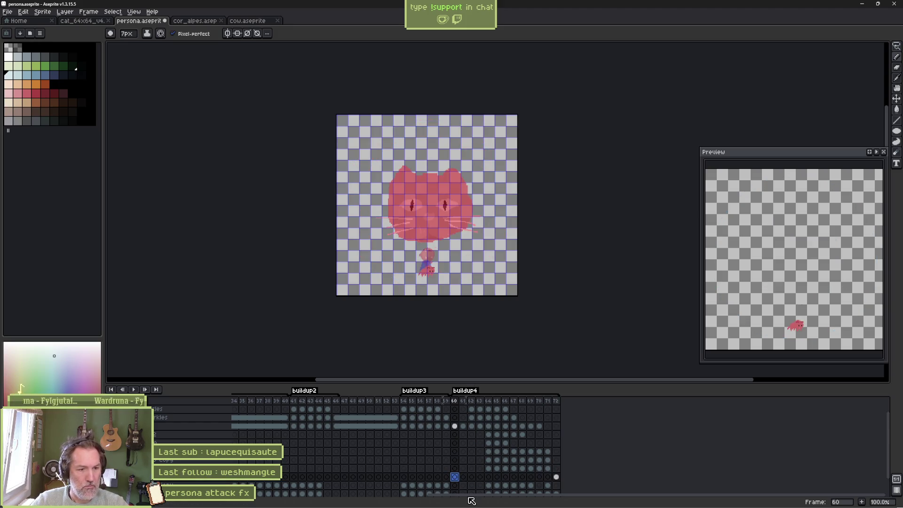
# - Extend the translucent cat head onto frame 71 and step back to frame 70
pyautogui.press('Return')
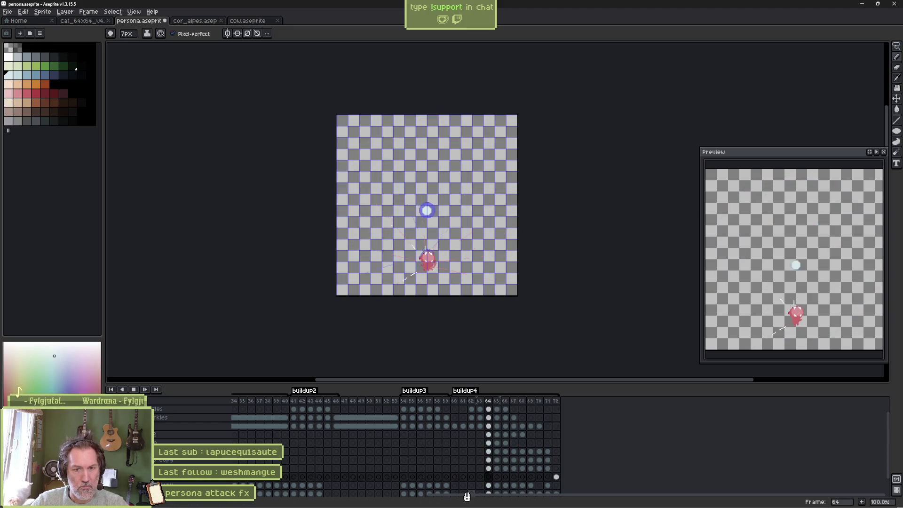
pyautogui.press('Return')
pyautogui.press('Right')
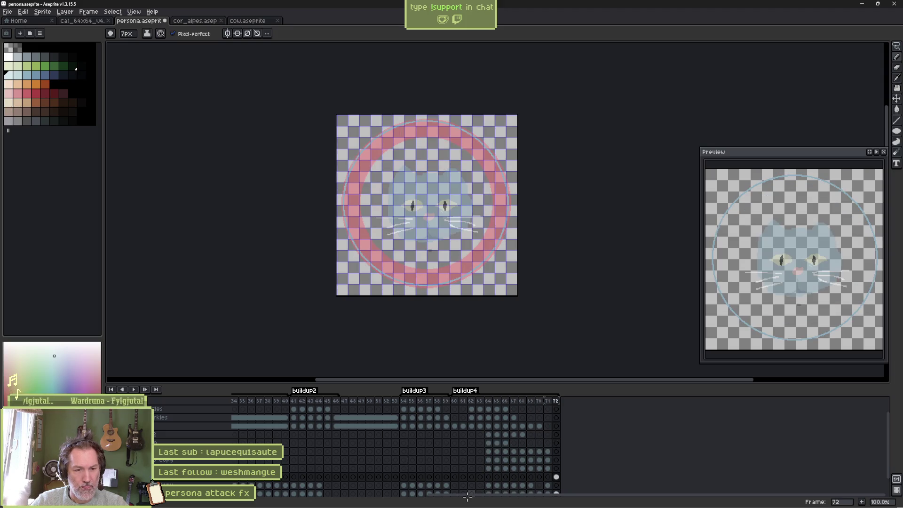
pyautogui.click(548, 477)
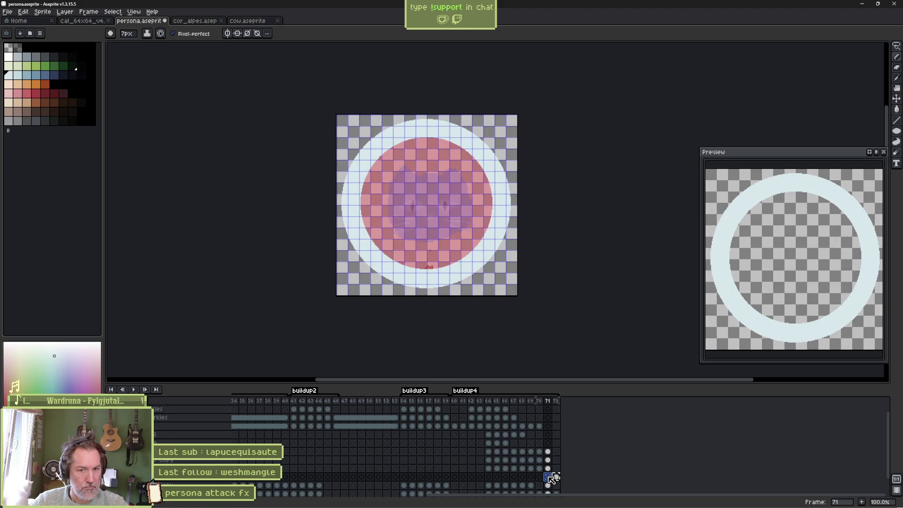
pyautogui.hotkey('ctrl', 'z')
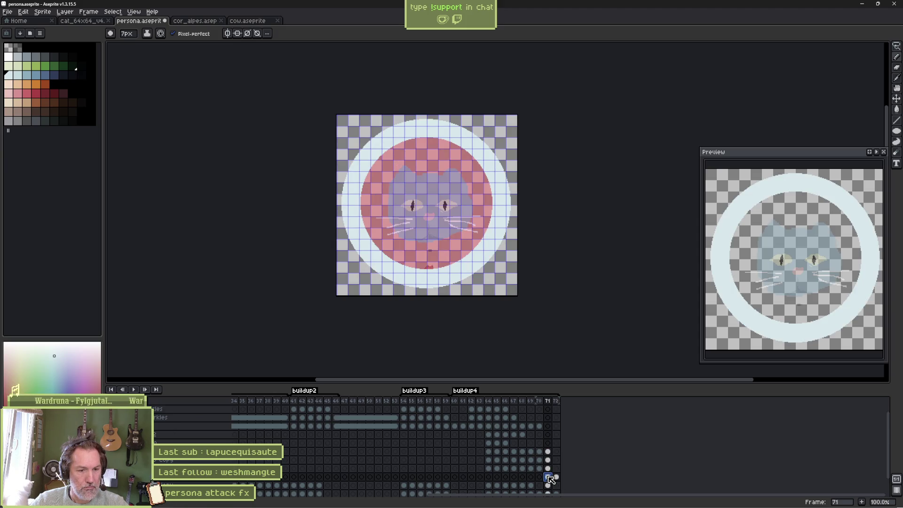
pyautogui.click(541, 477)
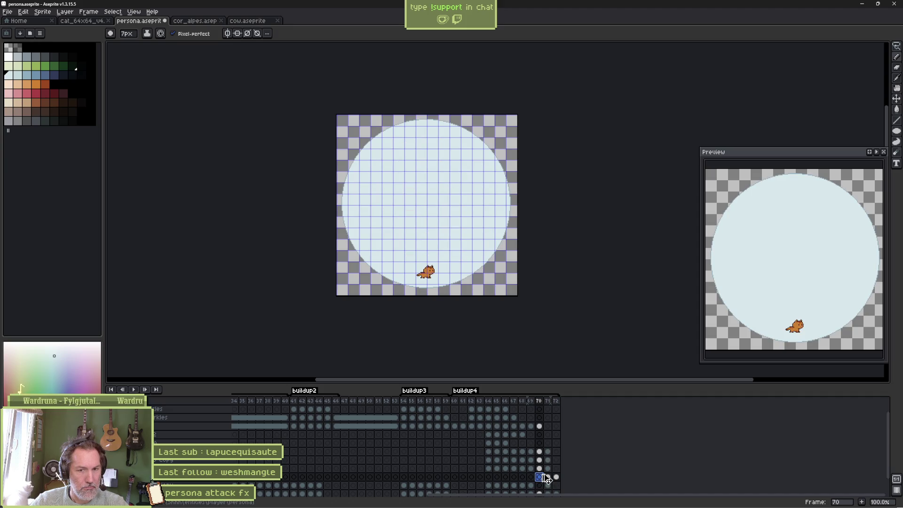
# - Replay the flash animation several times, then select the frame 71 cel with the red circle
pyautogui.press('Return')
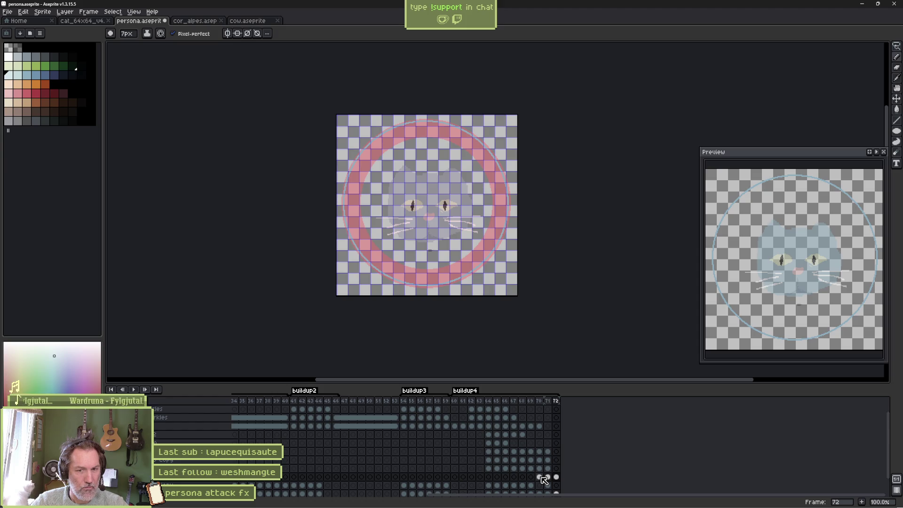
pyautogui.press('Return')
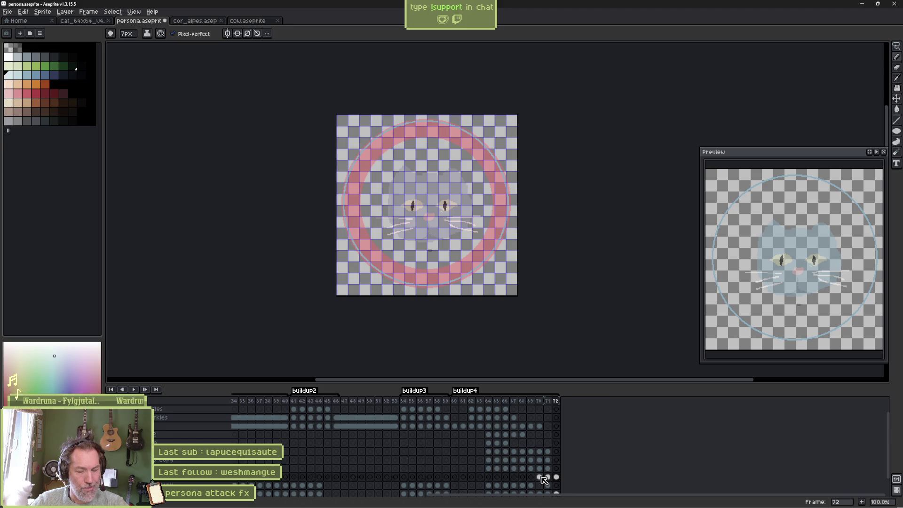
pyautogui.press('Return')
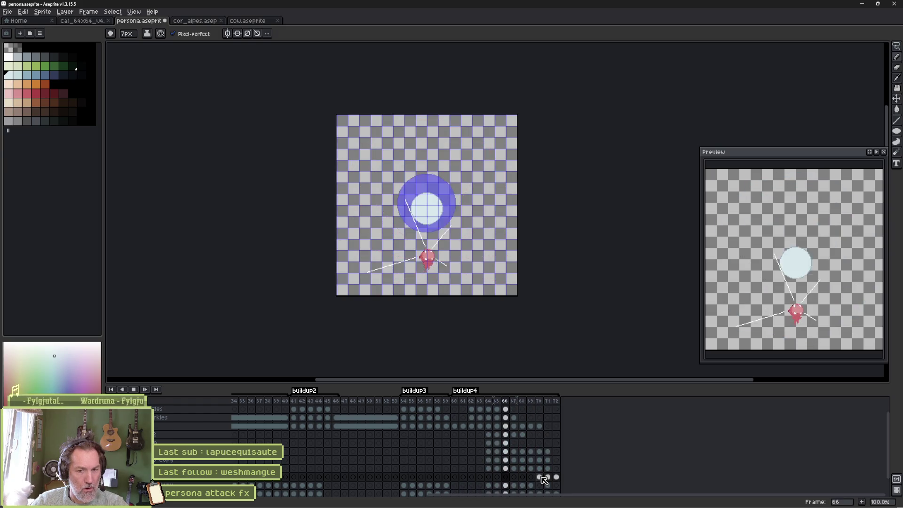
pyautogui.press('Return')
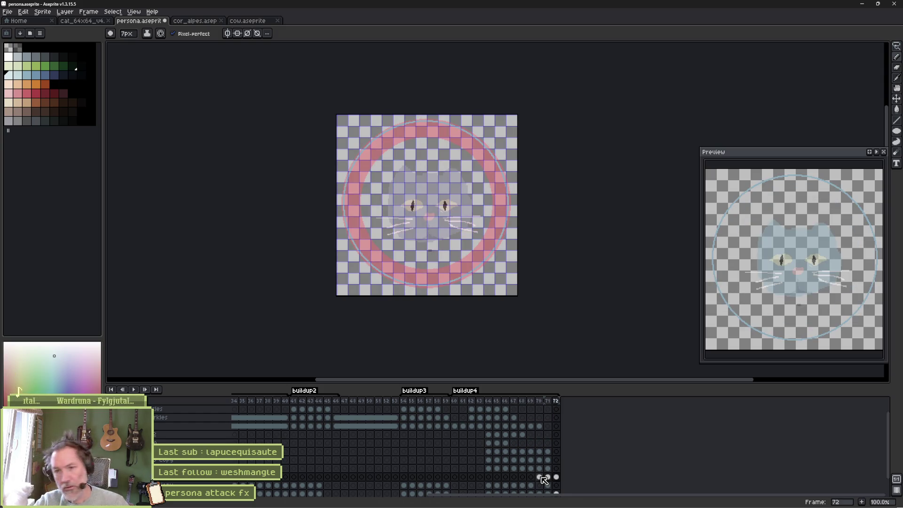
pyautogui.press('Return')
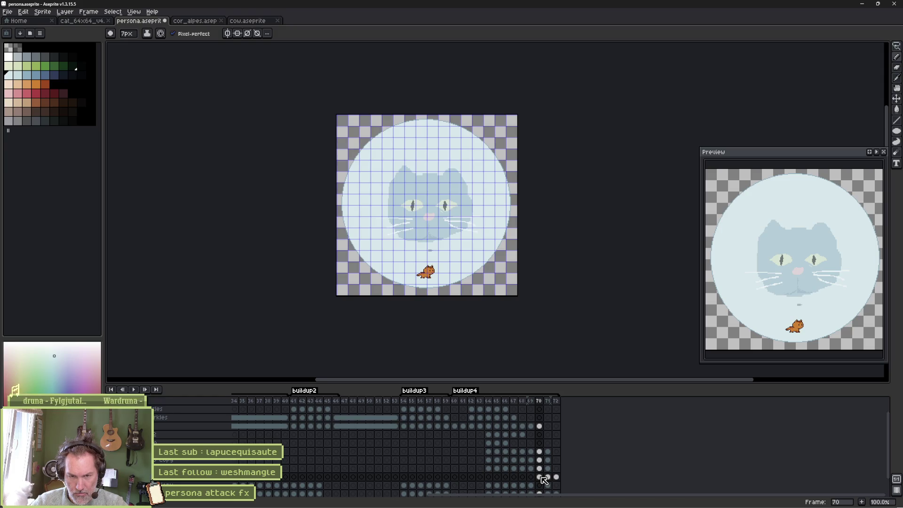
pyautogui.click(546, 478)
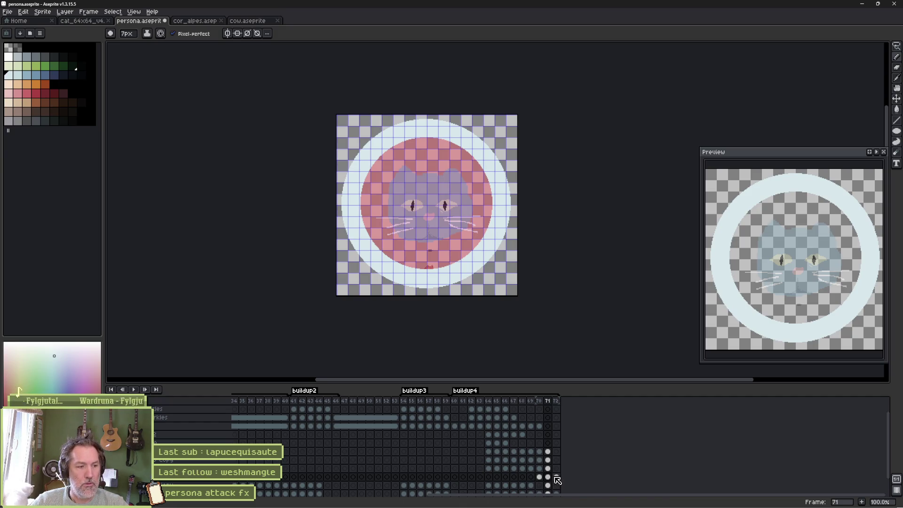
pyautogui.click(548, 476)
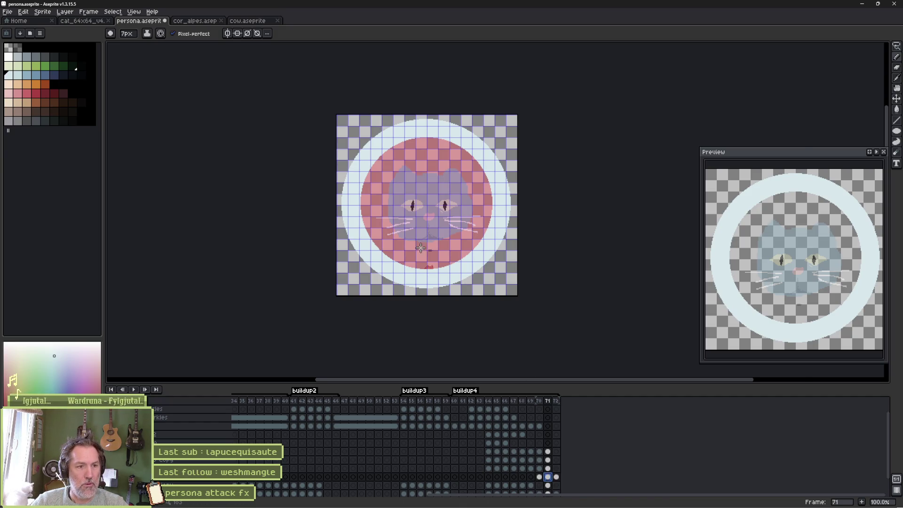
# - Pick a light grey-blue colour, paint a trial stroke beside the cat's face, and undo it
pyautogui.scroll(4, 421, 248)
pyautogui.scroll(-2, 437, 258)
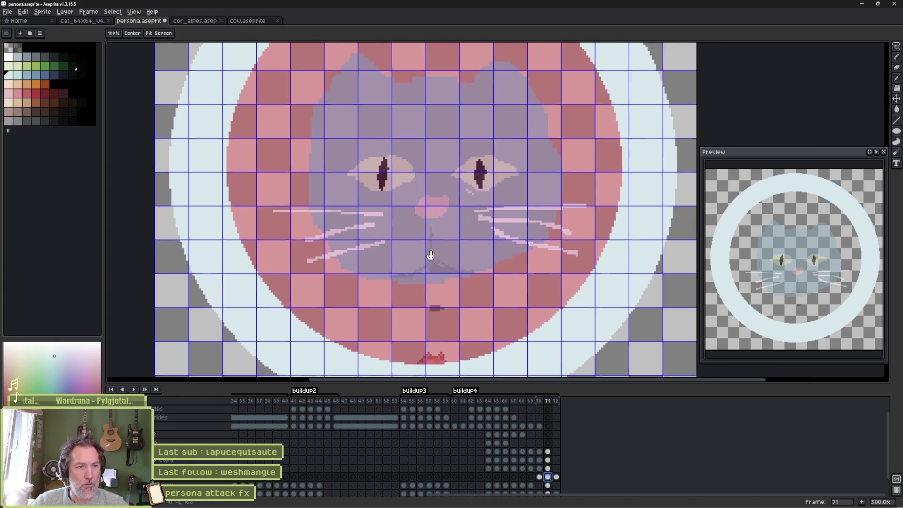
pyautogui.click(37, 76)
pyautogui.click(26, 75)
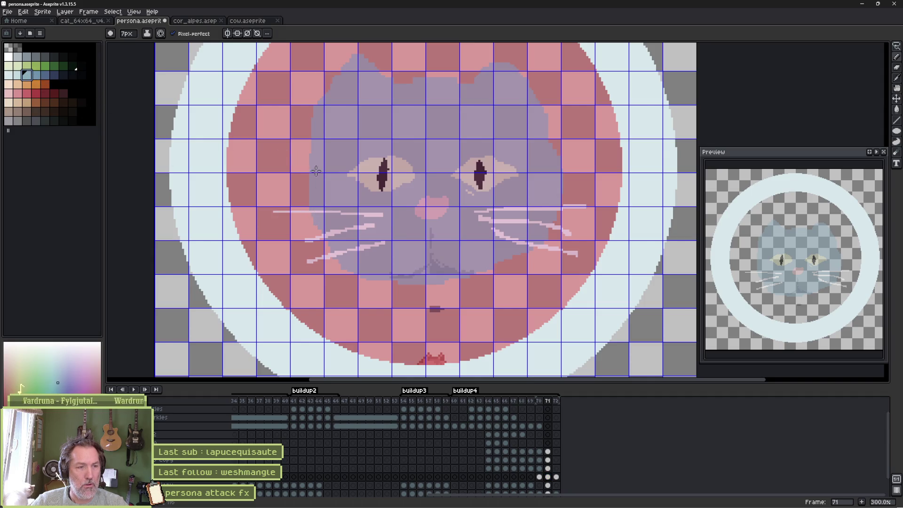
pyautogui.moveTo(289, 161); pyautogui.dragTo(270, 161)
pyautogui.hotkey('ctrl', 'z')
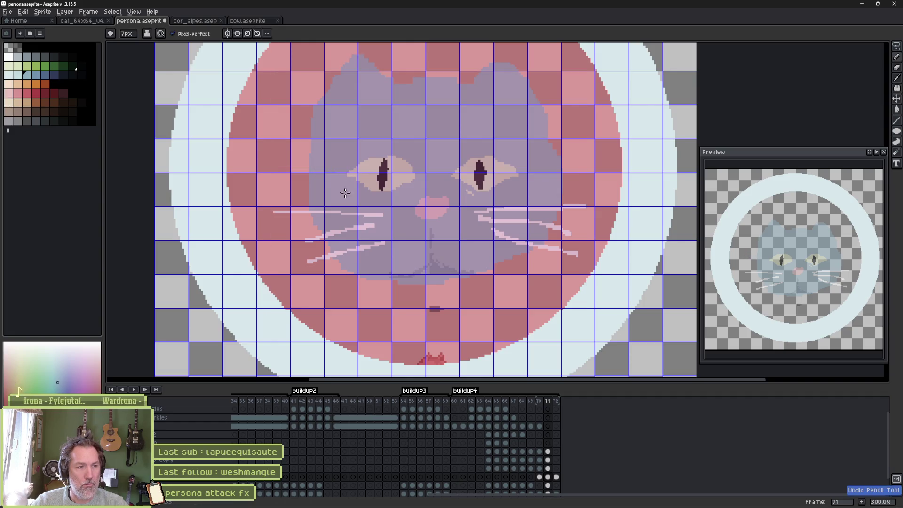
# - Scroll the timeline back and select frames 1–5 at the animation start
pyautogui.press('v')
pyautogui.press('b')
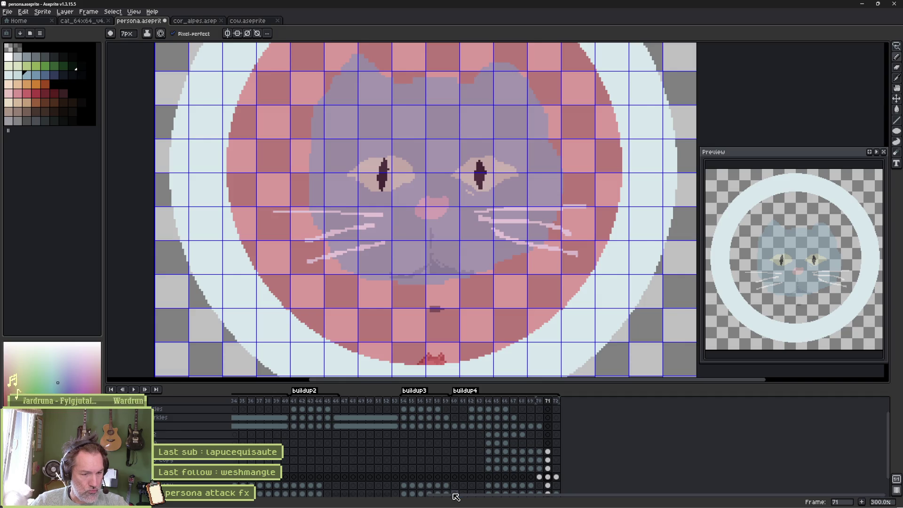
pyautogui.moveTo(454, 496); pyautogui.dragTo(283, 497)
pyautogui.moveTo(236, 400)
pyautogui.mouseDown()
pyautogui.moveTo(415, 389)
pyautogui.moveTo(696, 391)
pyautogui.moveTo(830, 404)
pyautogui.moveTo(714, 451)
pyautogui.moveTo(632, 440)
pyautogui.moveTo(602, 423)
pyautogui.moveTo(600, 391)
pyautogui.moveTo(614, 359)
pyautogui.mouseUp()
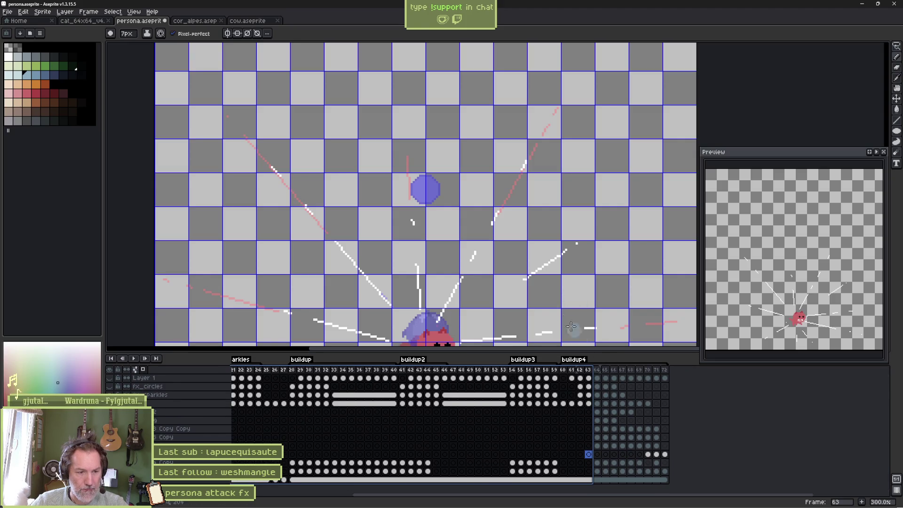
# - Recentre the sprite and select timeline frames 64 to 70, then the frame 68 cel
pyautogui.moveTo(560, 264); pyautogui.dragTo(573, 211)
pyautogui.scroll(-1, 541, 207)
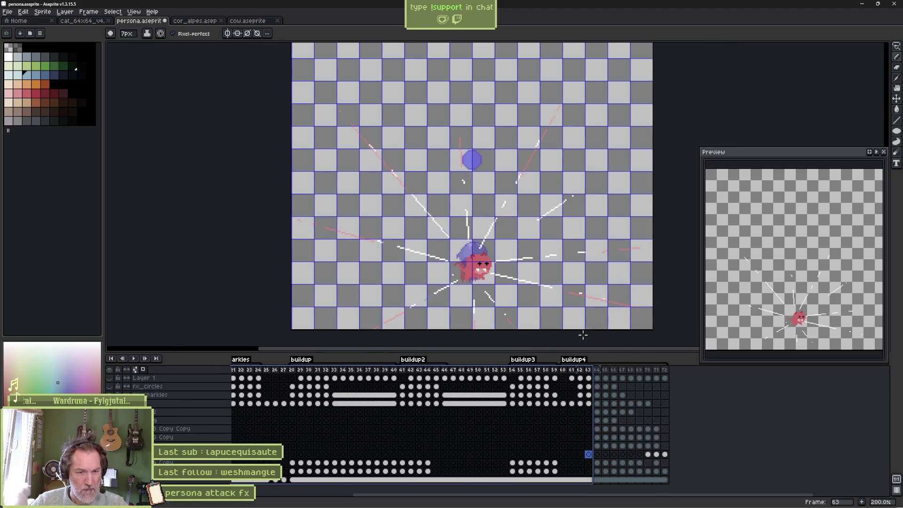
pyautogui.moveTo(602, 372)
pyautogui.mouseDown()
pyautogui.moveTo(567, 371)
pyautogui.moveTo(649, 370)
pyautogui.mouseUp()
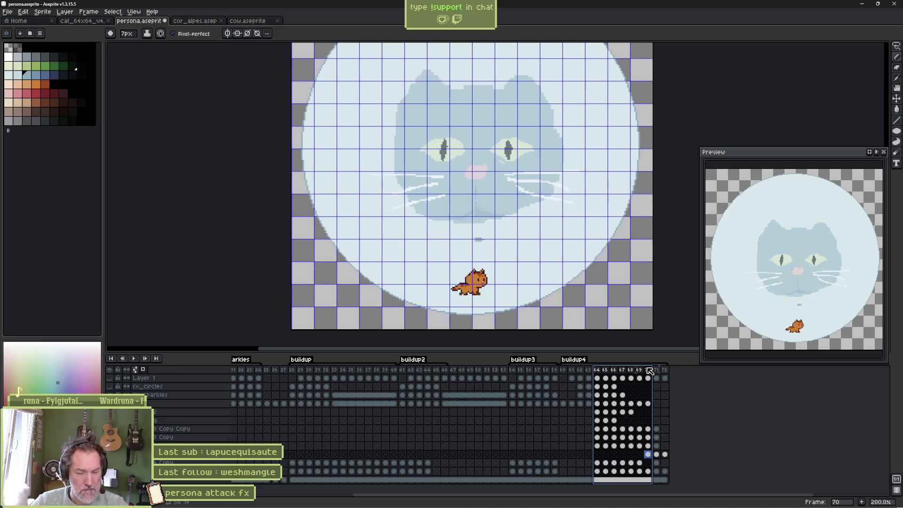
pyautogui.moveTo(653, 371); pyautogui.dragTo(657, 372)
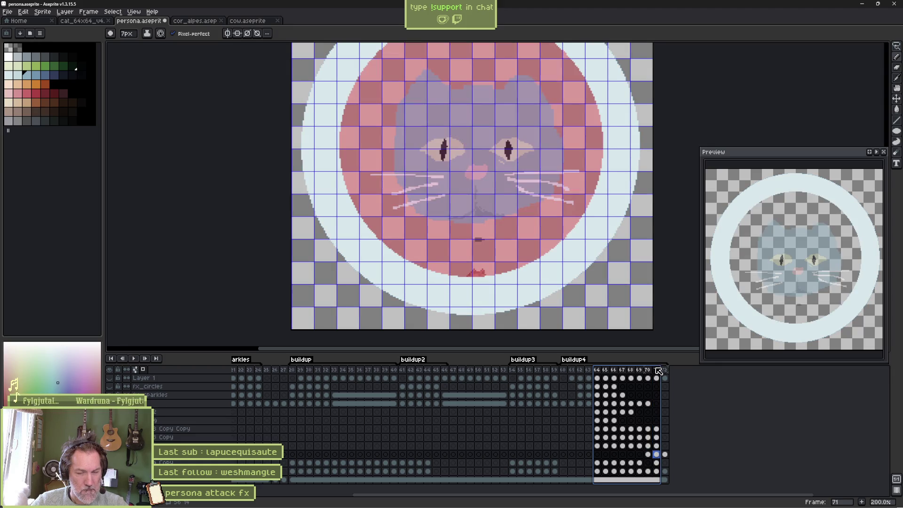
pyautogui.moveTo(658, 371); pyautogui.dragTo(651, 371)
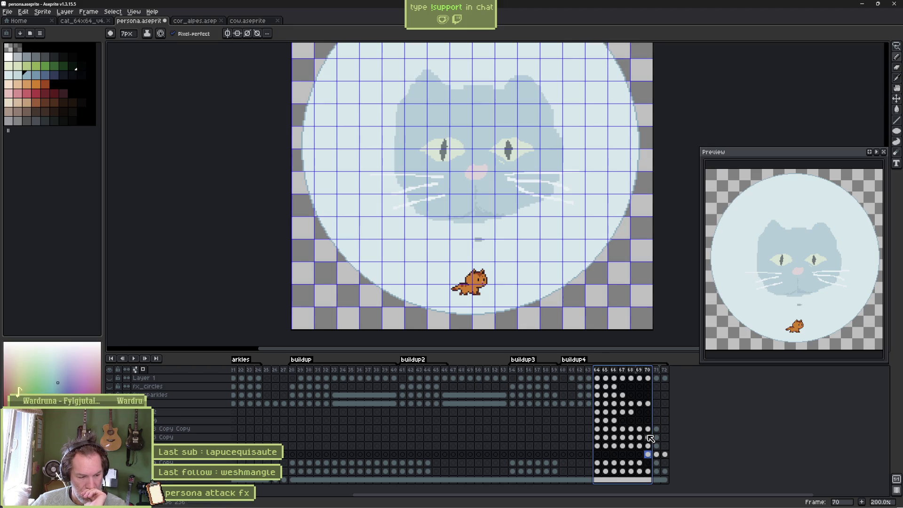
pyautogui.click(648, 454)
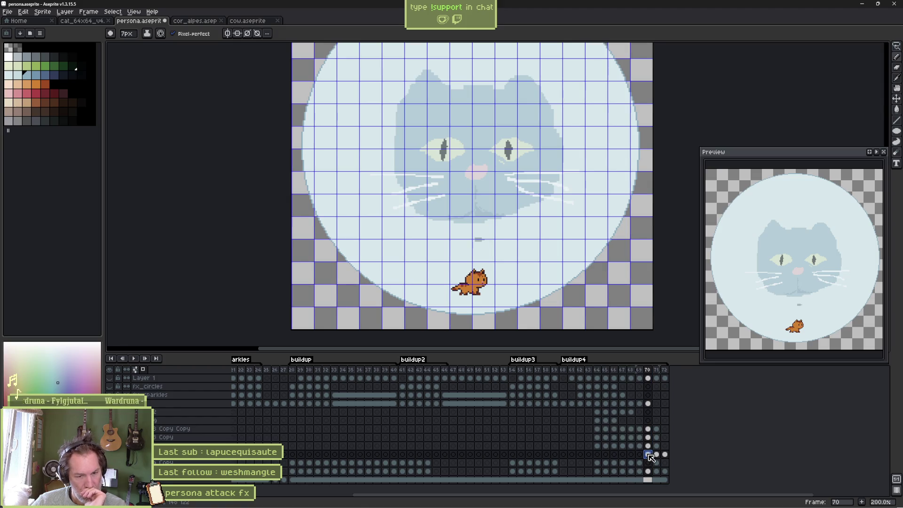
# - Step through the cels of frames 68 to 72 to compare the ring frames
pyautogui.click(632, 454)
pyautogui.moveTo(647, 455); pyautogui.dragTo(669, 459)
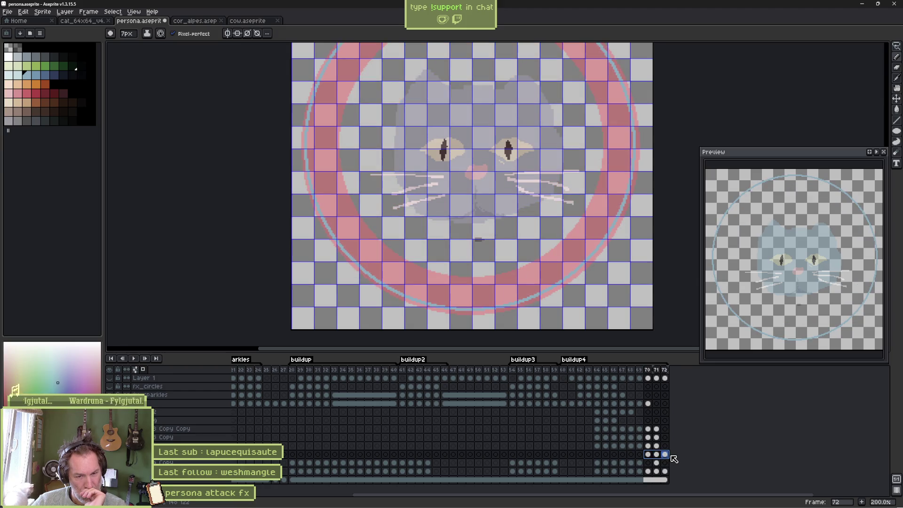
pyautogui.click(656, 455)
pyautogui.click(652, 455)
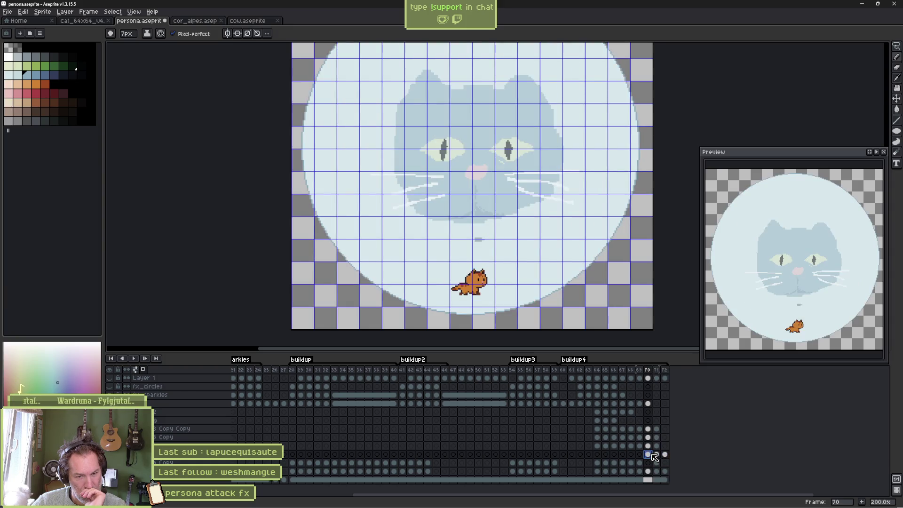
pyautogui.click(656, 455)
pyautogui.click(652, 454)
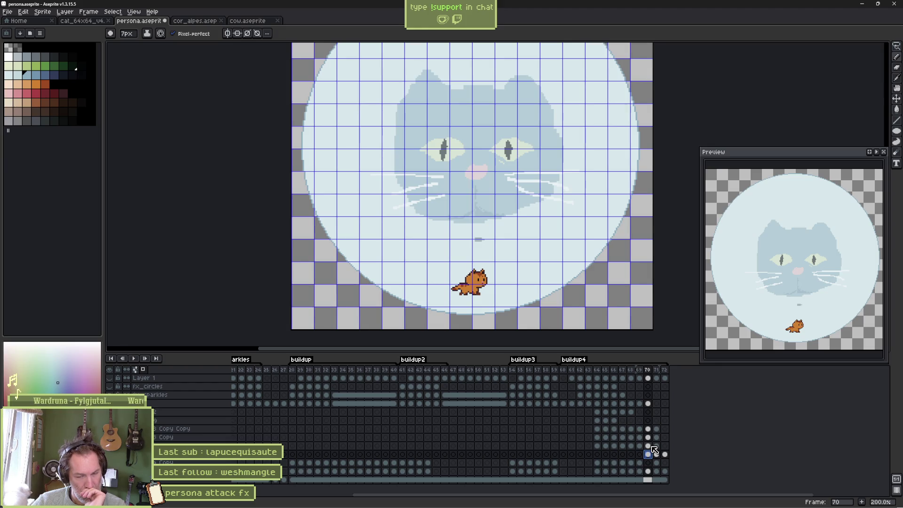
pyautogui.click(657, 455)
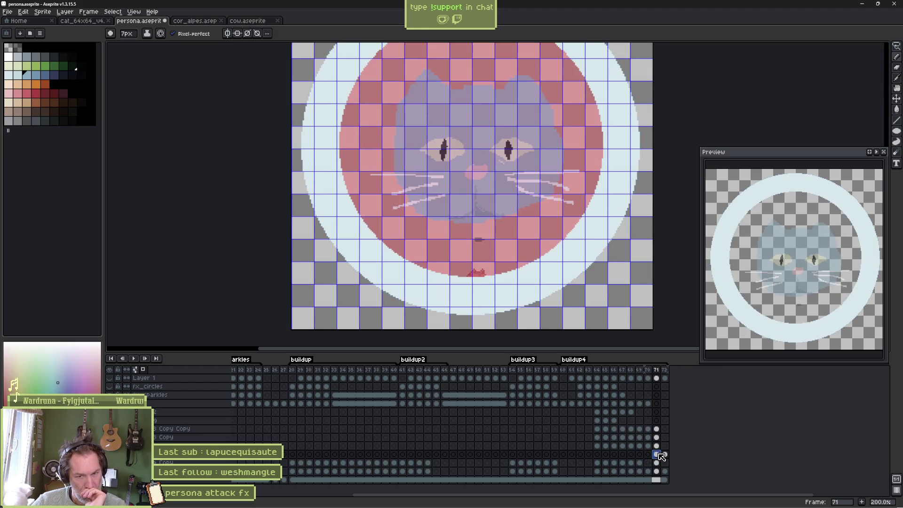
pyautogui.click(665, 455)
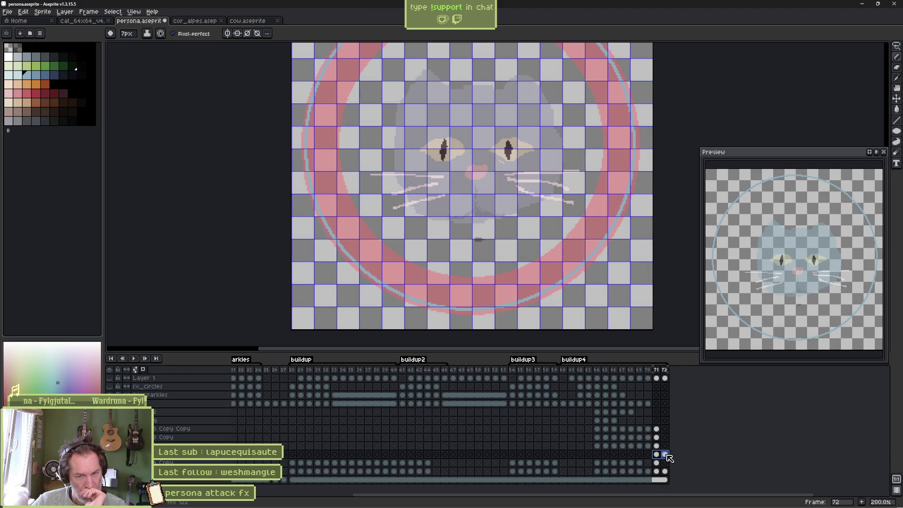
# - Add a new frame 73 after frame 72, reselect cels 70–72, and land on frame 71
pyautogui.click(667, 455)
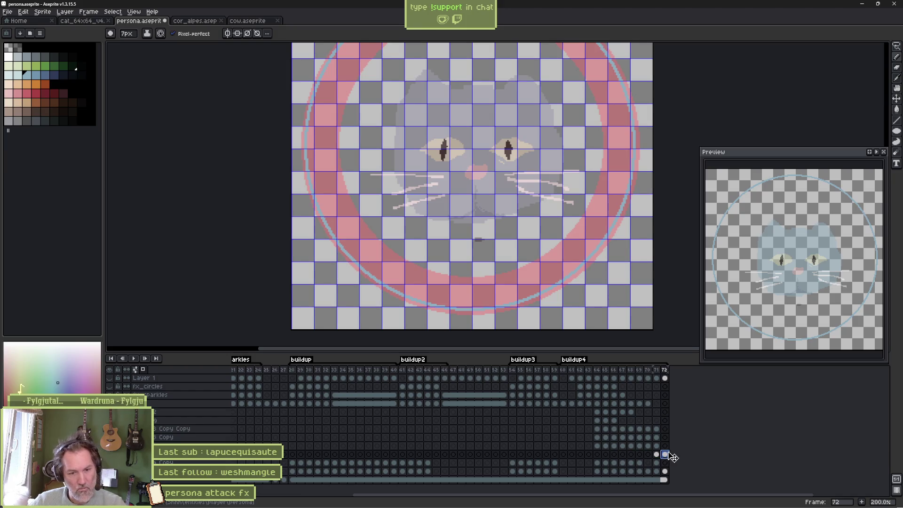
pyautogui.hotkey('alt', 'n')
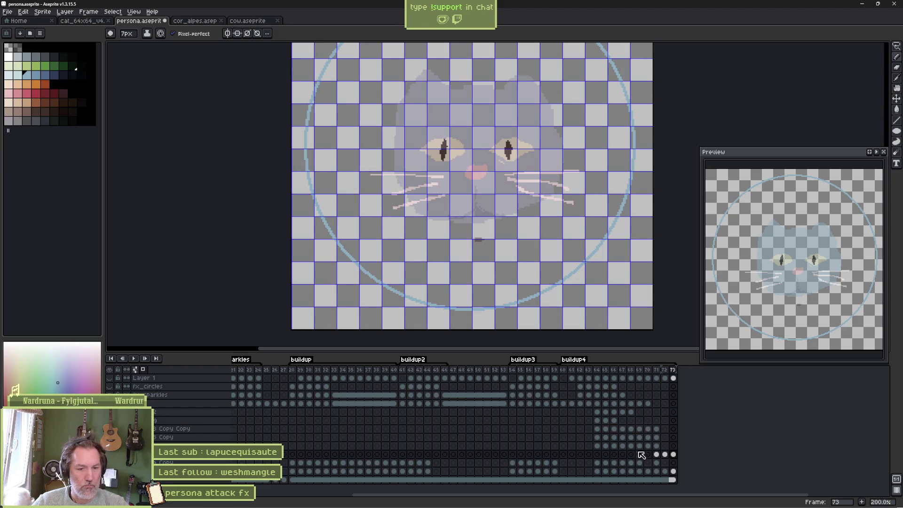
pyautogui.moveTo(649, 459); pyautogui.dragTo(659, 459)
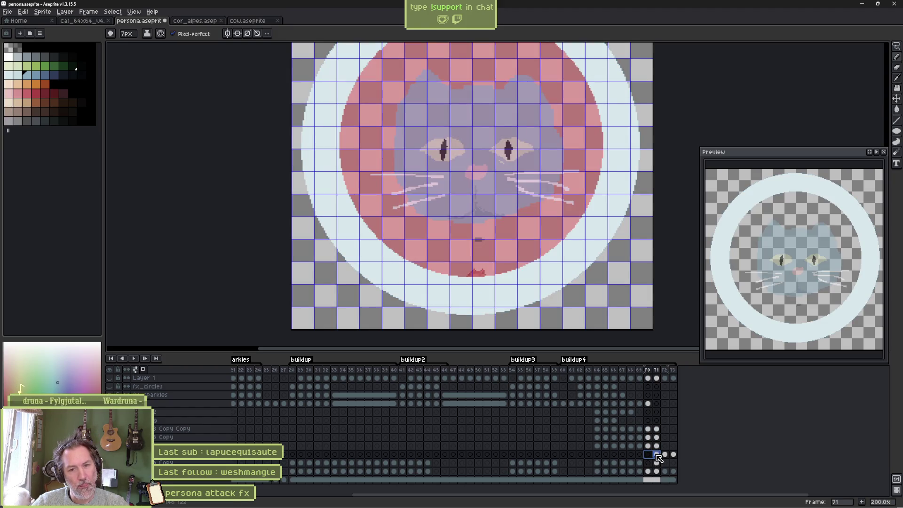
pyautogui.moveTo(660, 458); pyautogui.dragTo(670, 456)
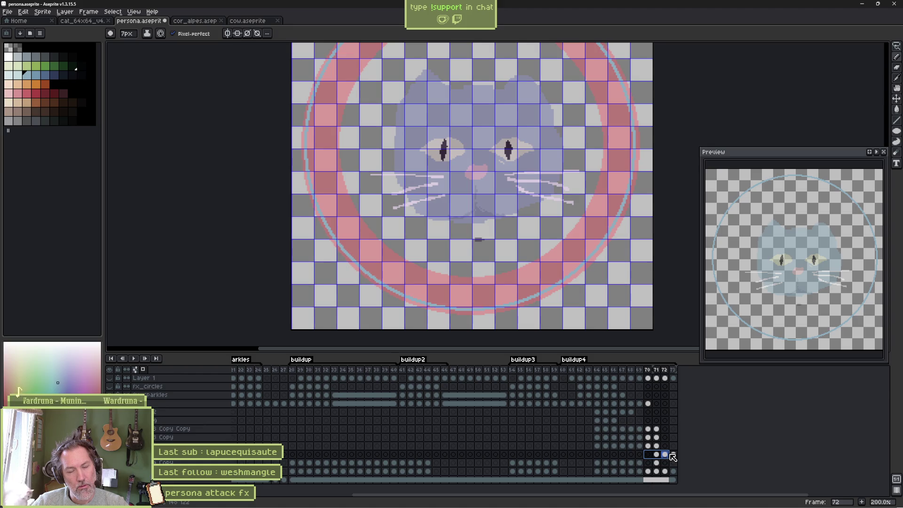
pyautogui.click(660, 454)
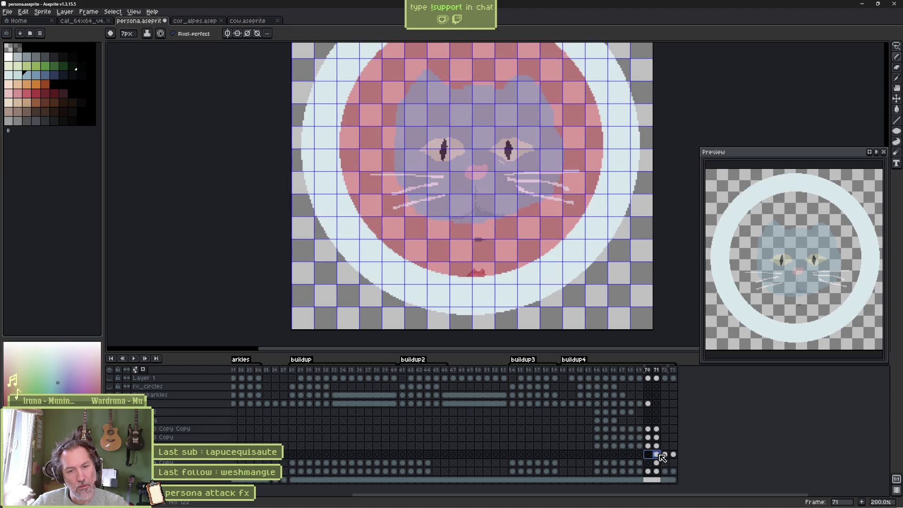
pyautogui.scroll(2, 483, 198)
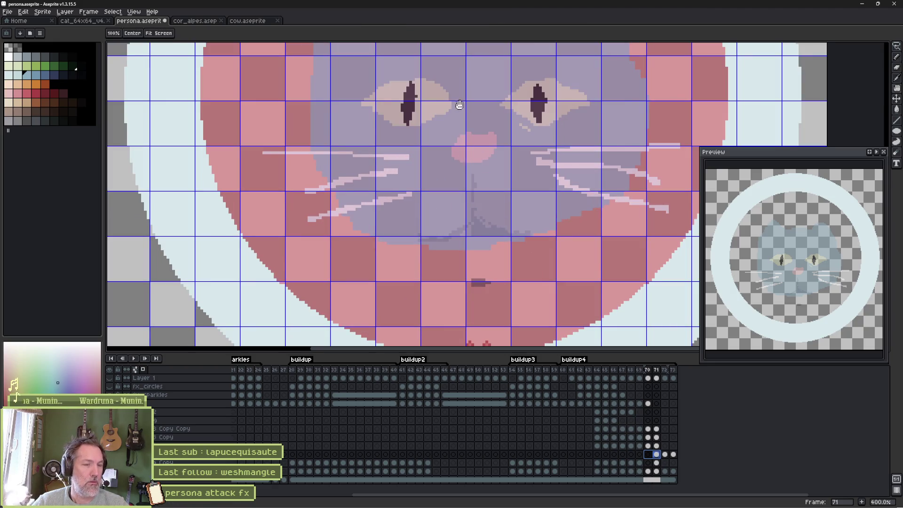
# - Repaint both of the cat head's eyes on frame 71 and play the animation to check them
pyautogui.moveTo(444, 107); pyautogui.dragTo(441, 188)
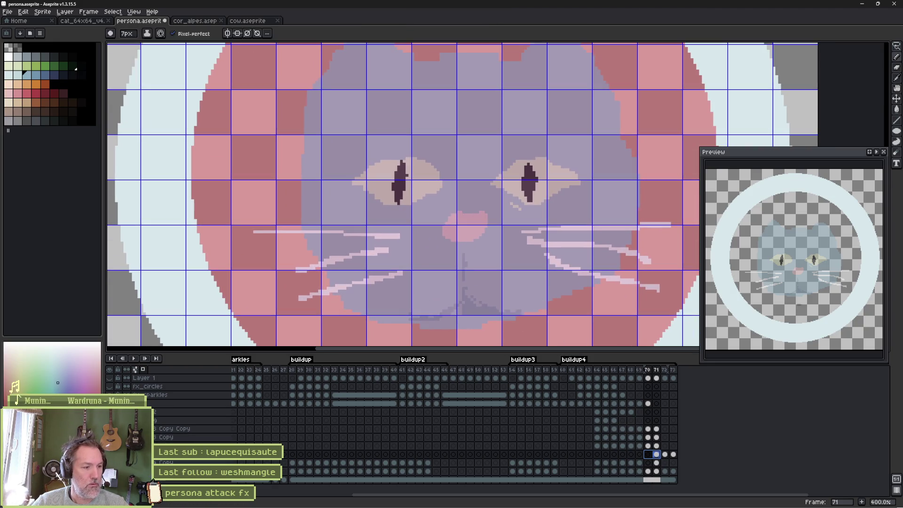
pyautogui.moveTo(427, 158)
pyautogui.mouseDown()
pyautogui.moveTo(360, 161)
pyautogui.moveTo(436, 170)
pyautogui.moveTo(378, 171)
pyautogui.mouseUp()
pyautogui.moveTo(497, 162)
pyautogui.mouseDown()
pyautogui.moveTo(542, 175)
pyautogui.moveTo(517, 156)
pyautogui.mouseUp()
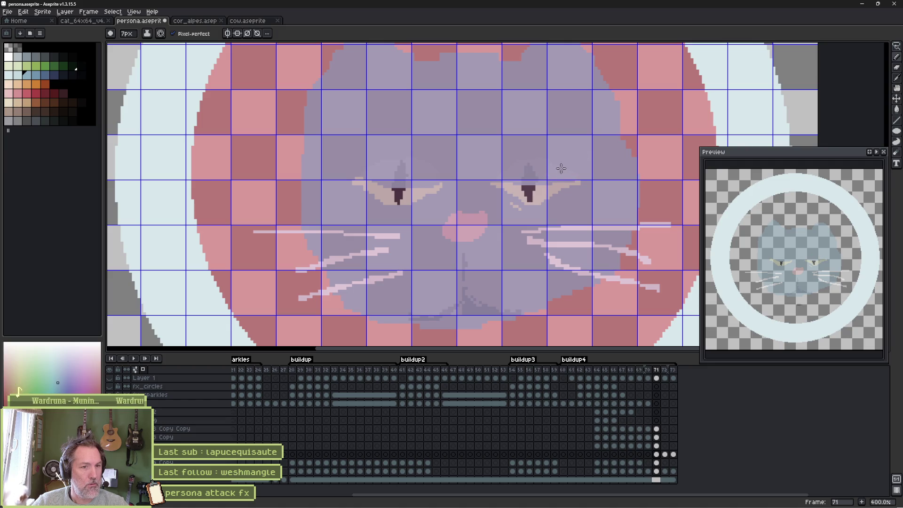
pyautogui.press('.')
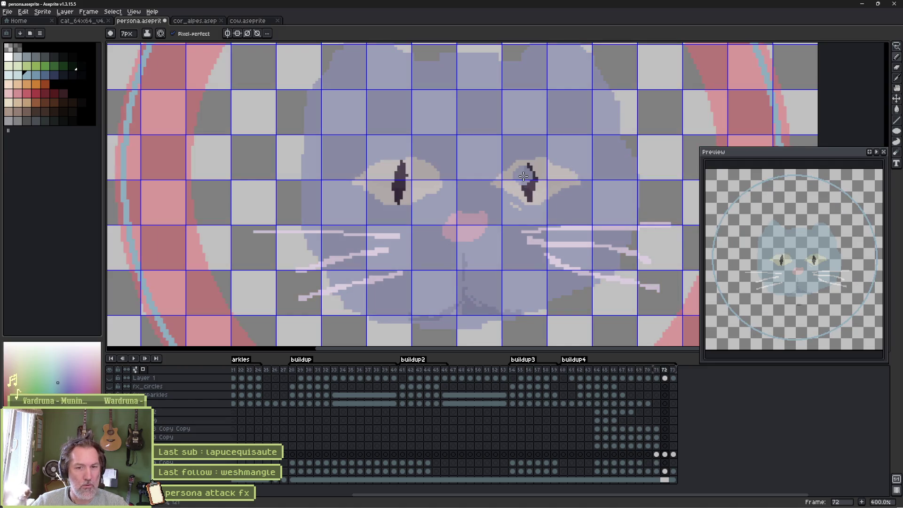
pyautogui.press('Return')
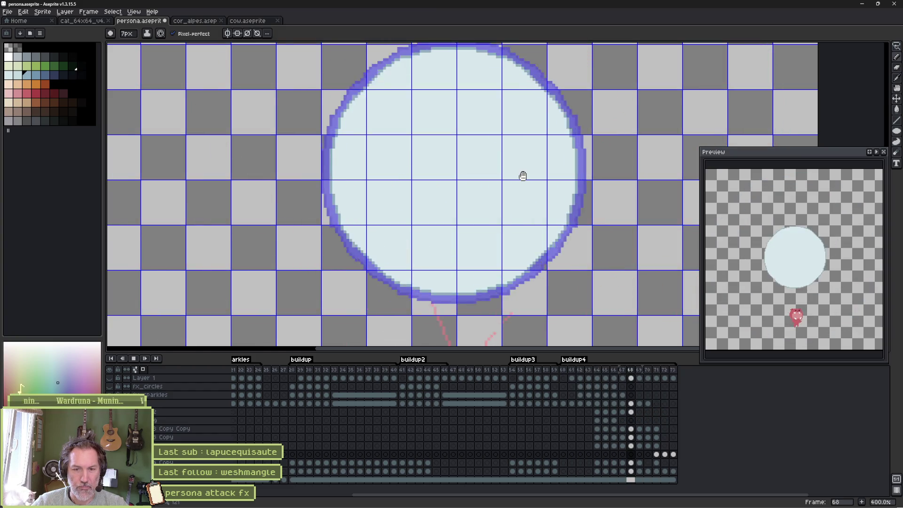
pyautogui.press('Return')
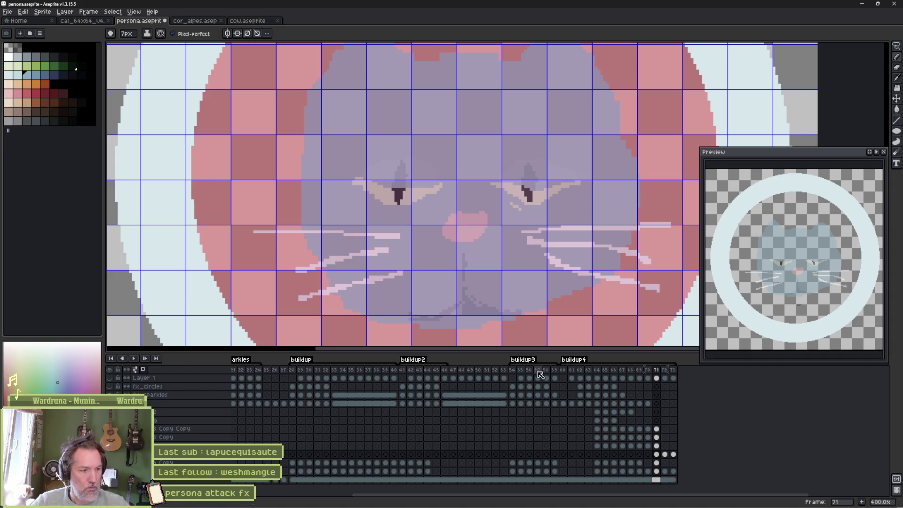
# - Select the frame 71 cel on the cat layer and return to the Godot editor
pyautogui.click(673, 455)
pyautogui.moveTo(673, 454); pyautogui.dragTo(656, 455)
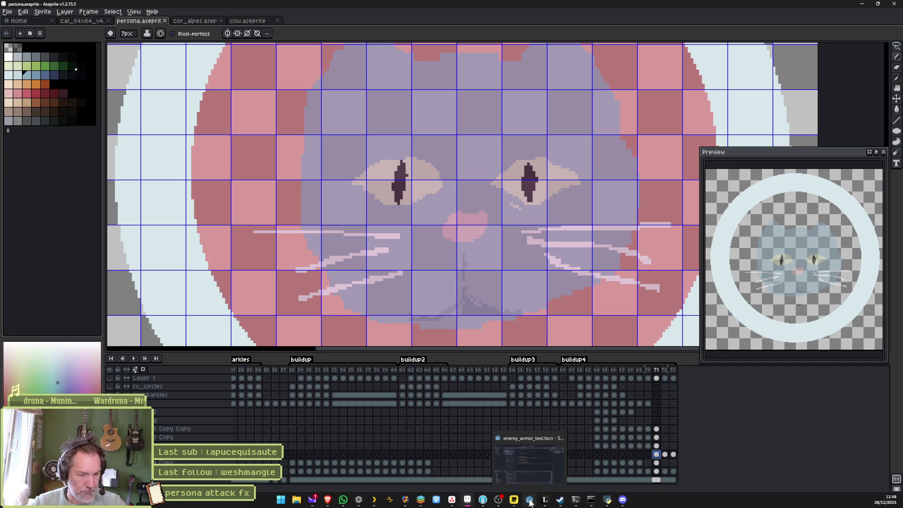
pyautogui.click(529, 502)
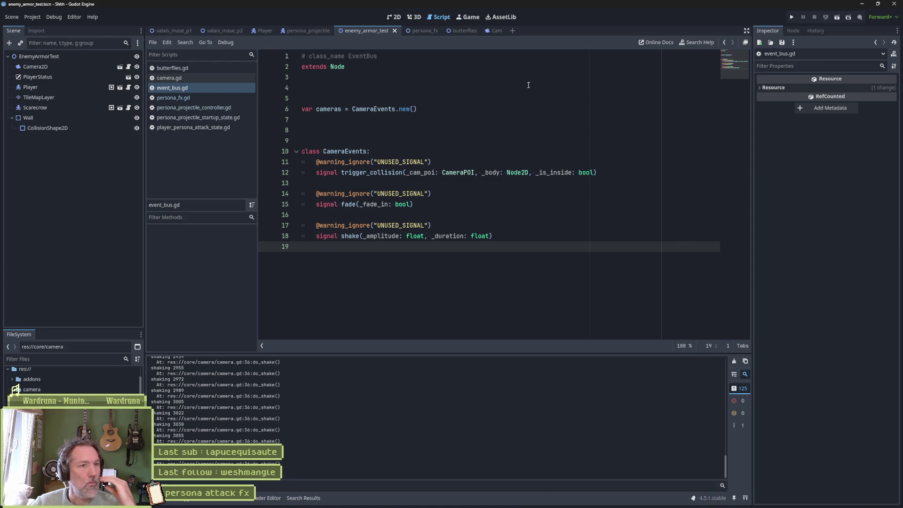
# - Go through the persona_fx and enemy_armor_test tabs to the persona_projectile scene in 2D view
pyautogui.click(420, 29)
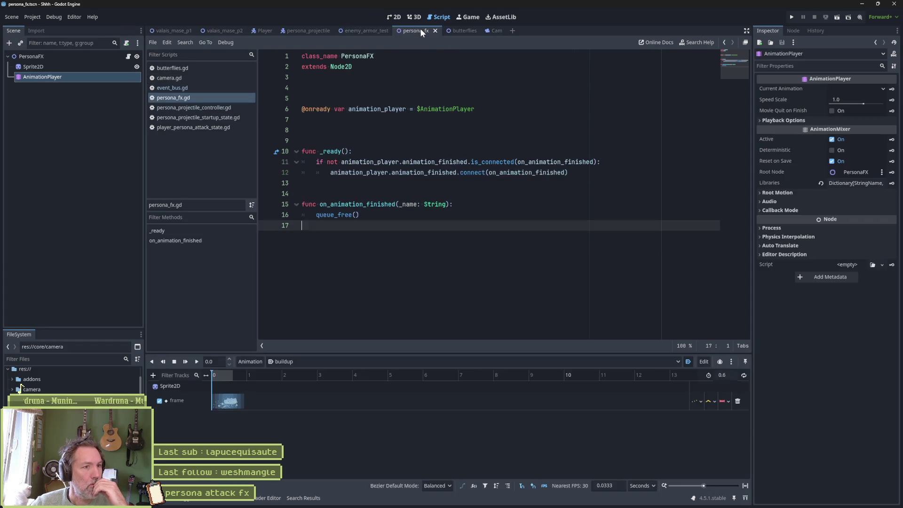
pyautogui.click(364, 30)
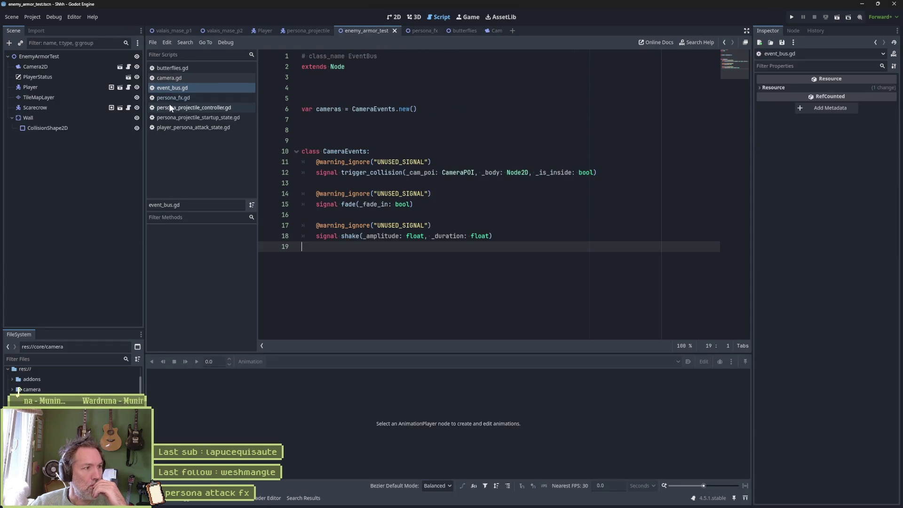
pyautogui.click(307, 30)
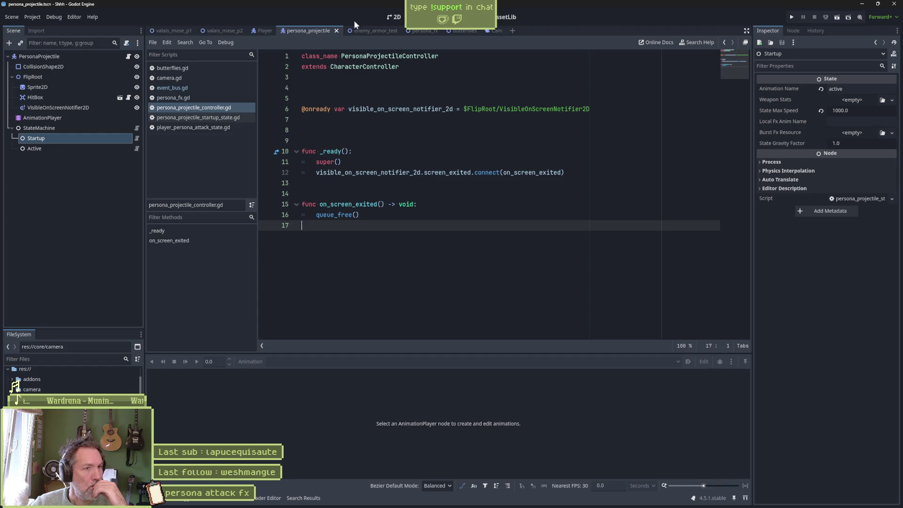
pyautogui.click(388, 17)
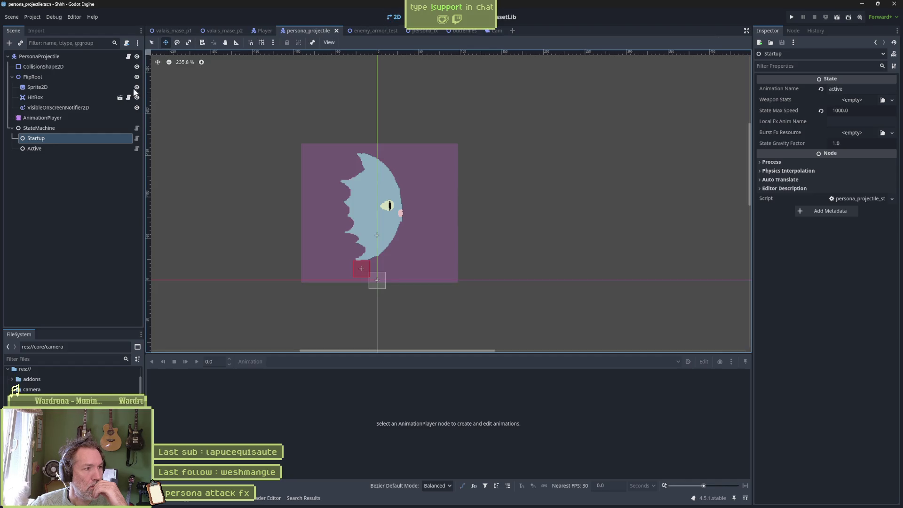
# - Preview the projectile's active, fx_sparkles and startup animations, scrub startup, then open the Player scene
pyautogui.click(89, 117)
pyautogui.click(337, 363)
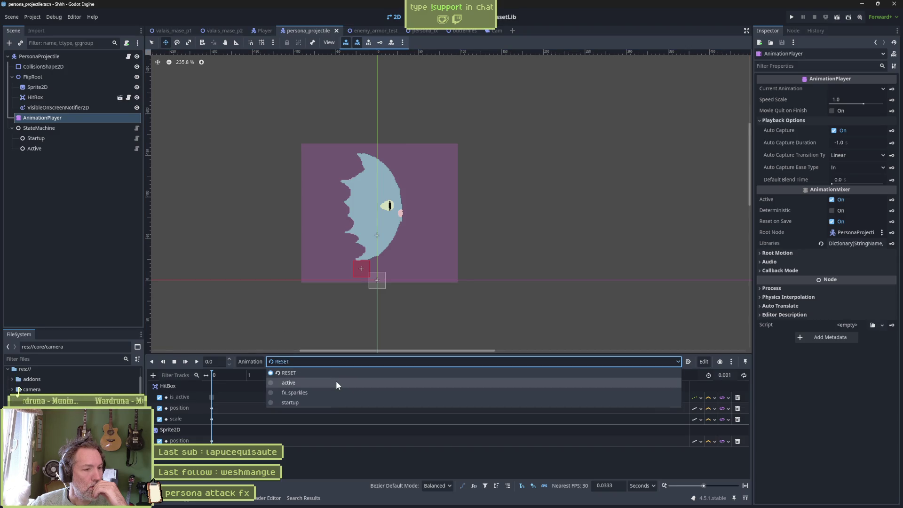
pyautogui.click(336, 382)
pyautogui.click(338, 361)
pyautogui.click(335, 391)
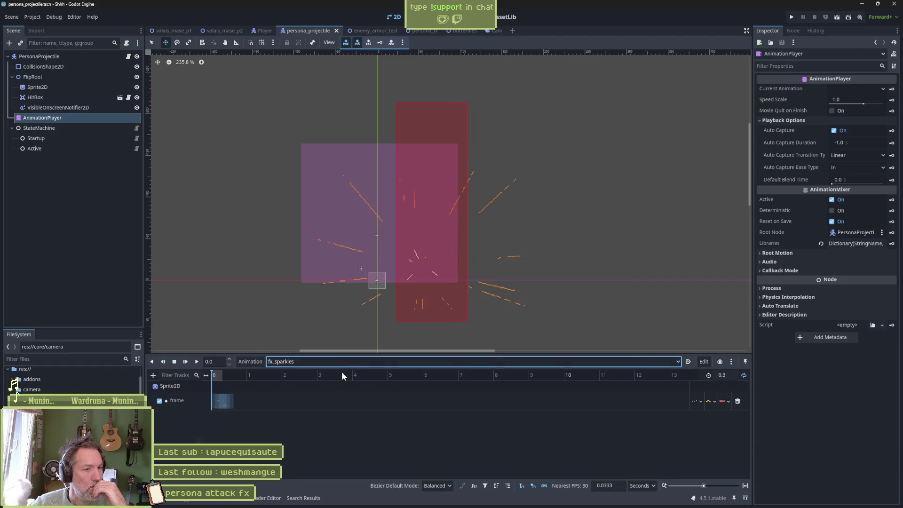
pyautogui.click(343, 363)
pyautogui.click(344, 403)
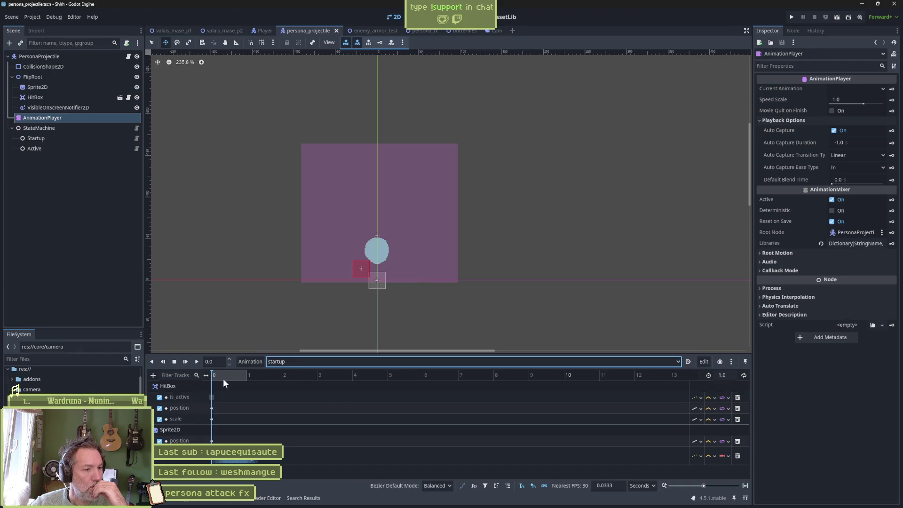
pyautogui.moveTo(239, 377); pyautogui.dragTo(210, 378)
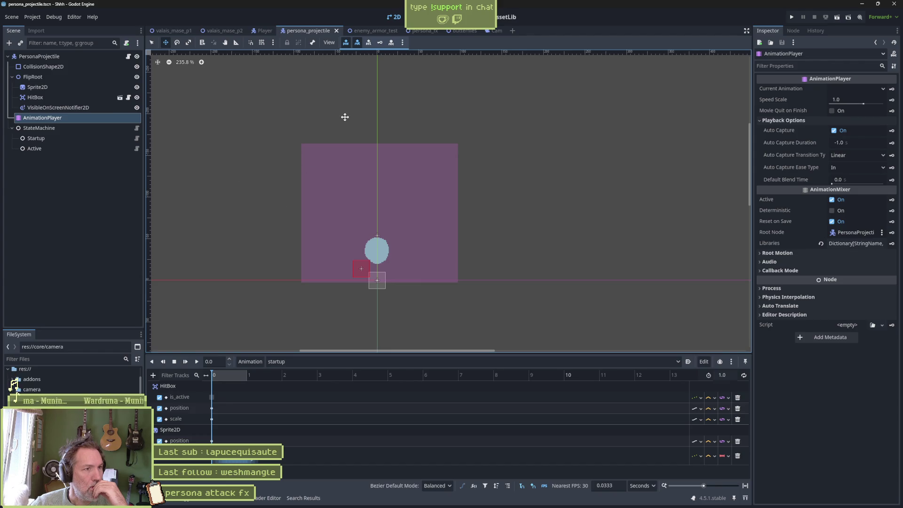
pyautogui.click(261, 31)
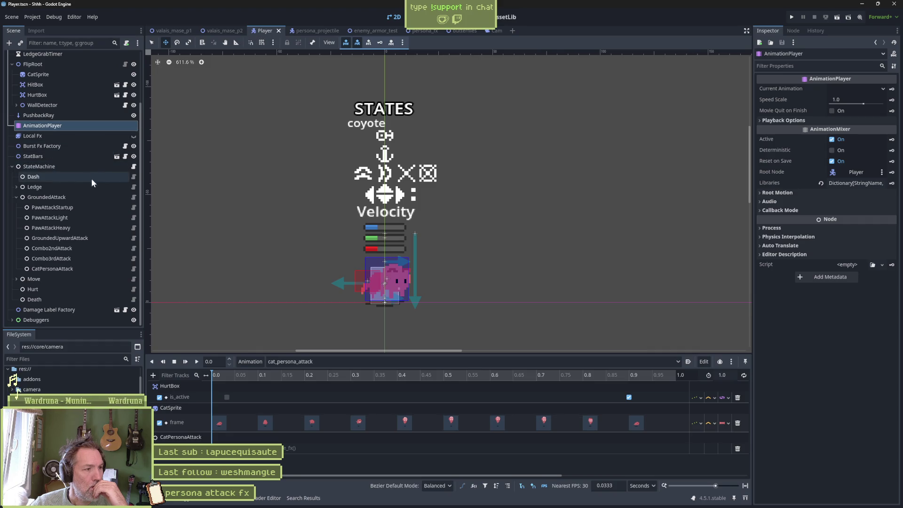
# - Review the CatPersonaAttack state's projectile and FX settings, then bring up the persona_fx scene
pyautogui.click(53, 269)
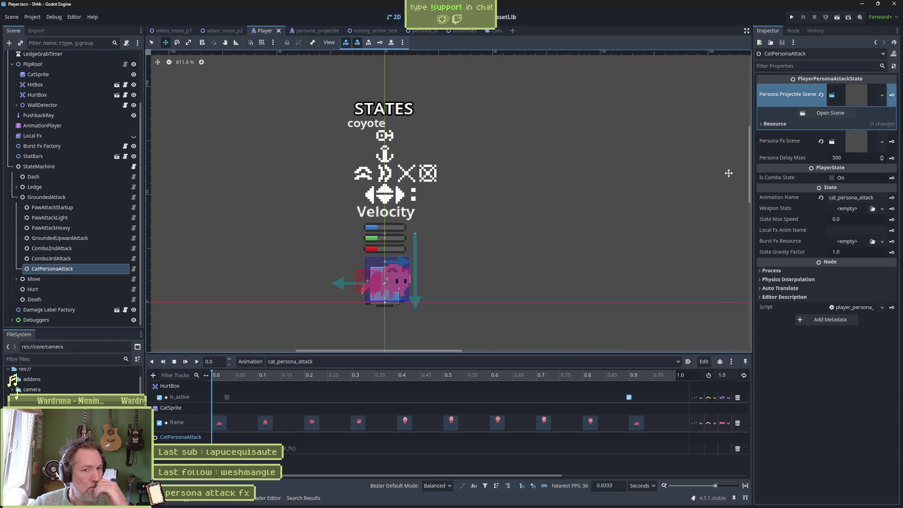
pyautogui.click(423, 31)
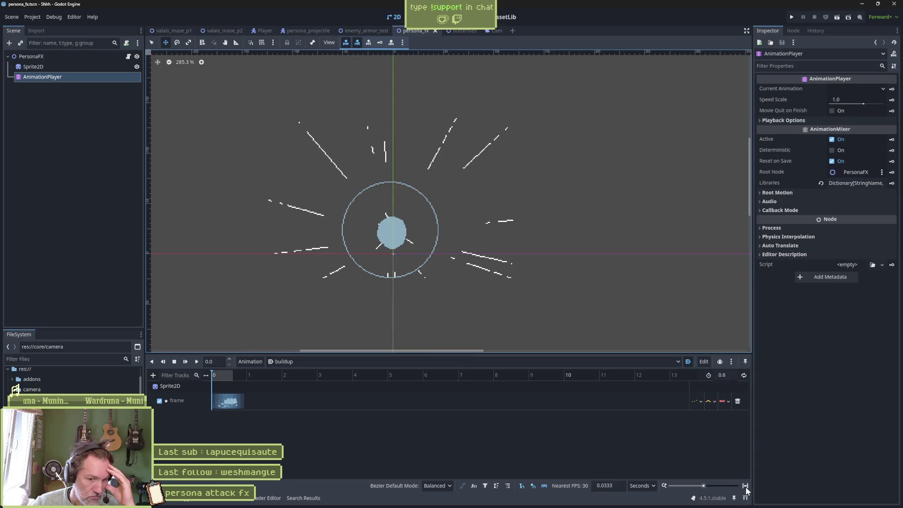
# - Reimport the changed Aseprite FX on the sprite and preview buildup4 through its cat-head frames
pyautogui.click(75, 68)
pyautogui.scroll(-1, 837, 352)
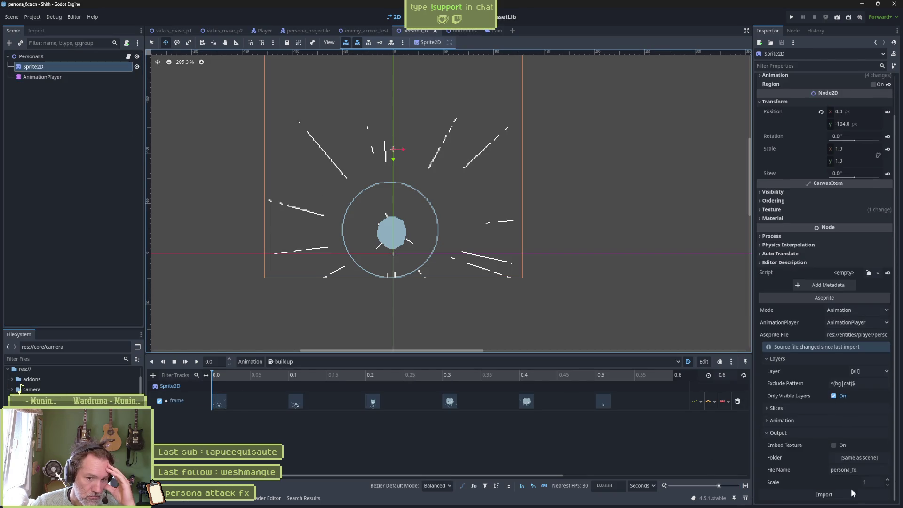
pyautogui.click(786, 347)
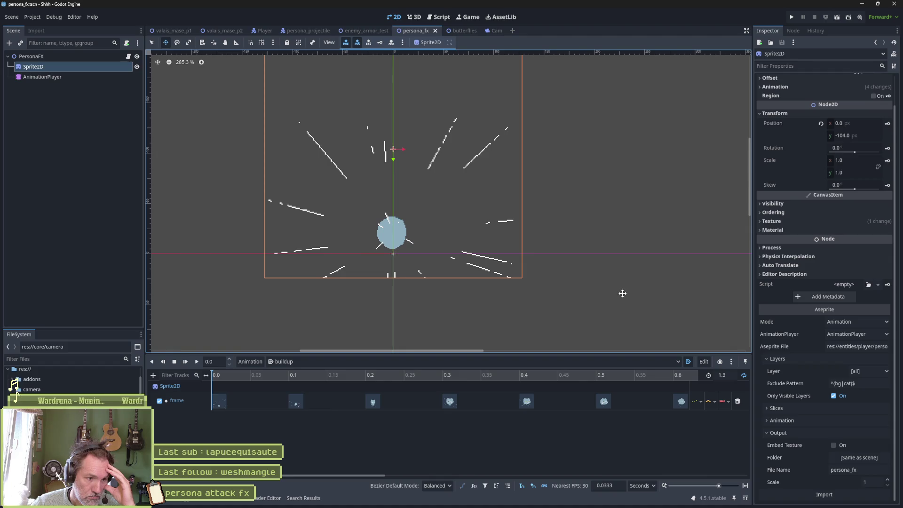
pyautogui.click(362, 360)
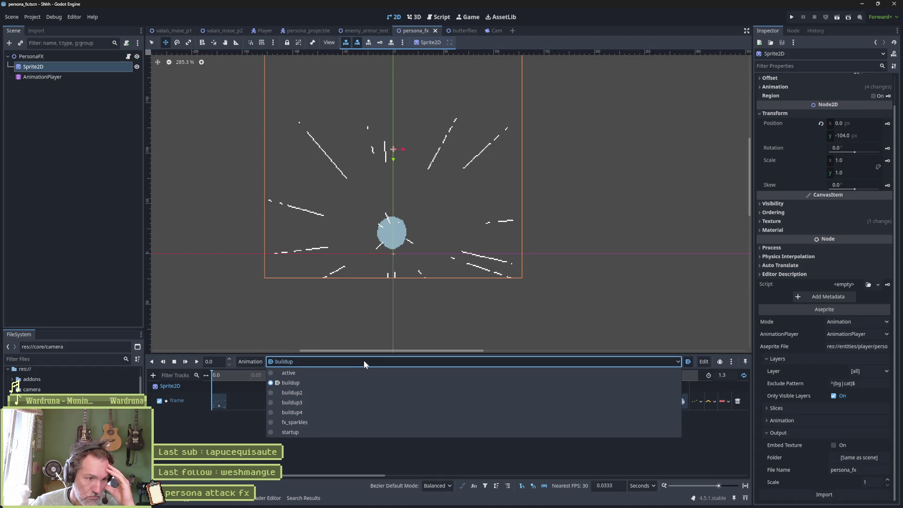
pyautogui.click(355, 413)
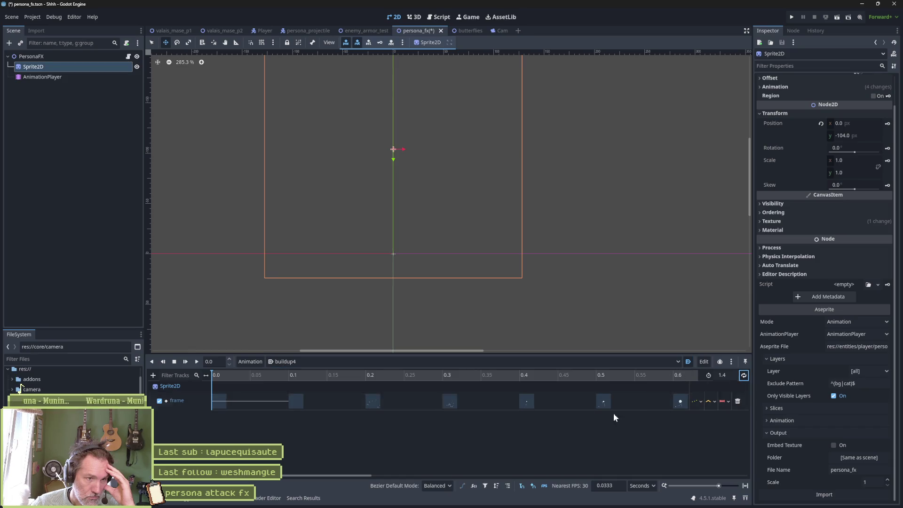
pyautogui.click(744, 486)
pyautogui.moveTo(256, 376); pyautogui.dragTo(617, 384)
pyautogui.moveTo(547, 382)
pyautogui.mouseDown()
pyautogui.moveTo(217, 375)
pyautogui.moveTo(651, 379)
pyautogui.moveTo(214, 376)
pyautogui.mouseUp()
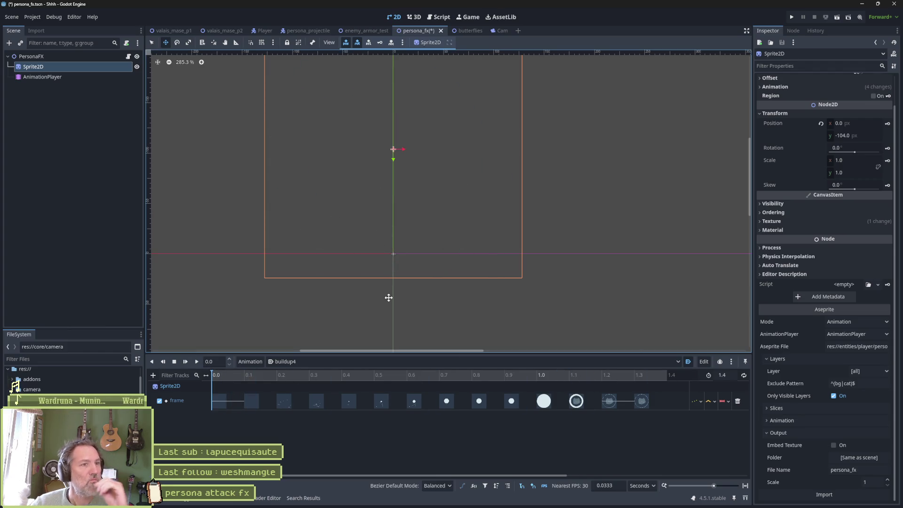
# - Save persona_fx and run the enemy_armor_test scene
pyautogui.hotkey('ctrl', 's')
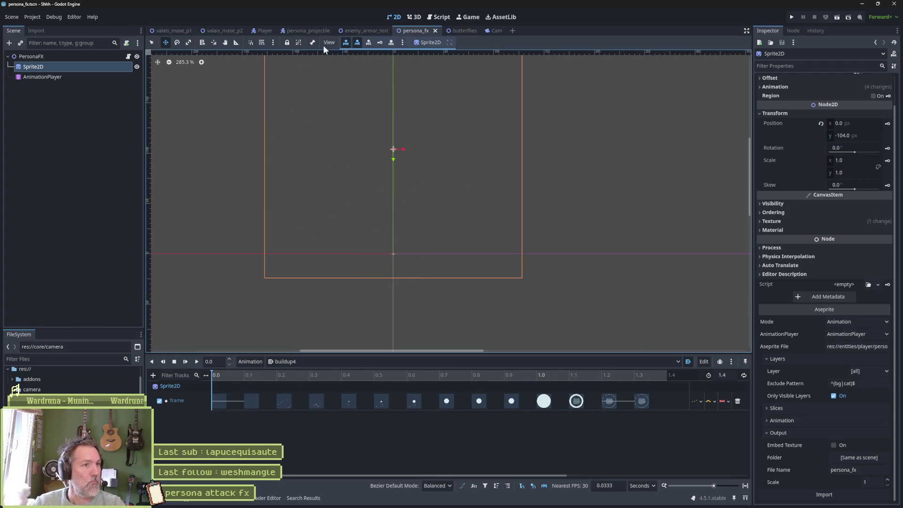
pyautogui.click(368, 35)
pyautogui.press('F6')
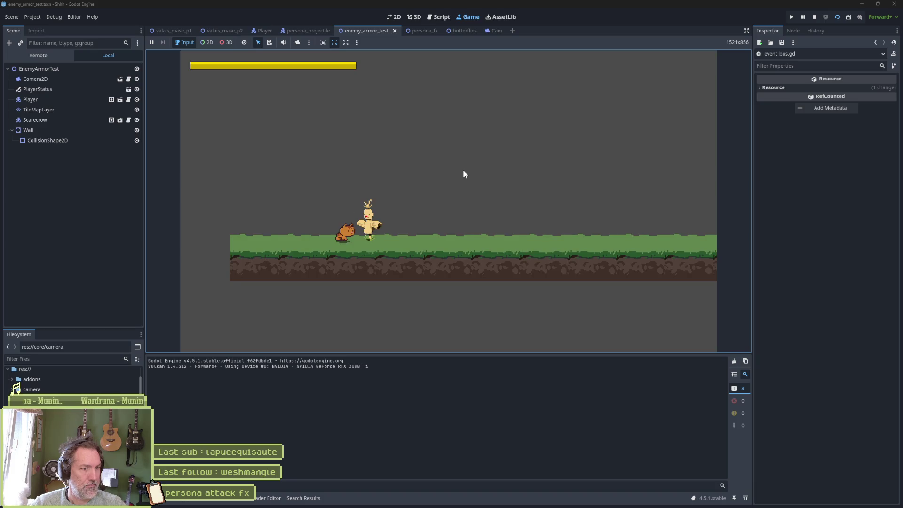
# - Fire the cat persona attack in game, stop it, and open the CatPersonaAttack state's script
pyautogui.click(463, 169)
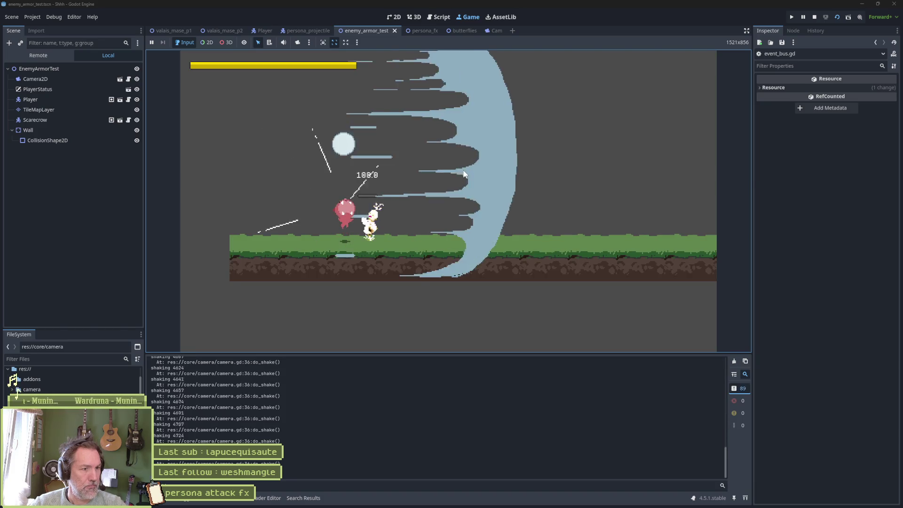
pyautogui.press('F8')
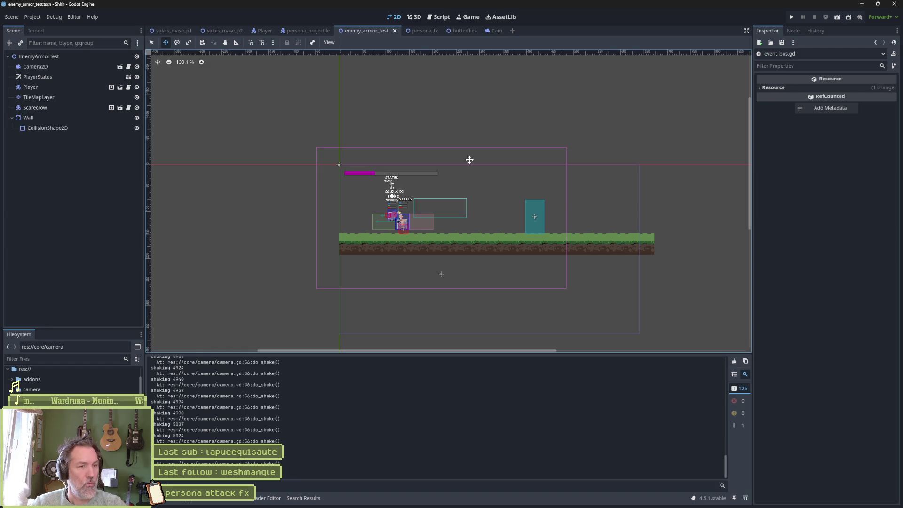
pyautogui.click(264, 31)
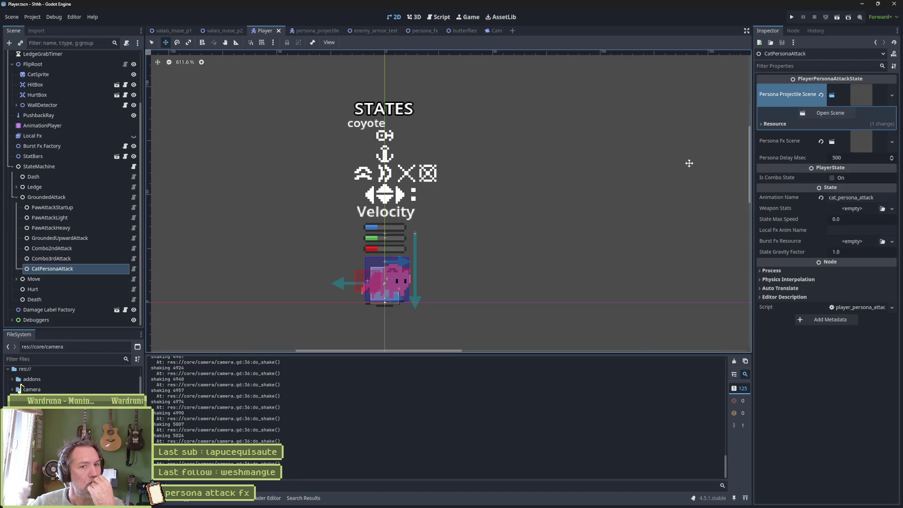
pyautogui.click(133, 269)
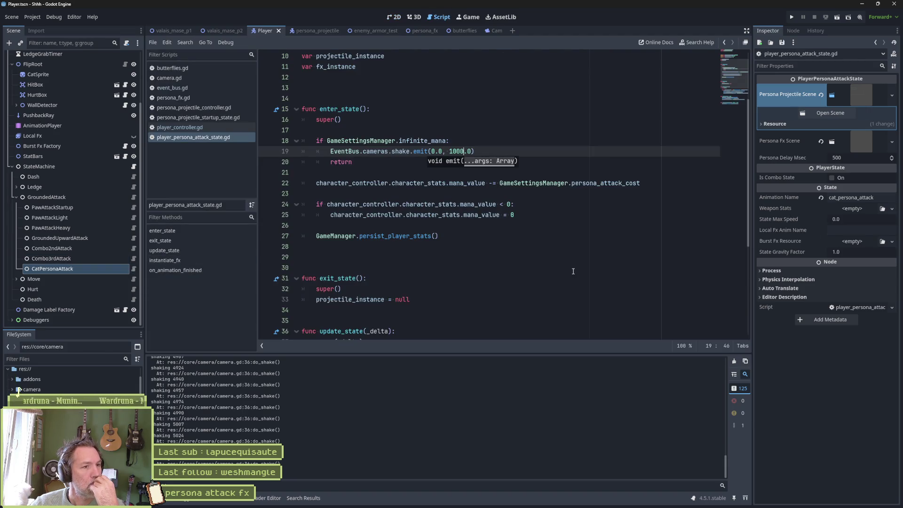
# - Inspect on_animation_finished and instantiate_fx, then the CatPersonaAttack method track in the Player's animations
pyautogui.scroll(-5, 418, 279)
pyautogui.click(215, 269)
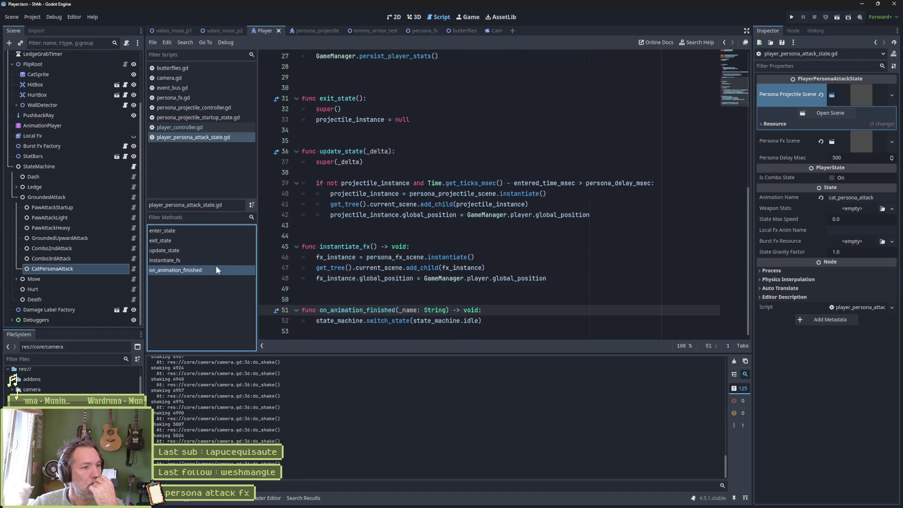
pyautogui.moveTo(388, 321)
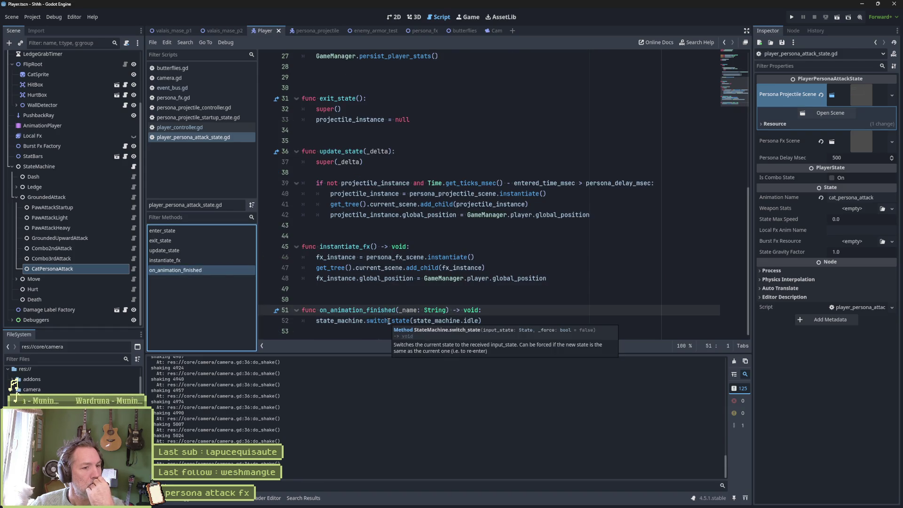
pyautogui.doubleClick(339, 247)
pyautogui.moveTo(433, 264)
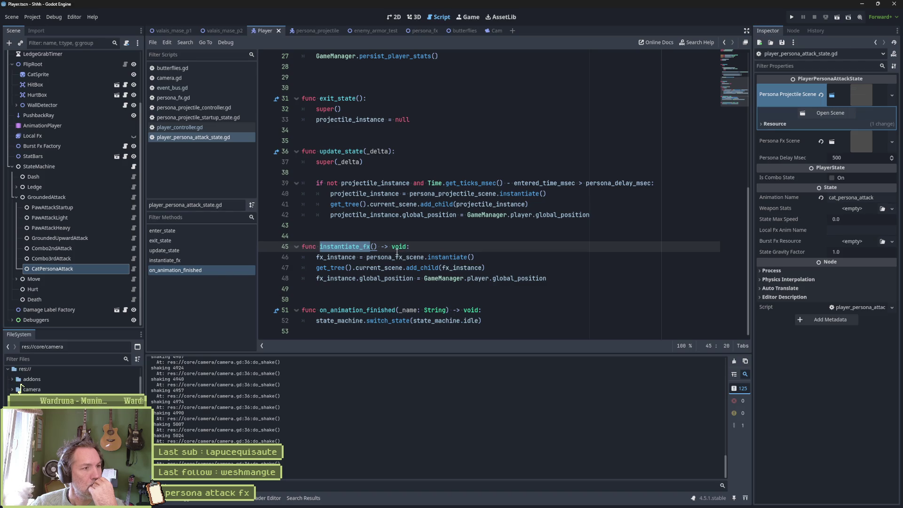
pyautogui.scroll(3, 57, 163)
pyautogui.click(42, 189)
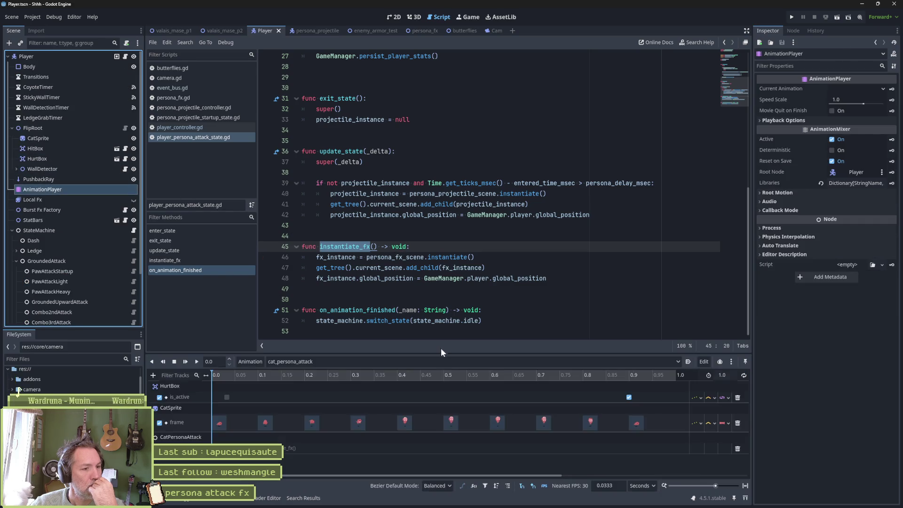
pyautogui.click(339, 448)
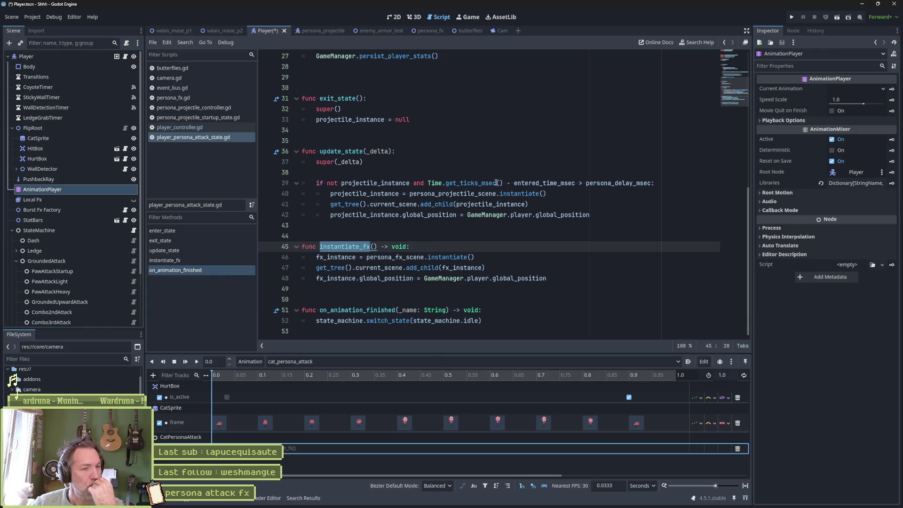
# - Run the enemy armor test scene briefly and stop it
pyautogui.click(380, 30)
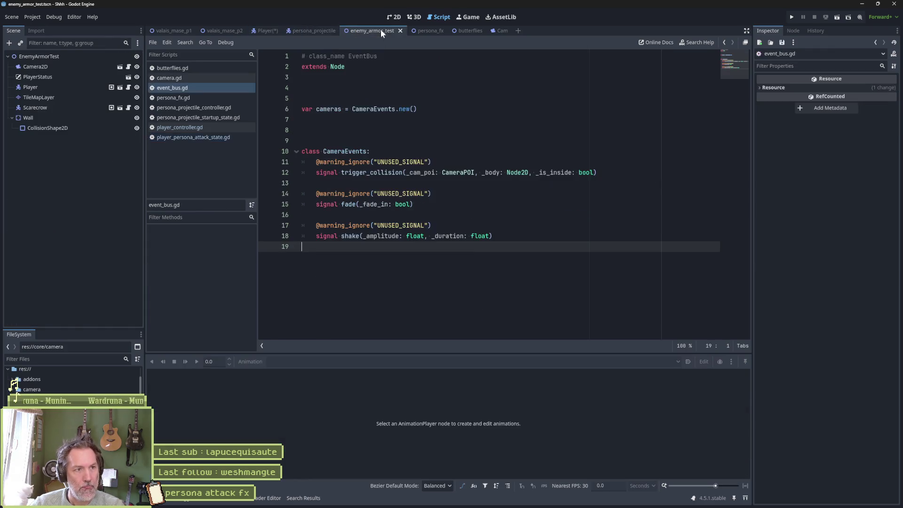
pyautogui.click(477, 149)
pyautogui.press('F6')
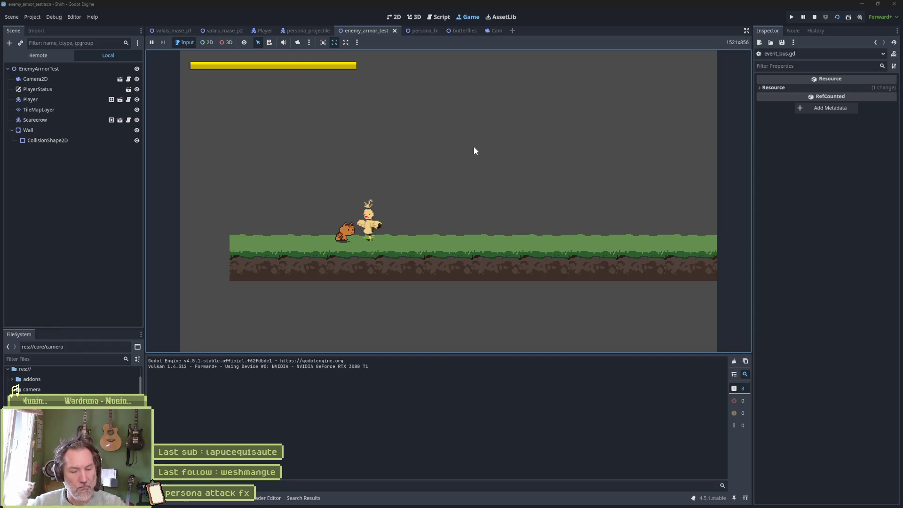
pyautogui.press('F8')
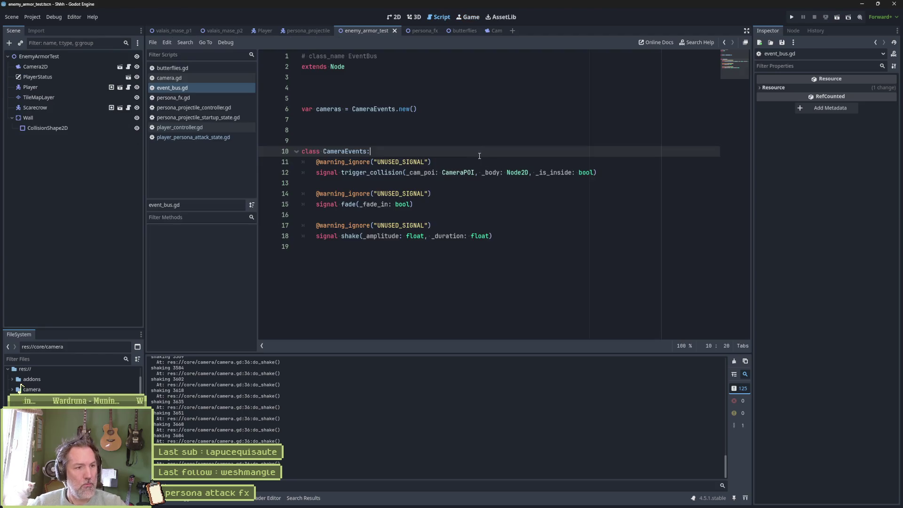
# - Scrub the Player's cat_persona_attack animation in 2D, rewind it to frame one, and save the Player scene
pyautogui.click(264, 32)
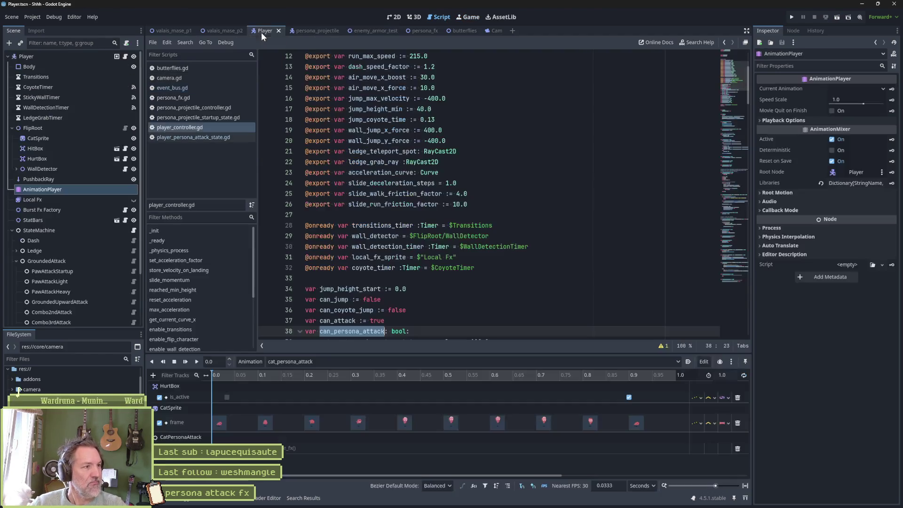
pyautogui.scroll(-3, 91, 295)
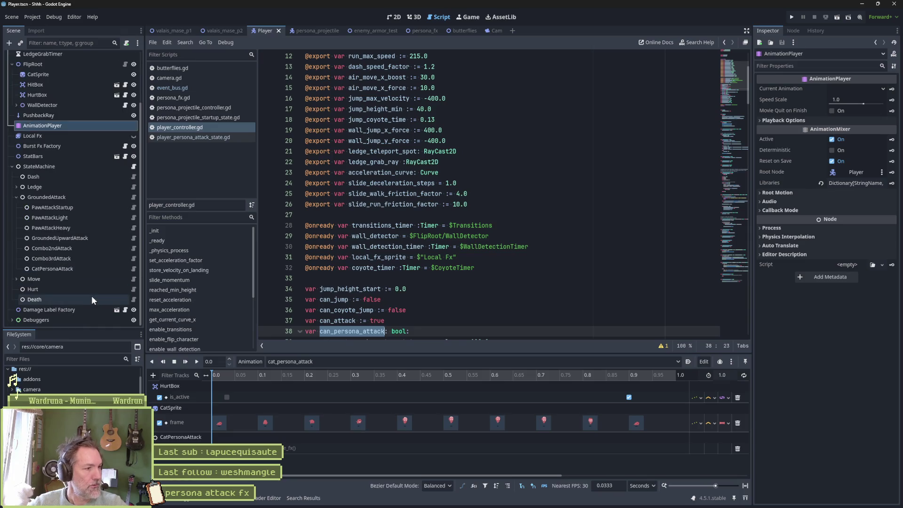
pyautogui.click(132, 268)
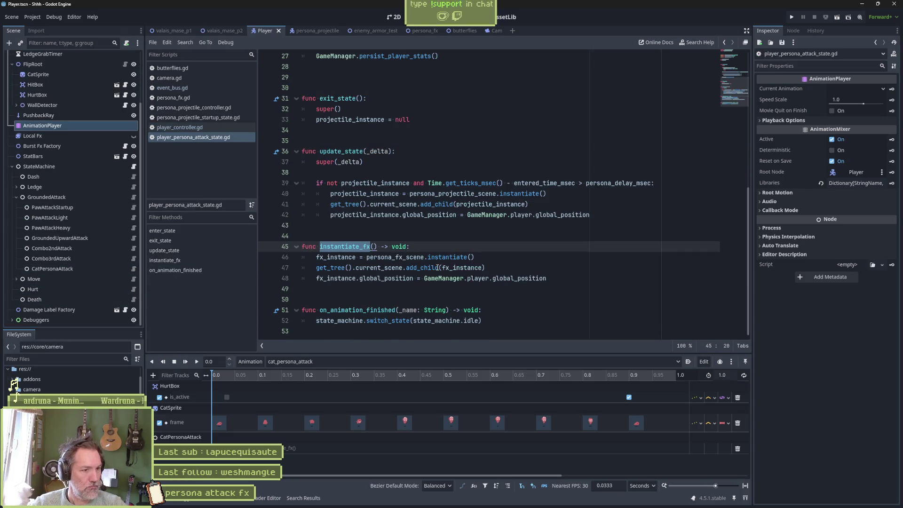
pyautogui.moveTo(438, 267)
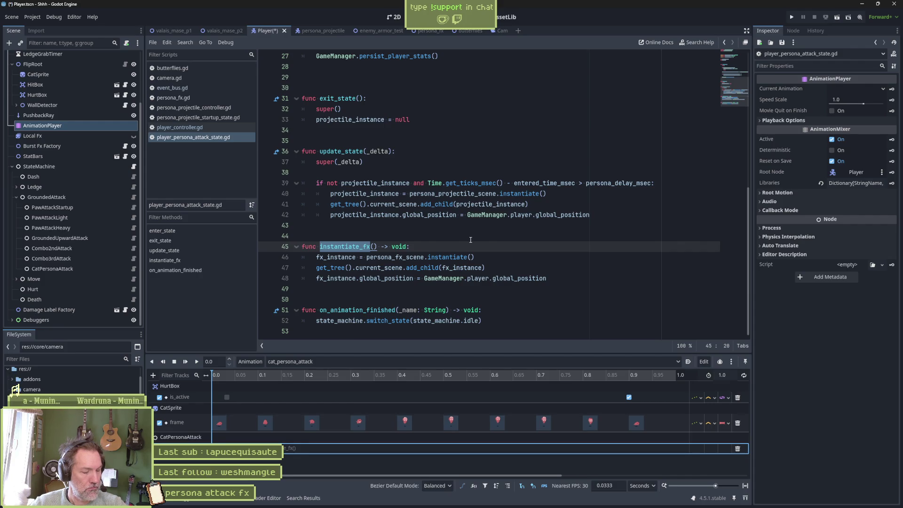
pyautogui.click(217, 376)
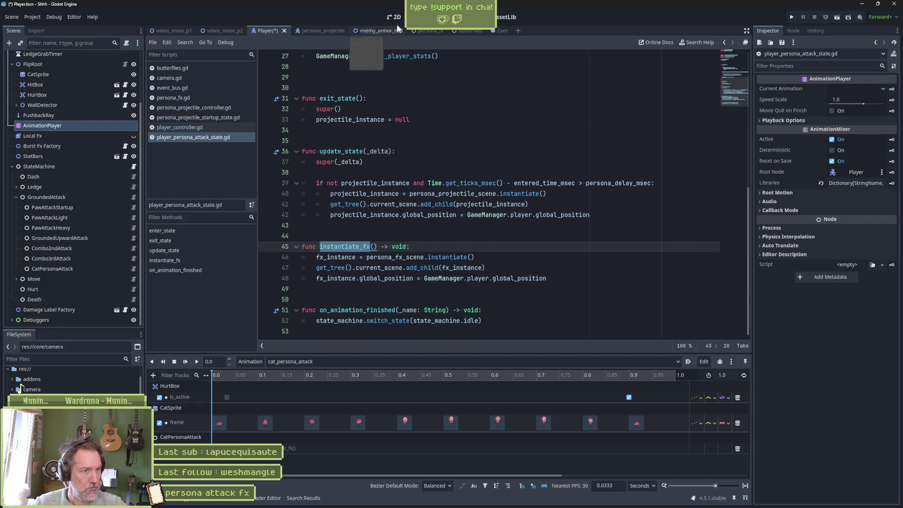
pyautogui.click(395, 18)
pyautogui.scroll(-3, 327, 256)
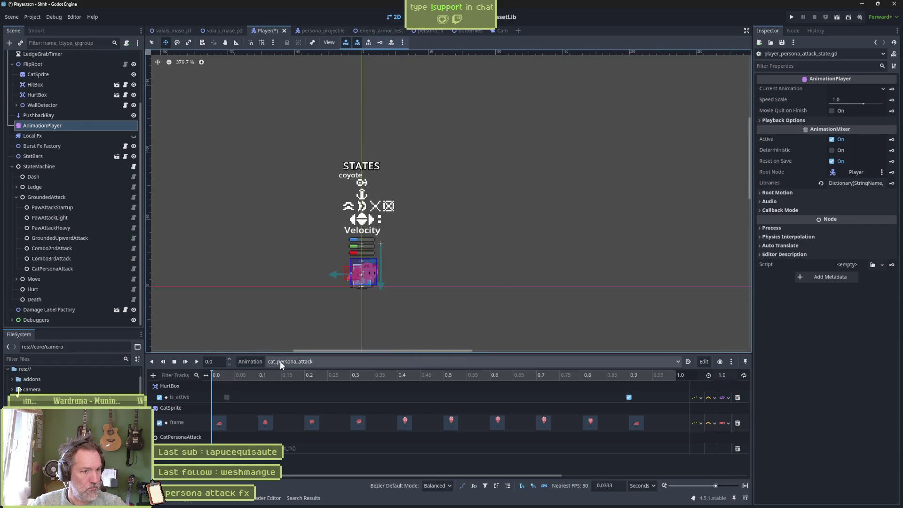
pyautogui.moveTo(218, 378); pyautogui.dragTo(258, 379)
pyautogui.press('a')
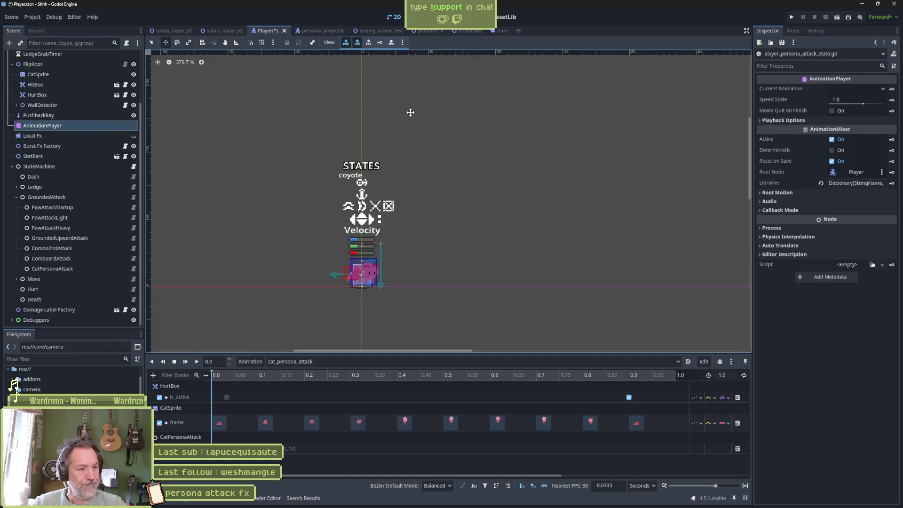
pyautogui.hotkey('ctrl', 's')
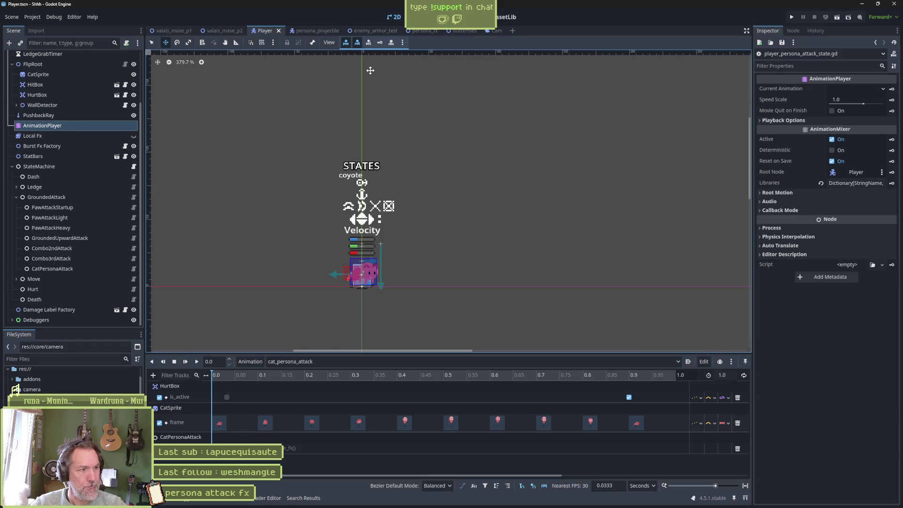
# - Comment out the projectile-spawning lines 39–42 in the persona attack script and rerun enemy_armor_test
pyautogui.click(133, 269)
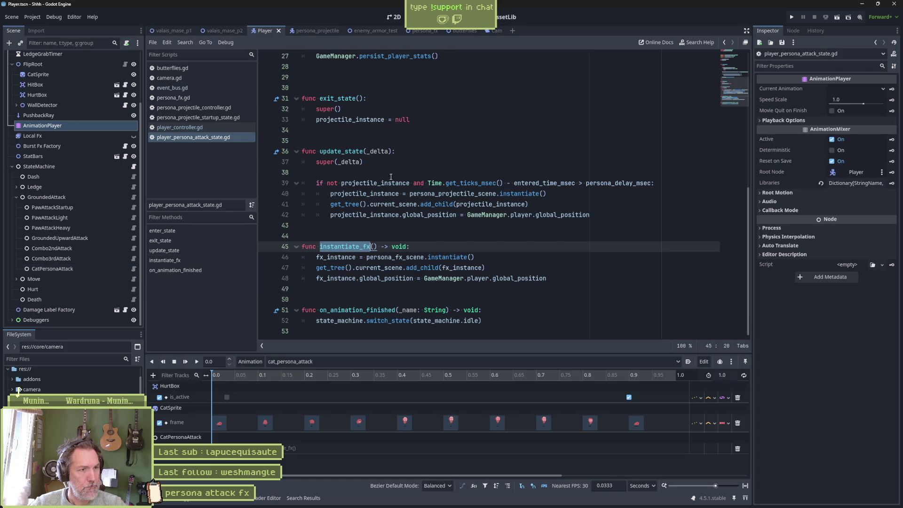
pyautogui.click(86, 267)
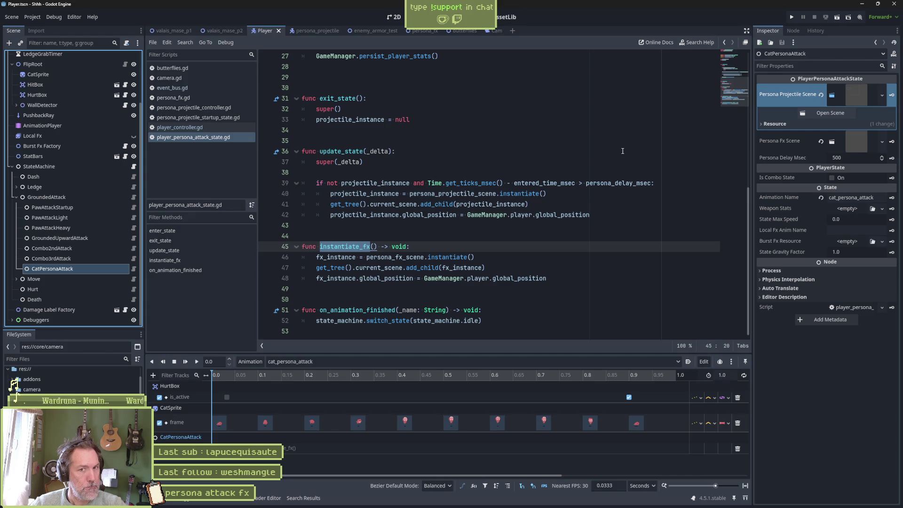
pyautogui.doubleClick(370, 120)
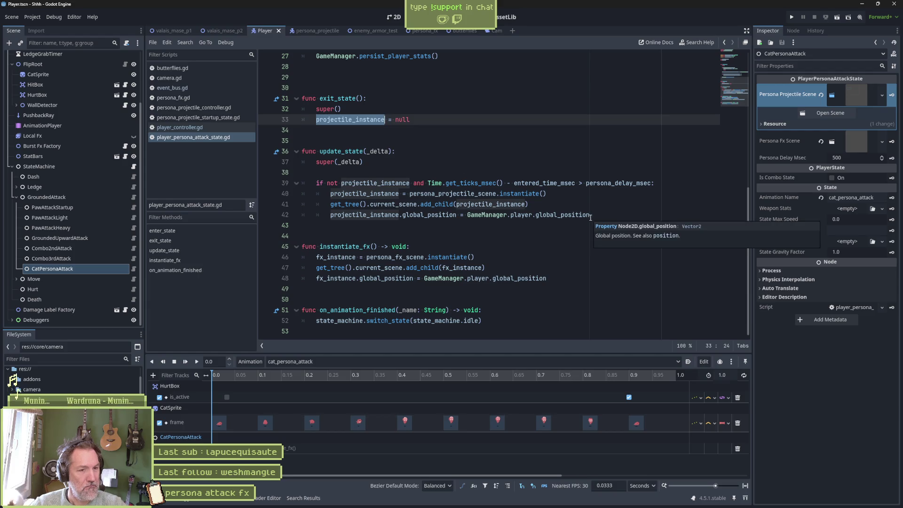
pyautogui.moveTo(426, 183); pyautogui.dragTo(423, 215)
pyautogui.hotkey('ctrl', 'k')
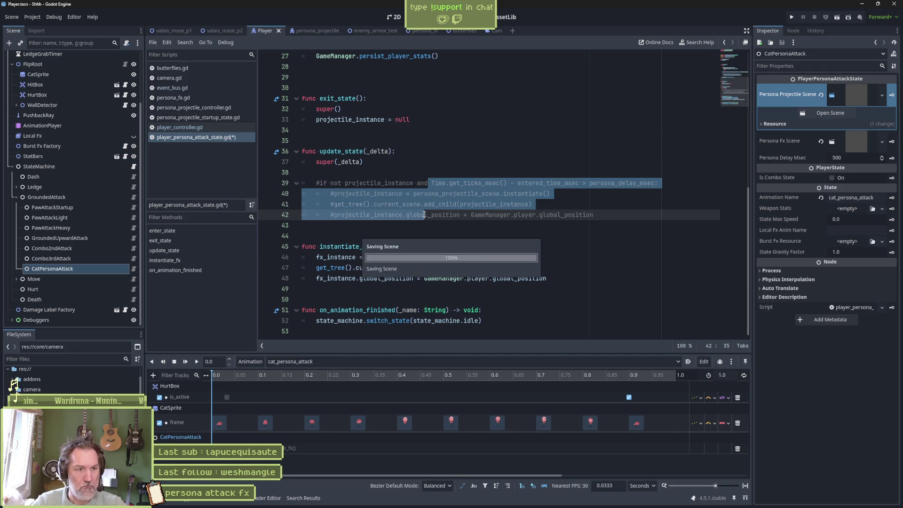
pyautogui.click(371, 31)
pyautogui.press('F6')
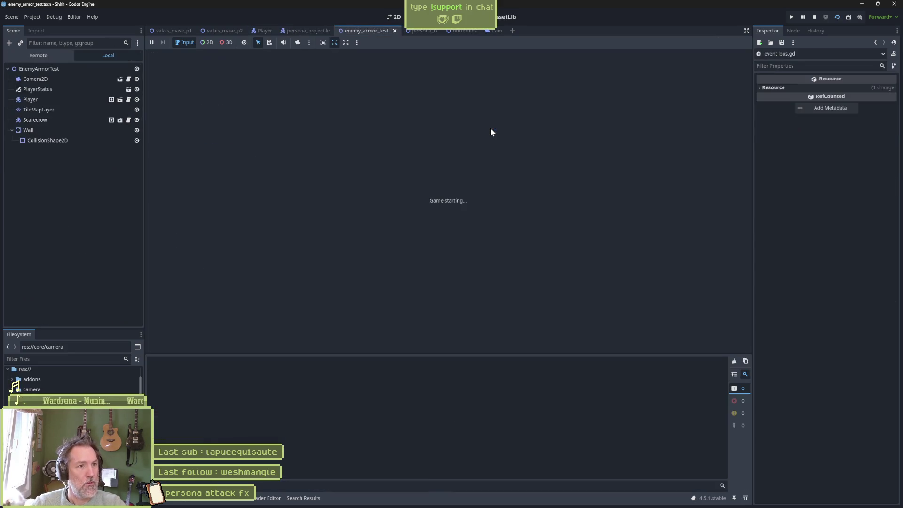
# - Fire the cat persona attack repeatedly in game to watch the ring, impact lines and cat-head flash
pyautogui.press('space')
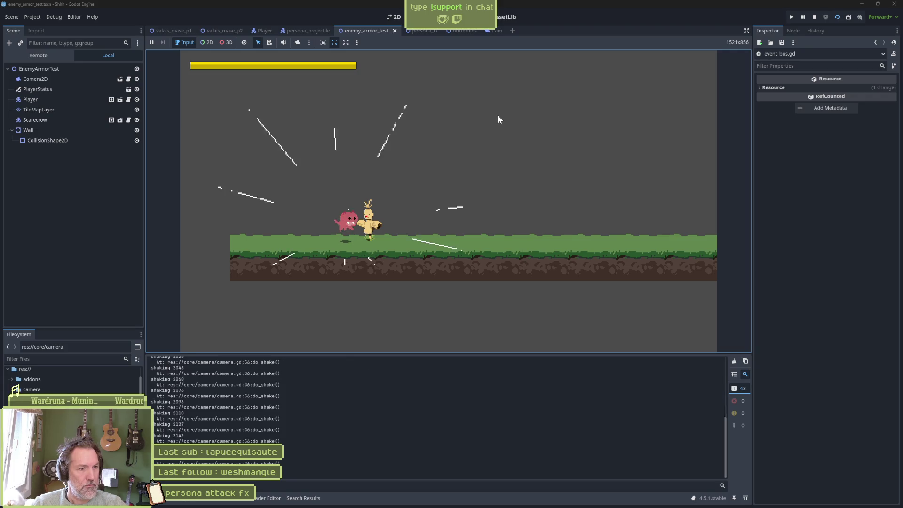
pyautogui.press('space')
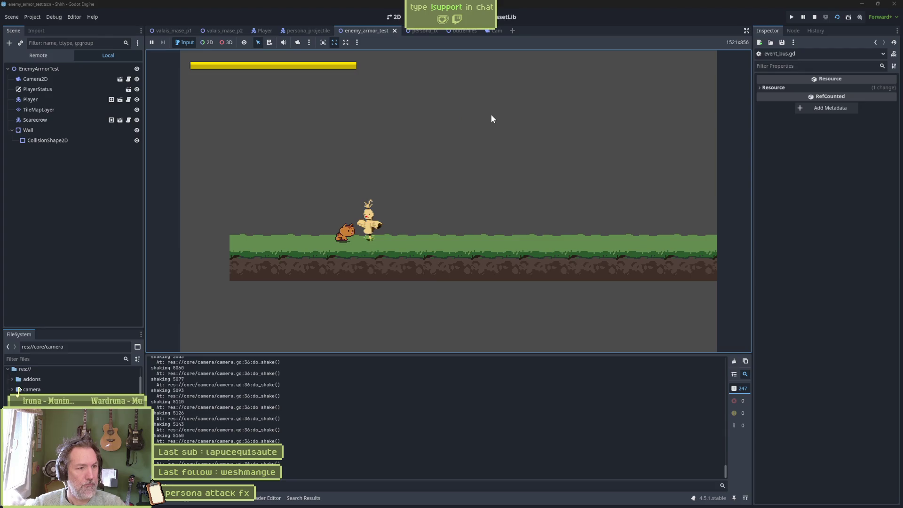
pyautogui.press('space')
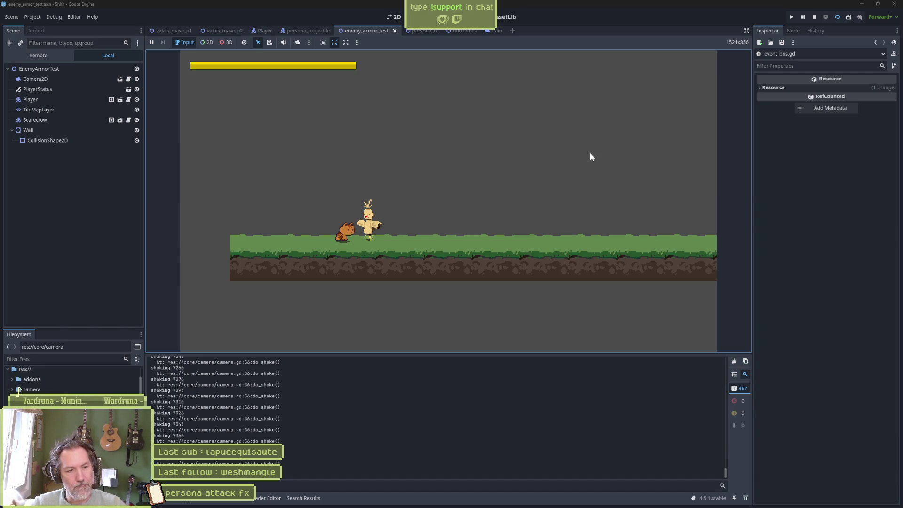
pyautogui.click(591, 156)
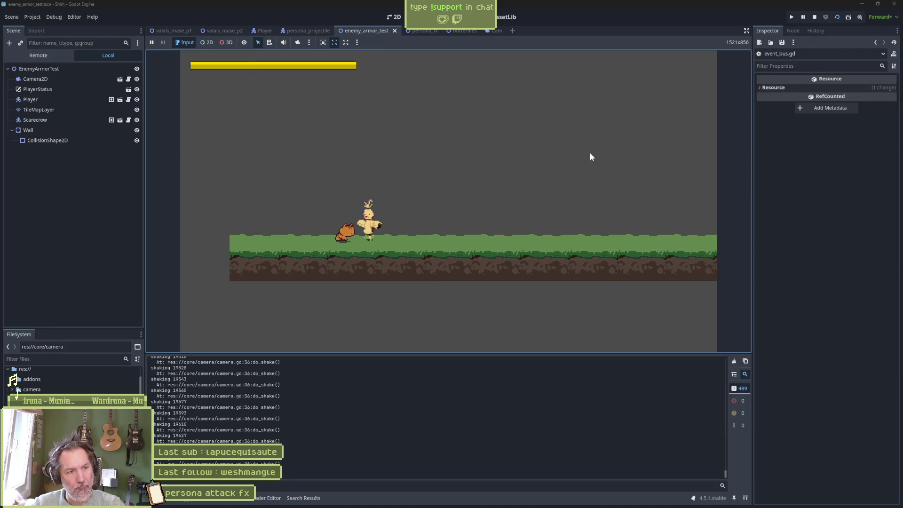
pyautogui.click(591, 154)
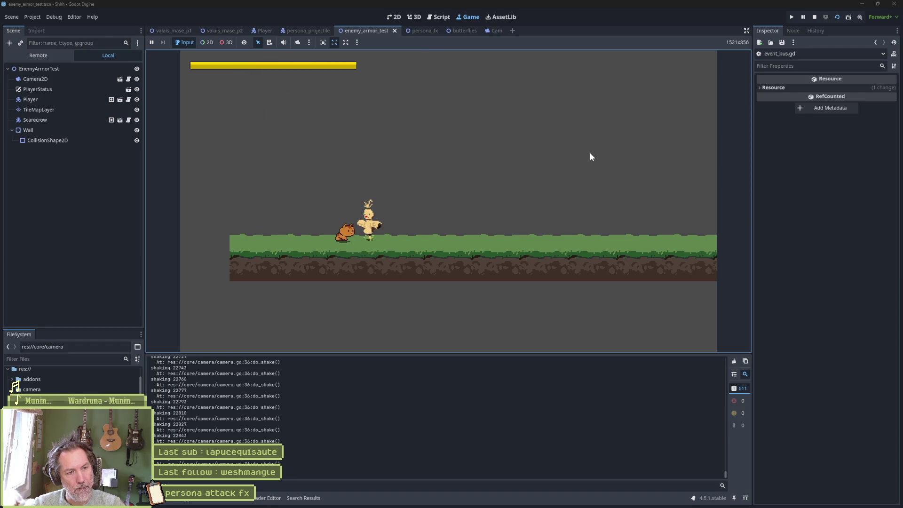
pyautogui.click(591, 157)
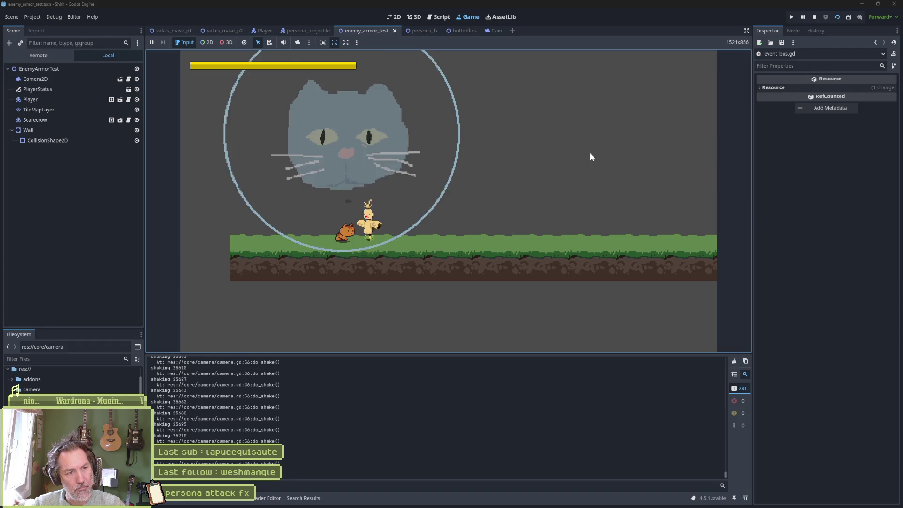
pyautogui.click(590, 156)
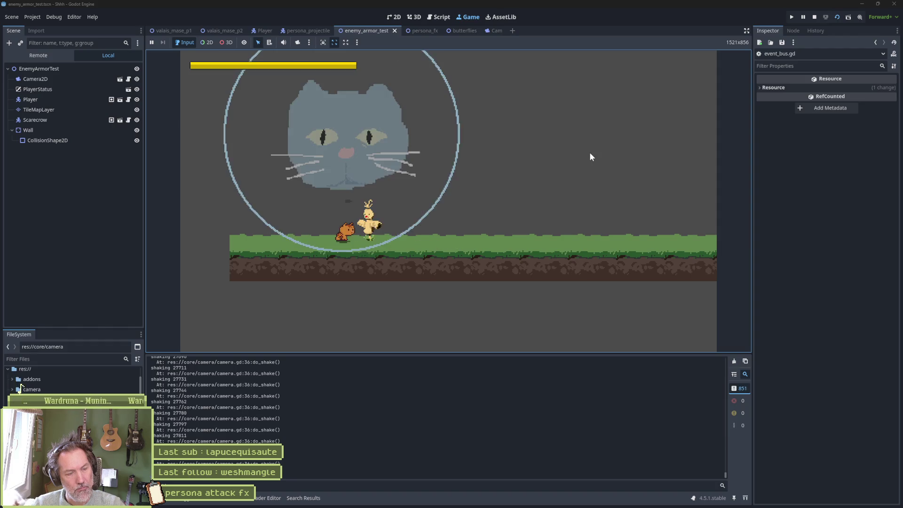
pyautogui.click(591, 157)
pyautogui.hotkey('alt', 'Tab')
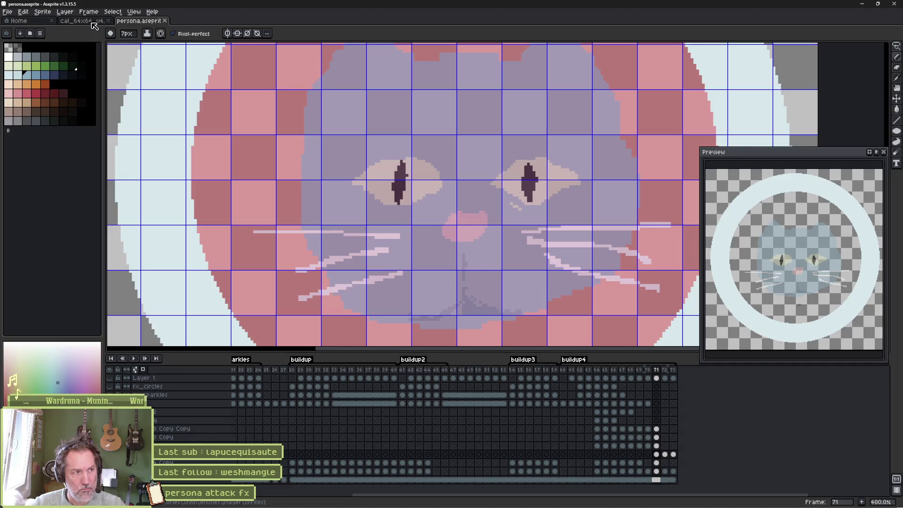
# - In cat_64x64_v4, select the frame 66–70 cels, try moving them one frame later, and undo
pyautogui.click(79, 21)
pyautogui.moveTo(474, 388); pyautogui.dragTo(535, 391)
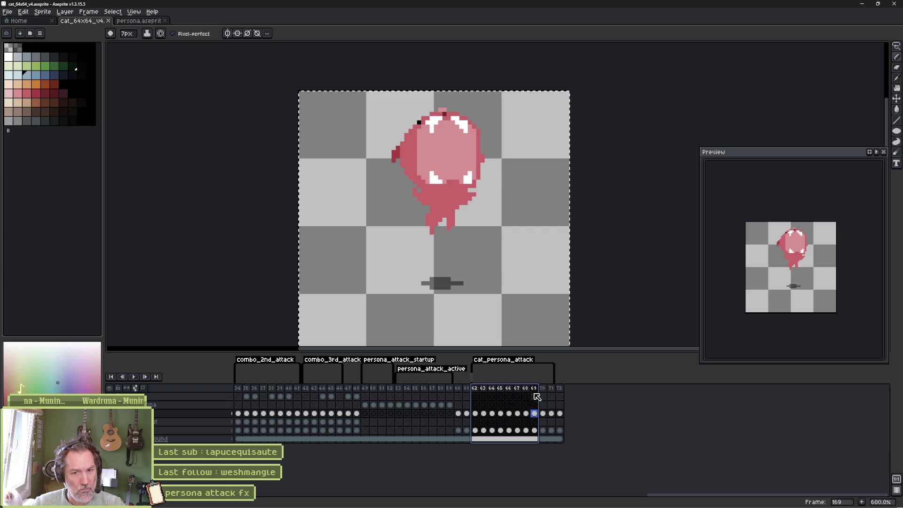
pyautogui.keyDown('ctrl'); pyautogui.click(525, 395); pyautogui.keyUp('ctrl')
pyautogui.moveTo(524, 395)
pyautogui.mouseDown()
pyautogui.moveTo(544, 397)
pyautogui.moveTo(516, 398)
pyautogui.mouseUp()
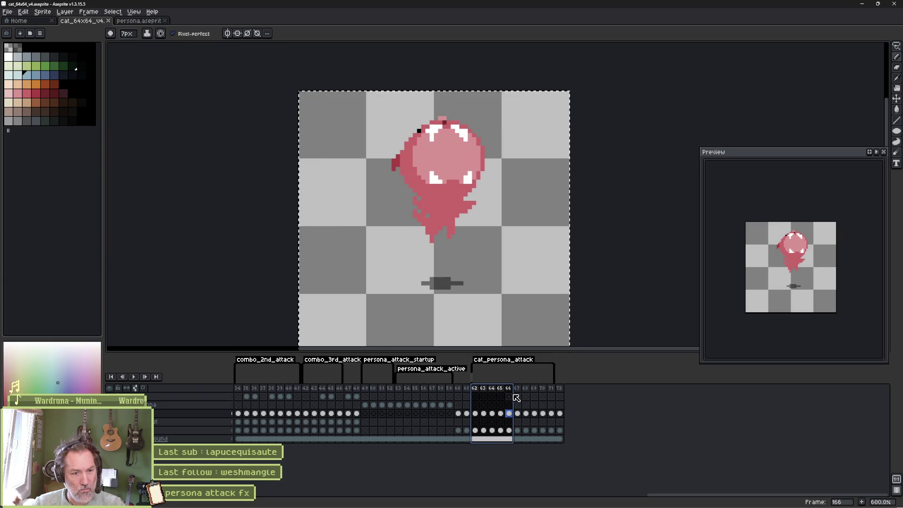
pyautogui.click(510, 413)
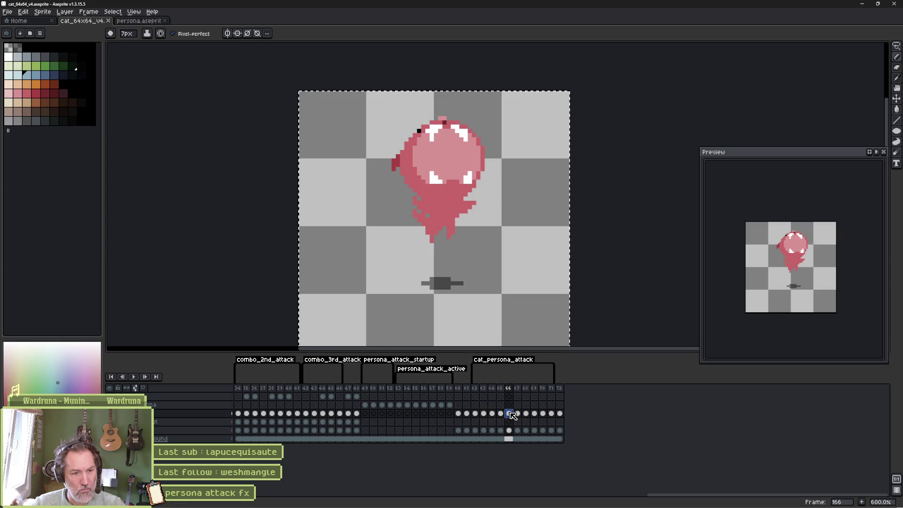
pyautogui.moveTo(513, 415); pyautogui.dragTo(539, 418)
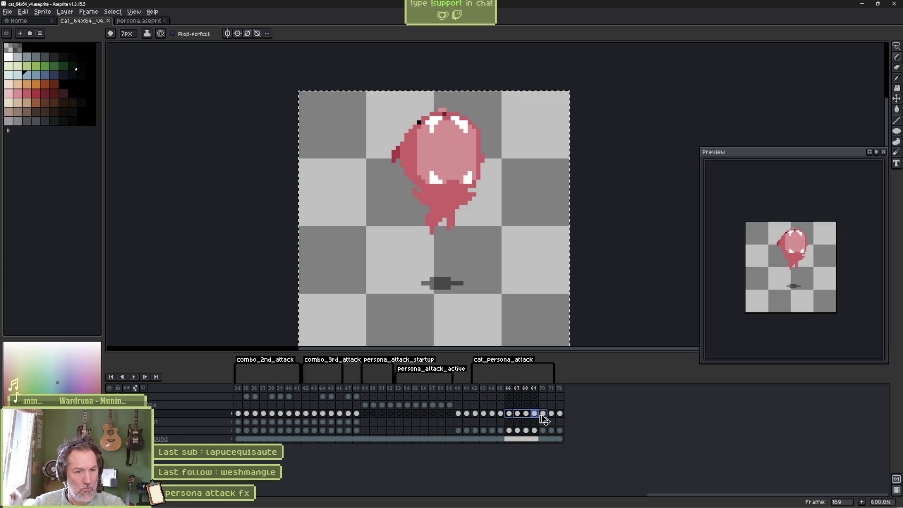
pyautogui.moveTo(539, 416); pyautogui.dragTo(541, 415)
pyautogui.hotkey('ctrl', 'z')
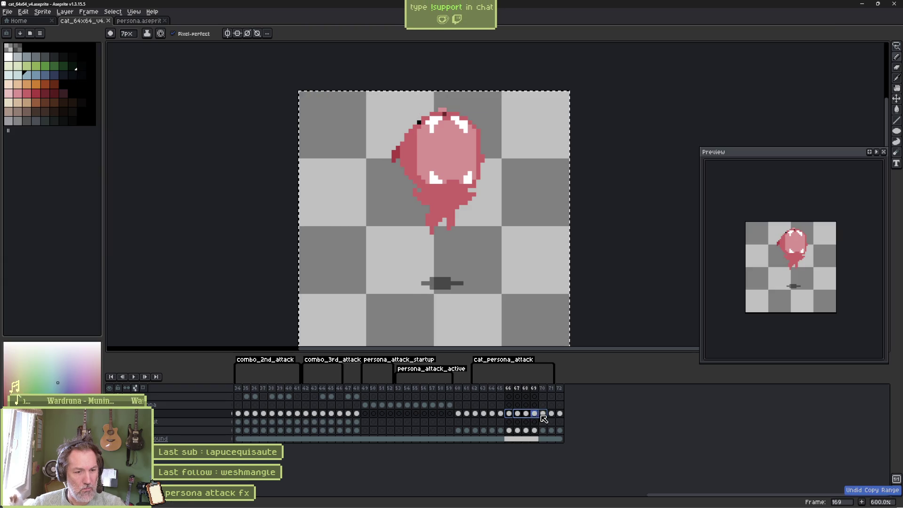
# - Add four new frames after frame 70 and copy the frame 66–69 cels
pyautogui.moveTo(516, 392); pyautogui.dragTo(543, 393)
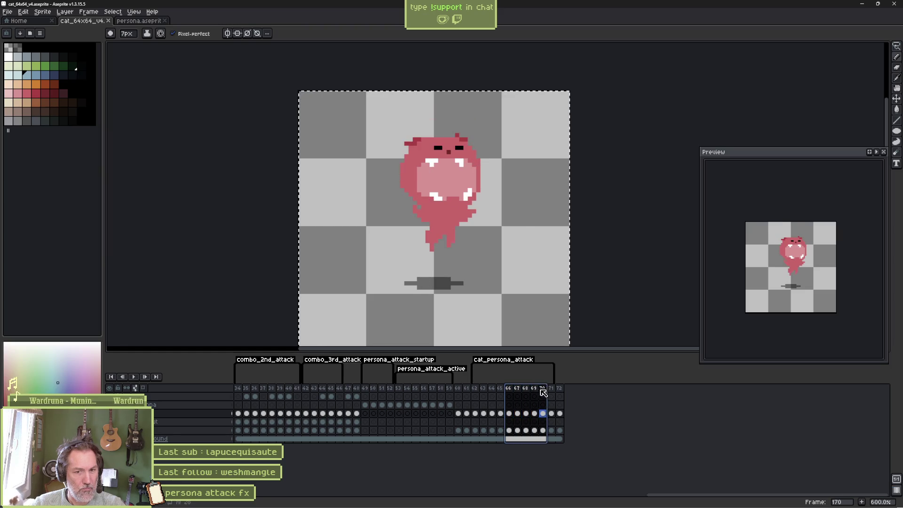
pyautogui.click(544, 413)
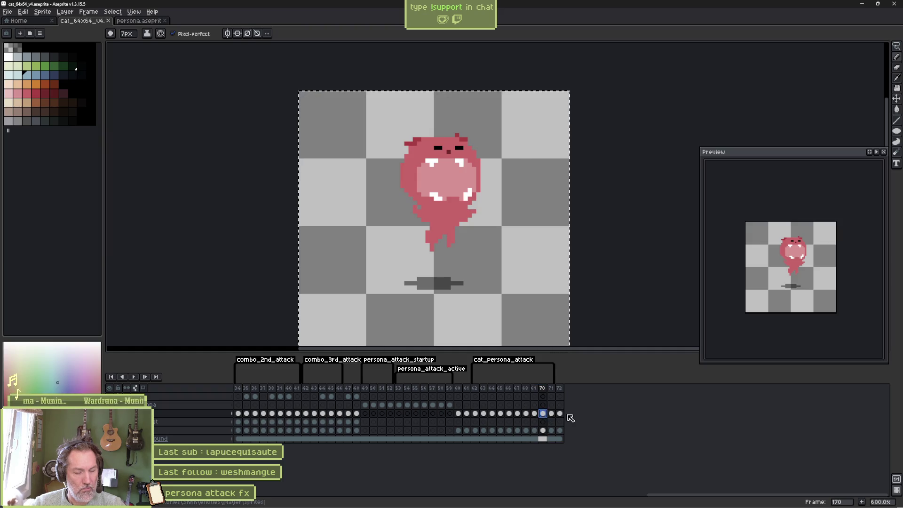
pyautogui.hotkey('alt', 'n')
pyautogui.hotkey('alt', 'n')
pyautogui.hotkey('alt', 'n')
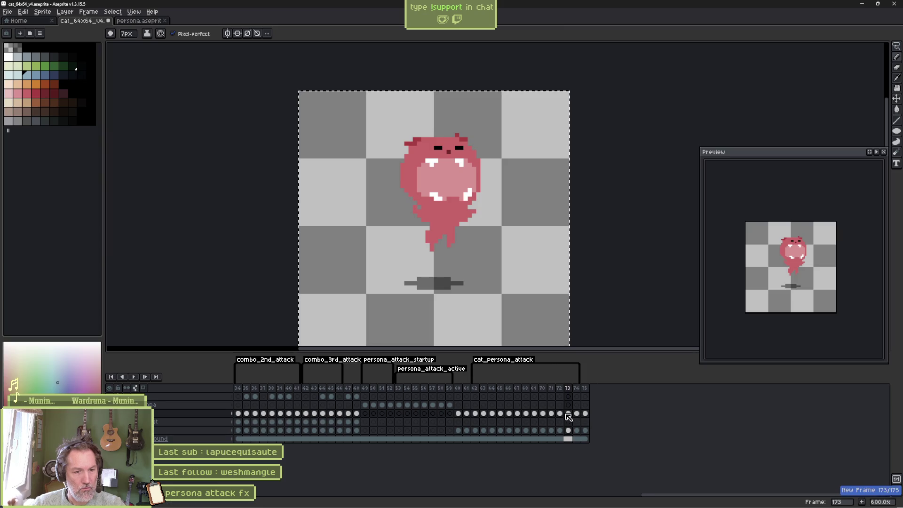
pyautogui.click(509, 413)
pyautogui.moveTo(516, 416); pyautogui.dragTo(542, 416)
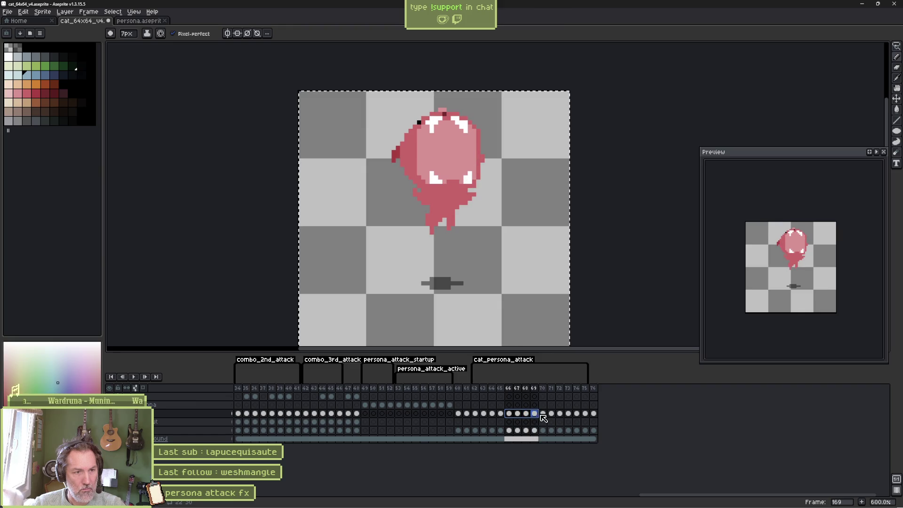
pyautogui.hotkey('ctrl', 'c')
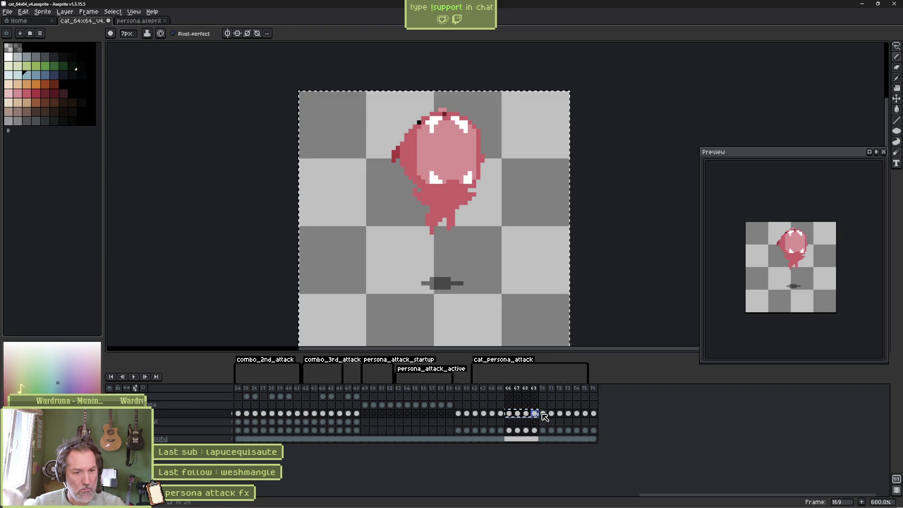
# - Select frames 65–71 and play the cat_persona_attack animation to preview it
pyautogui.click(544, 414)
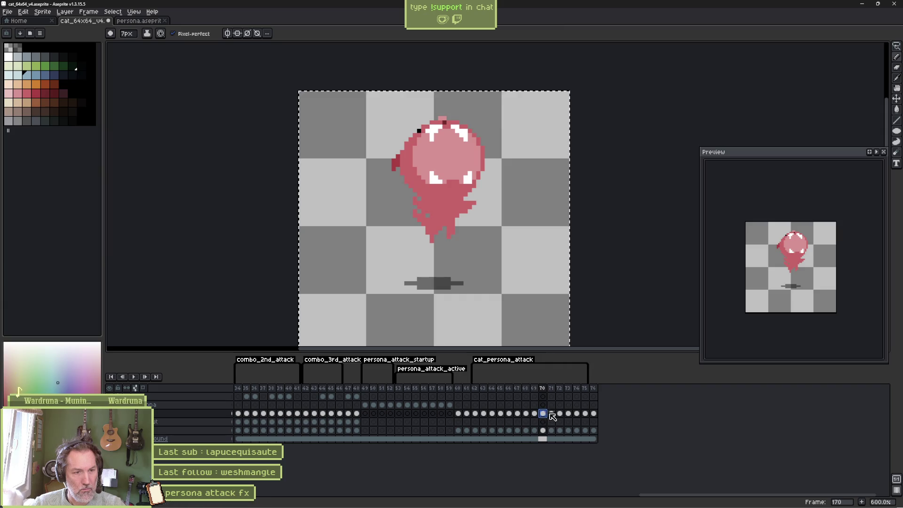
pyautogui.moveTo(551, 416); pyautogui.dragTo(491, 407)
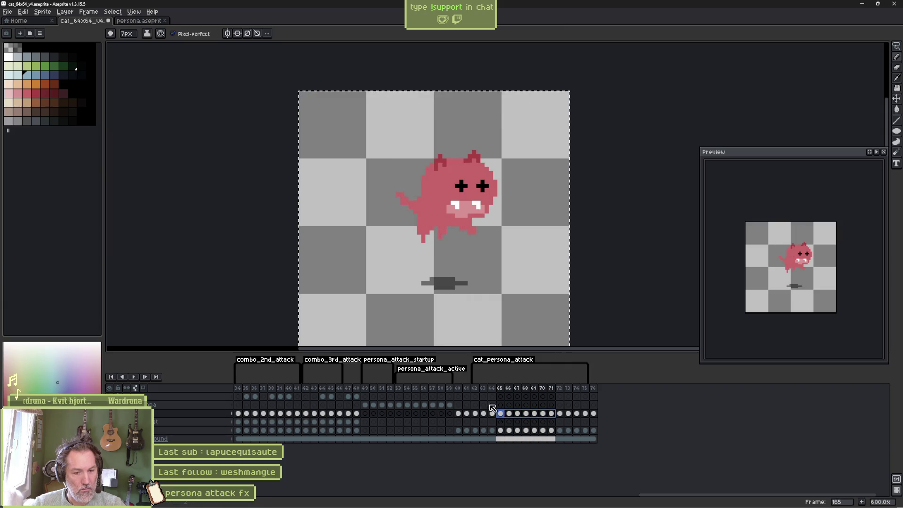
pyautogui.press('Return')
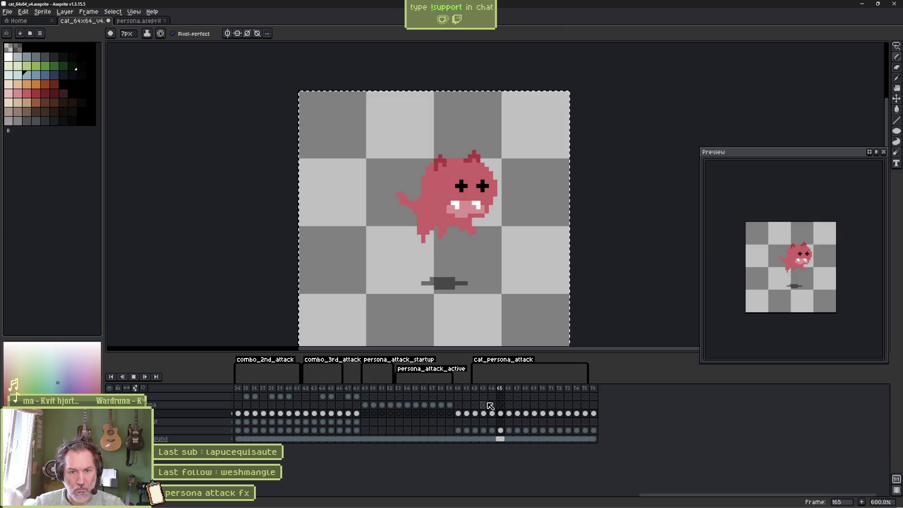
pyautogui.press('Return')
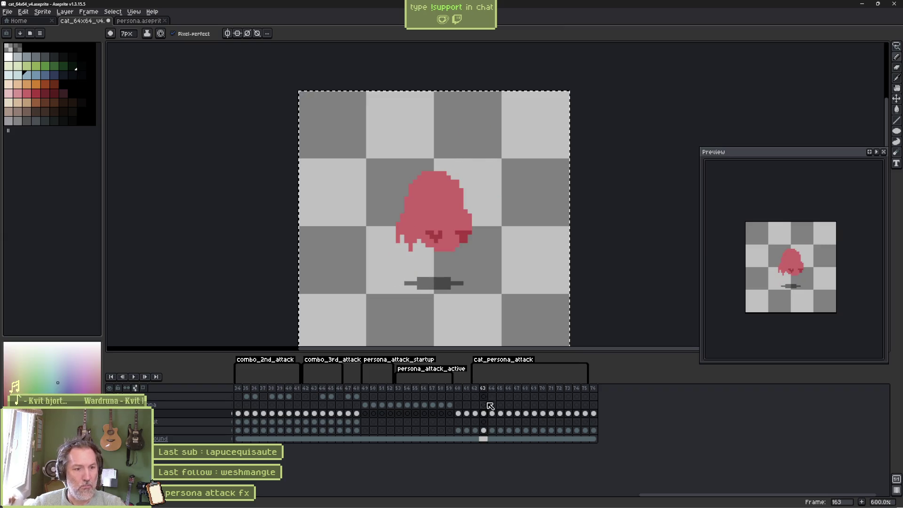
pyautogui.hotkey('alt', 'Tab')
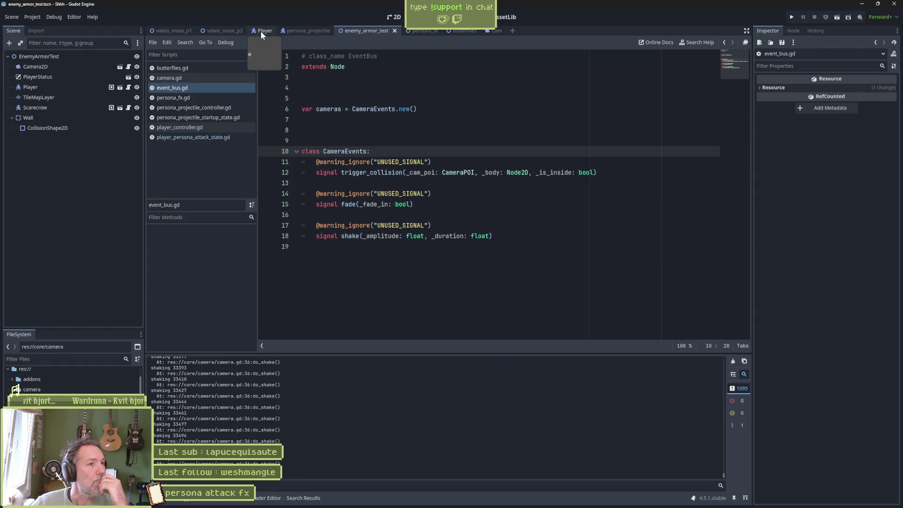
# - Reimport the updated Aseprite file on the Player's CatSprite node
pyautogui.click(260, 31)
pyautogui.click(74, 75)
pyautogui.scroll(-5, 809, 439)
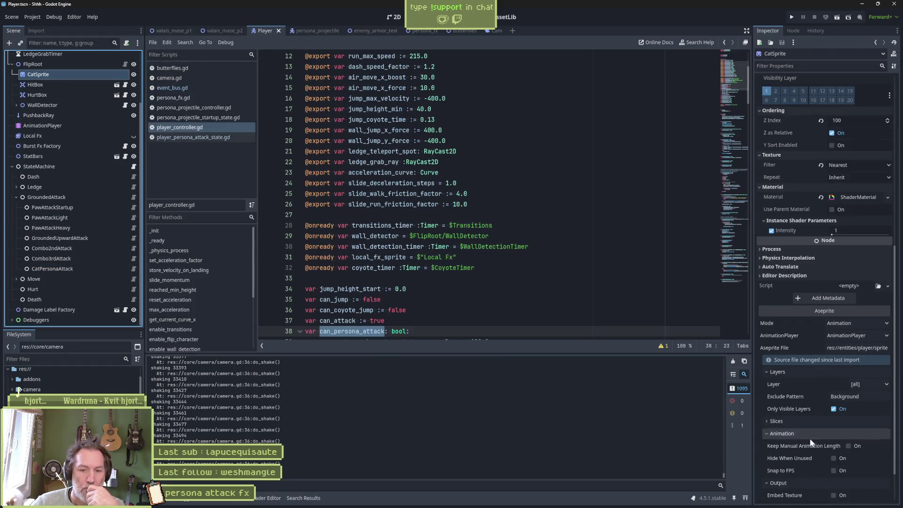
pyautogui.scroll(-3, 816, 487)
pyautogui.click(818, 494)
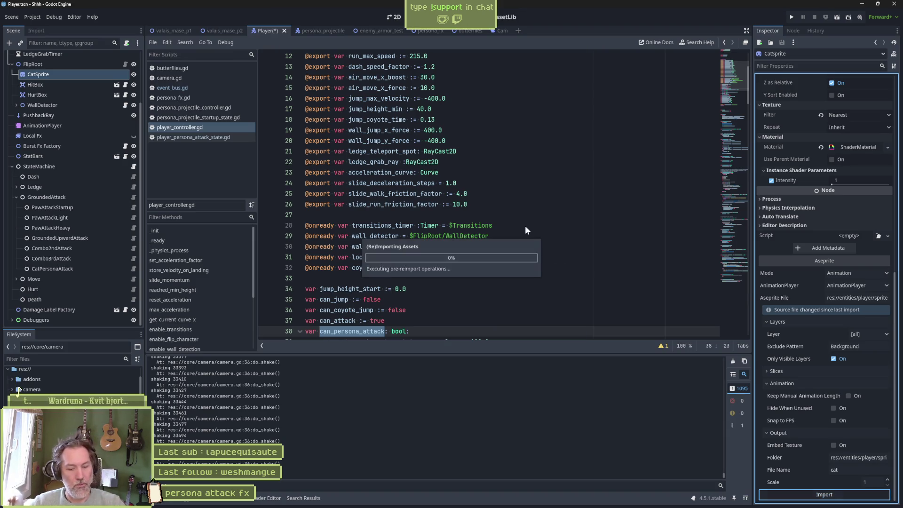
# - Run enemy_armor_test to try the persona attack, then stop it
pyautogui.click(368, 30)
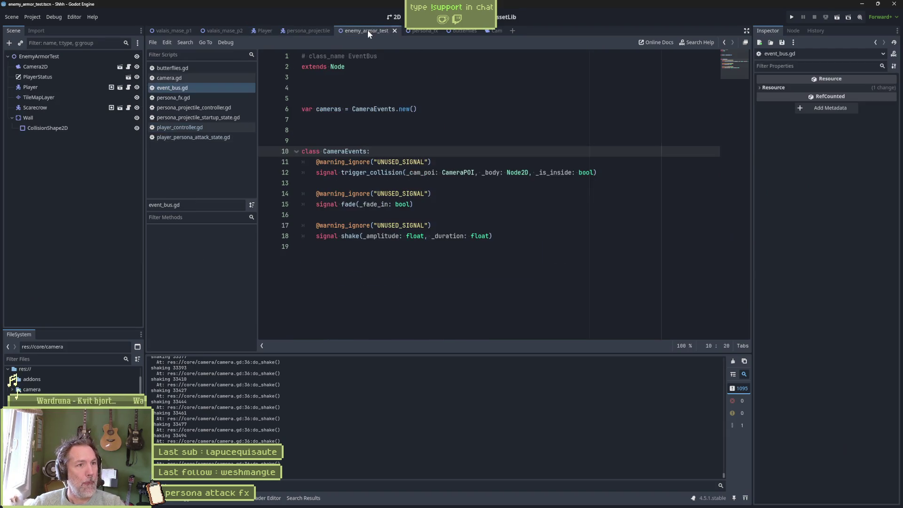
pyautogui.press('F6')
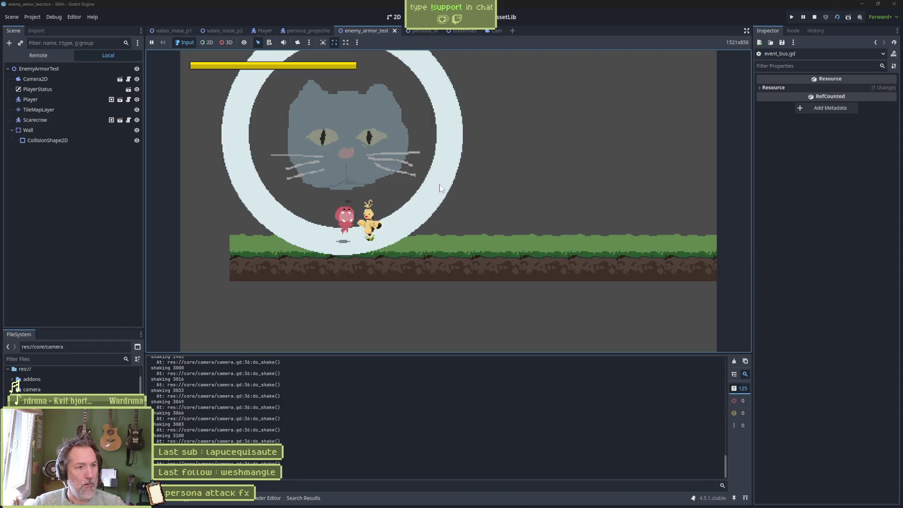
pyautogui.press('F8')
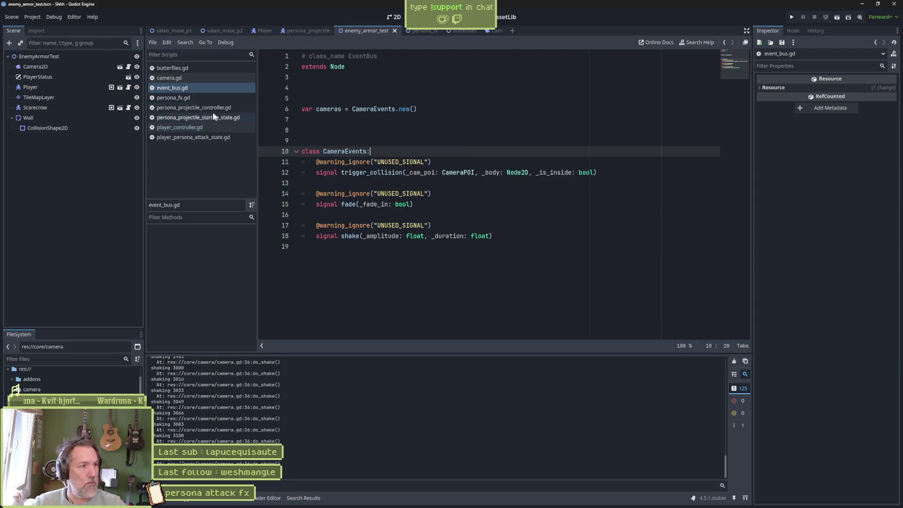
# - Turn on looping for the Player's cat_persona_attack animation and step through its start in 2D
pyautogui.click(264, 31)
pyautogui.click(98, 126)
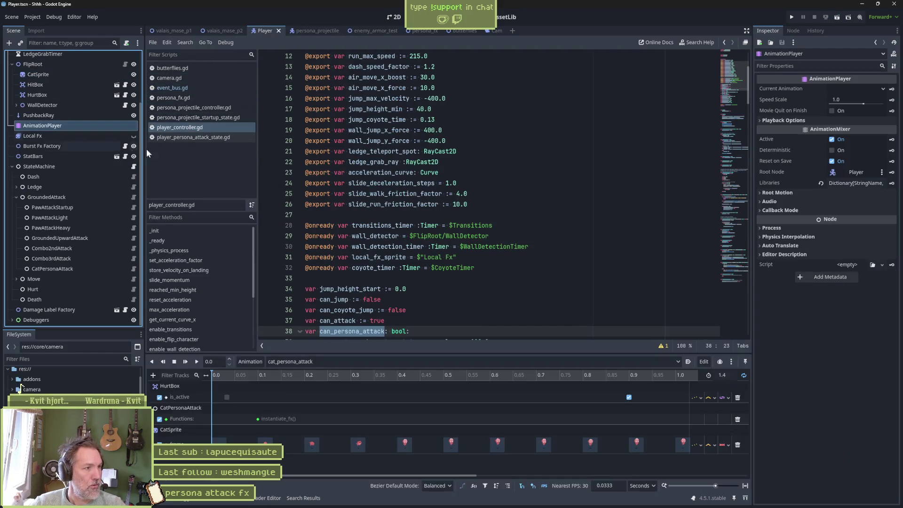
pyautogui.click(744, 374)
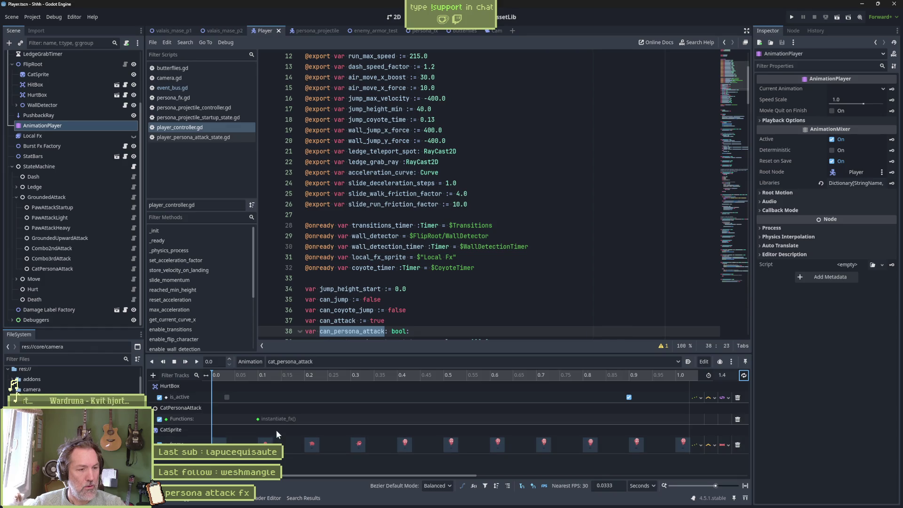
pyautogui.click(394, 17)
pyautogui.moveTo(216, 374)
pyautogui.mouseDown()
pyautogui.moveTo(346, 381)
pyautogui.moveTo(257, 388)
pyautogui.mouseUp()
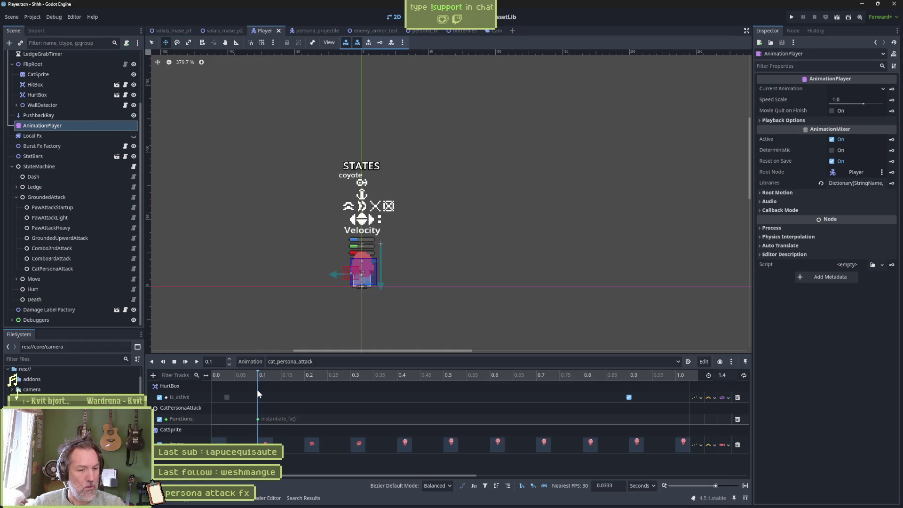
# - Return to Aseprite's persona.aseprite and go to the frame 68 cel in the lower layer
pyautogui.moveTo(572, 503)
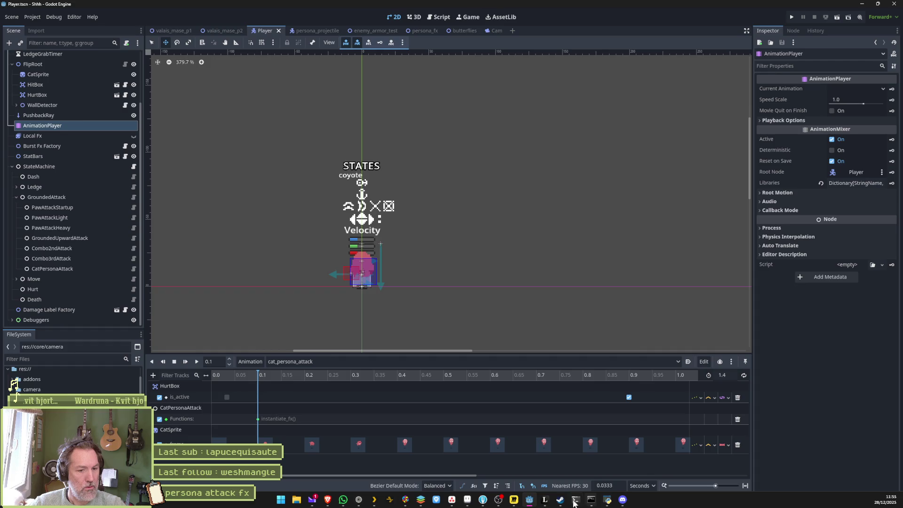
pyautogui.click(481, 502)
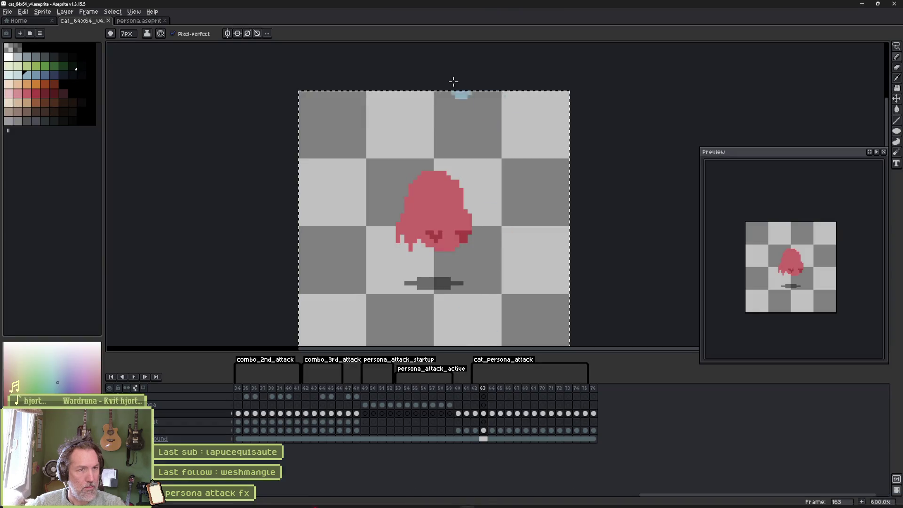
pyautogui.click(141, 21)
pyautogui.scroll(-5, 465, 239)
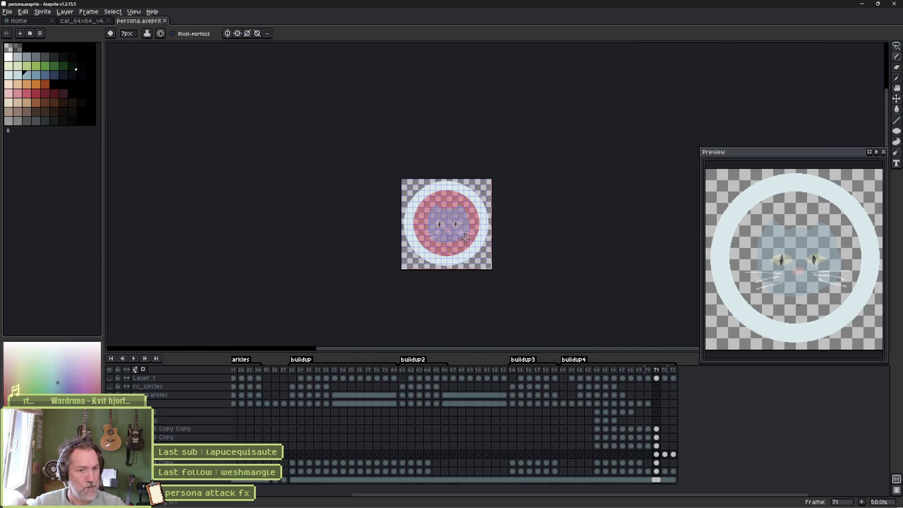
pyautogui.moveTo(623, 456)
pyautogui.mouseDown()
pyautogui.moveTo(609, 455)
pyautogui.moveTo(632, 460)
pyautogui.mouseUp()
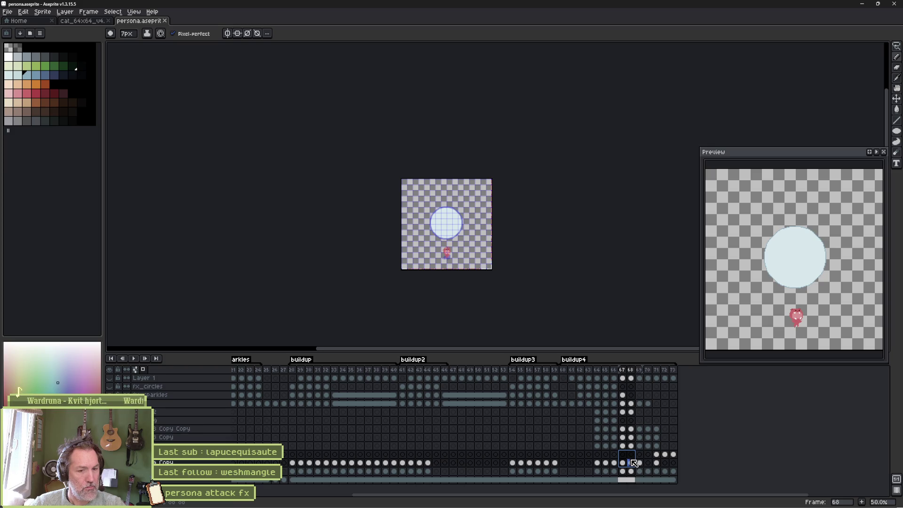
pyautogui.click(632, 463)
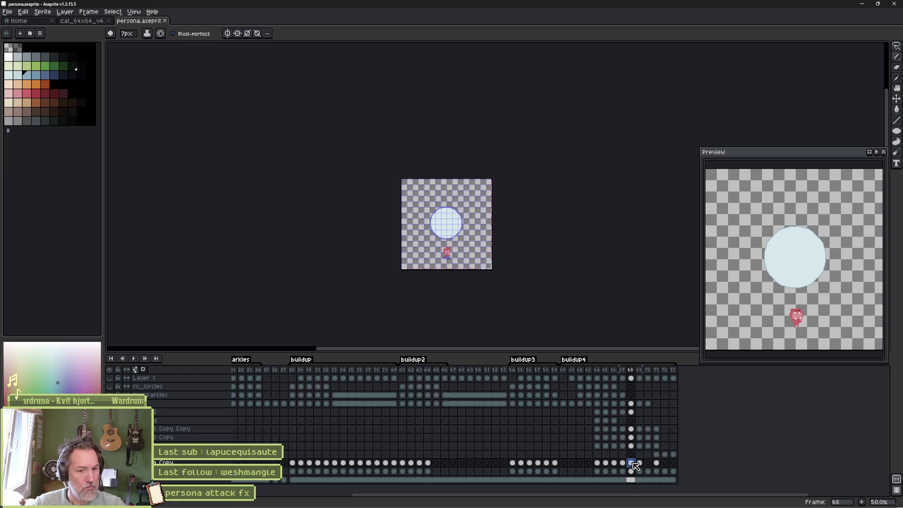
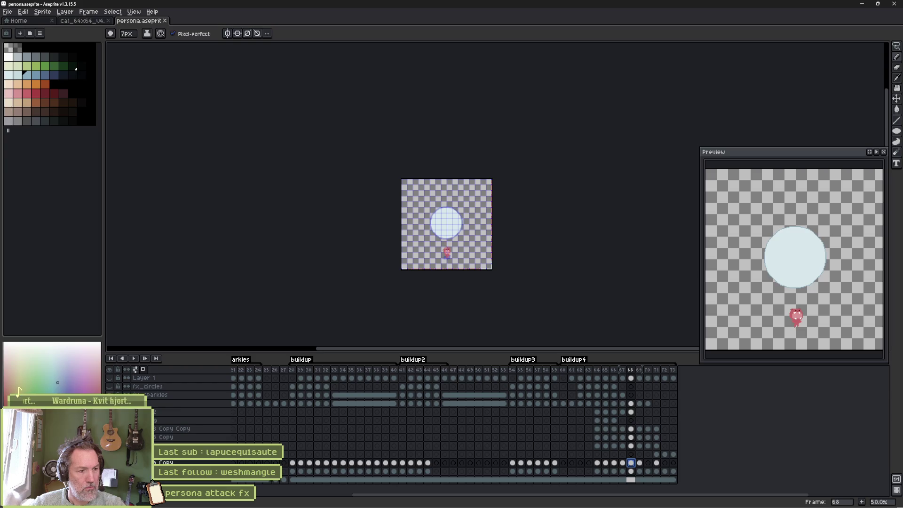
# - Loop-play the circle burst cels of frames 68–70
pyautogui.hotkey('ctrl', 'z')
pyautogui.hotkey('ctrl', 'y')
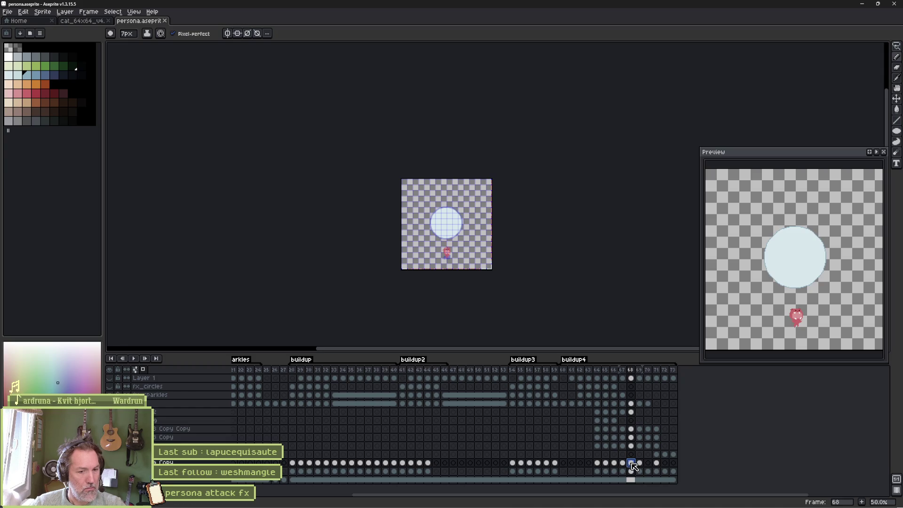
pyautogui.moveTo(633, 466)
pyautogui.mouseDown()
pyautogui.moveTo(592, 465)
pyautogui.moveTo(657, 466)
pyautogui.mouseUp()
pyautogui.press('Return')
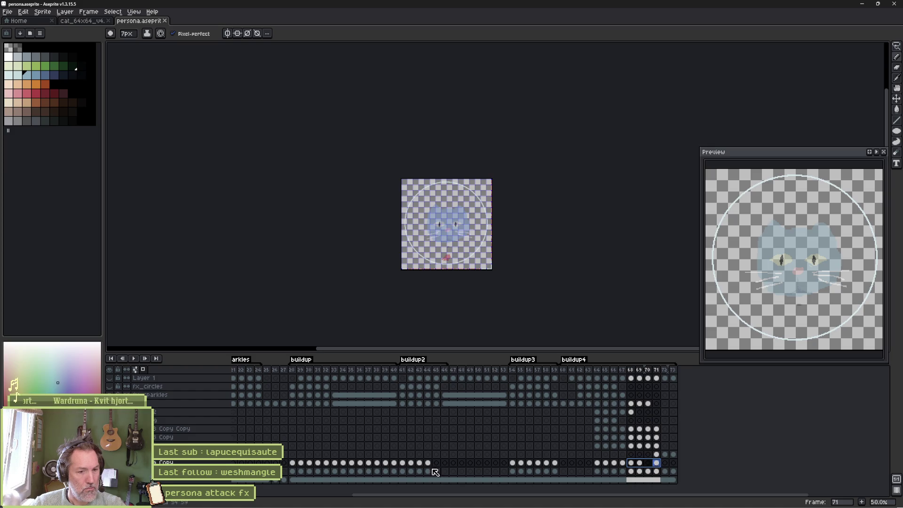
# - Select frames 64–70 on the Copy layer, from the small circle to the full-size circle
pyautogui.click(648, 463)
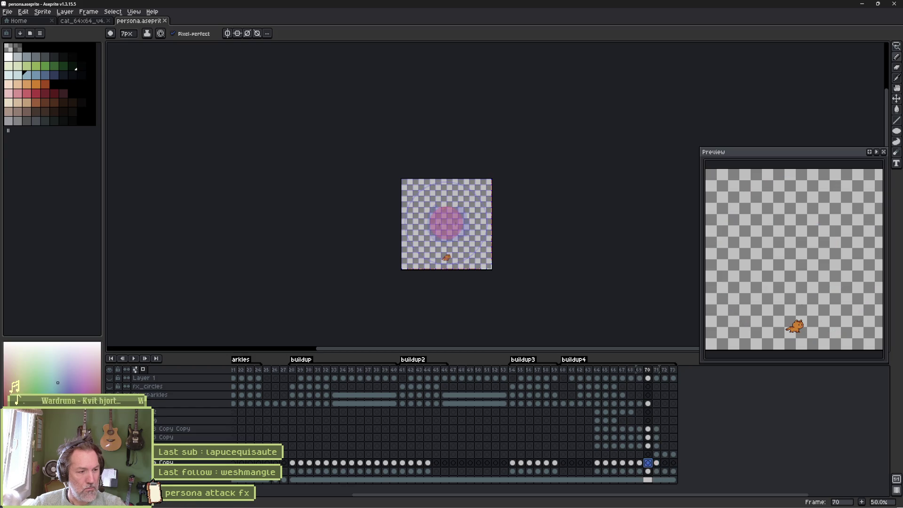
pyautogui.click(648, 470)
pyautogui.click(648, 463)
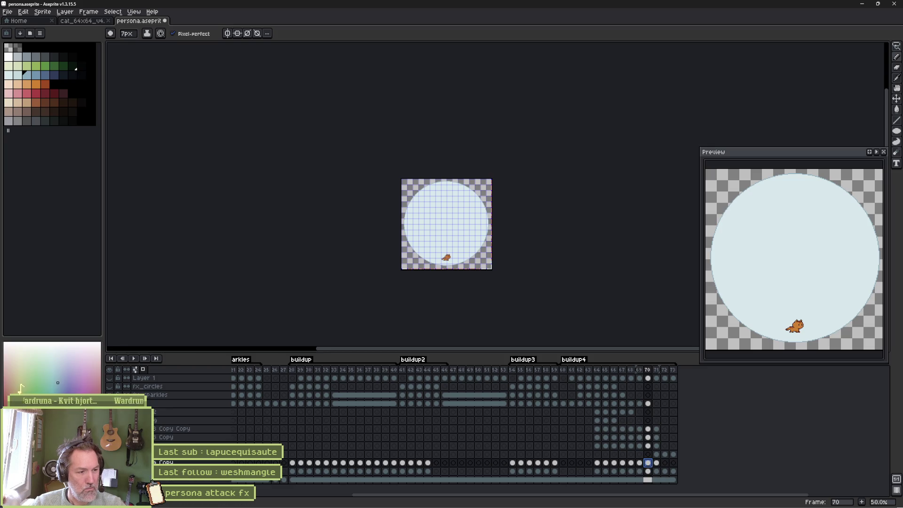
pyautogui.moveTo(598, 464)
pyautogui.mouseDown()
pyautogui.moveTo(650, 466)
pyautogui.moveTo(632, 467)
pyautogui.moveTo(640, 468)
pyautogui.mouseUp()
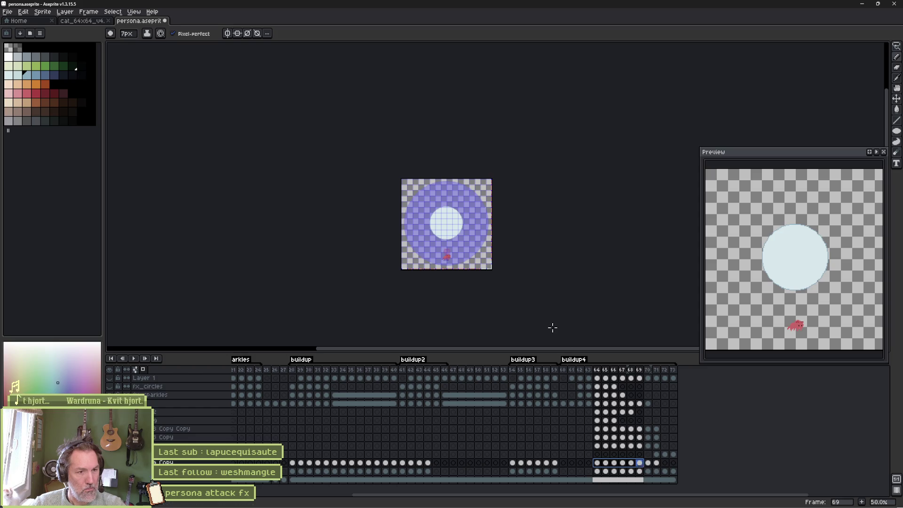
# - Compare frames 67–73 and settle on frame 69 with the small pale circle
pyautogui.scroll(7, 553, 328)
pyautogui.scroll(-2, 448, 210)
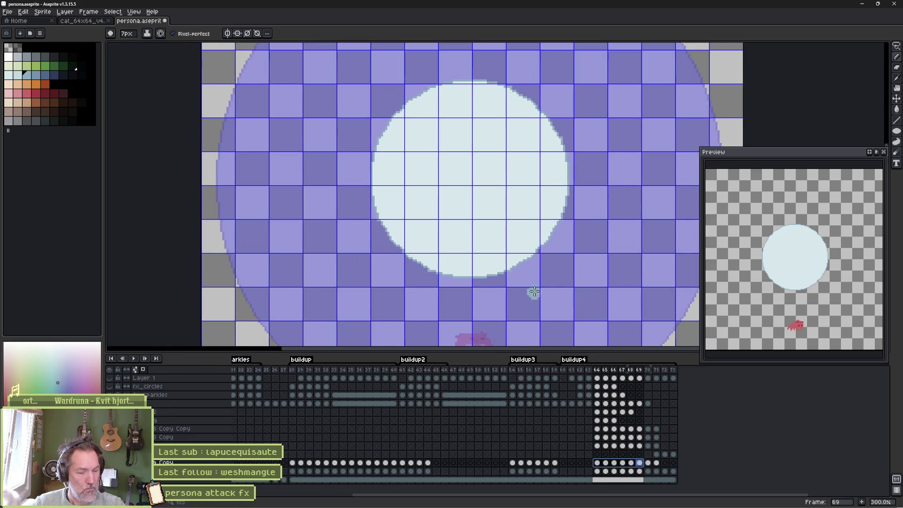
pyautogui.click(624, 464)
pyautogui.click(633, 464)
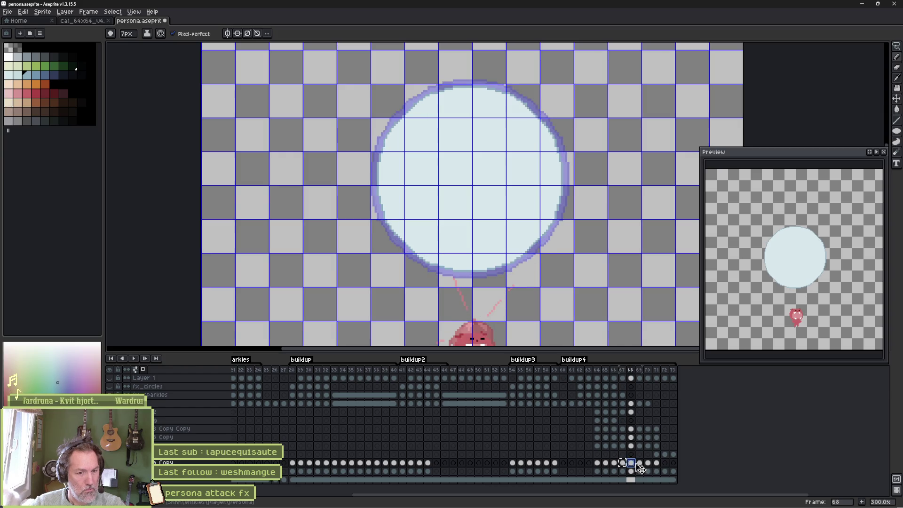
pyautogui.click(640, 464)
pyautogui.click(648, 463)
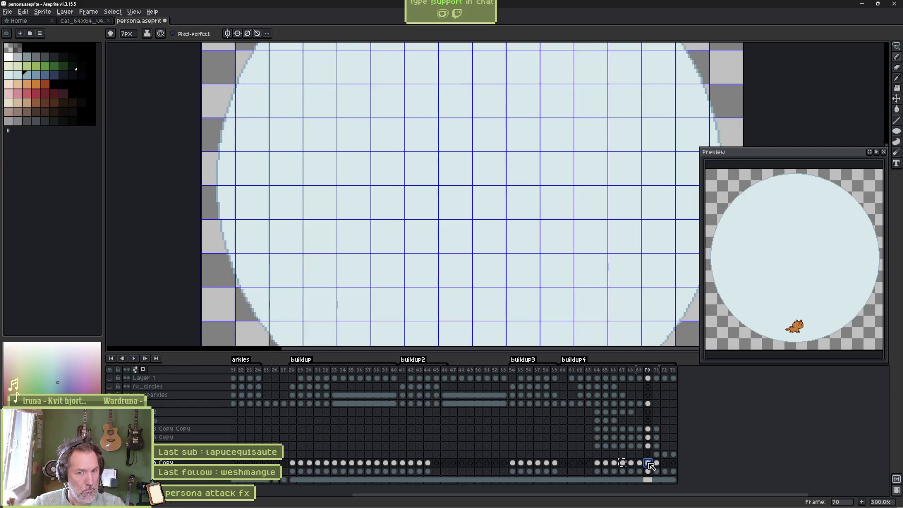
pyautogui.moveTo(656, 464); pyautogui.dragTo(644, 466)
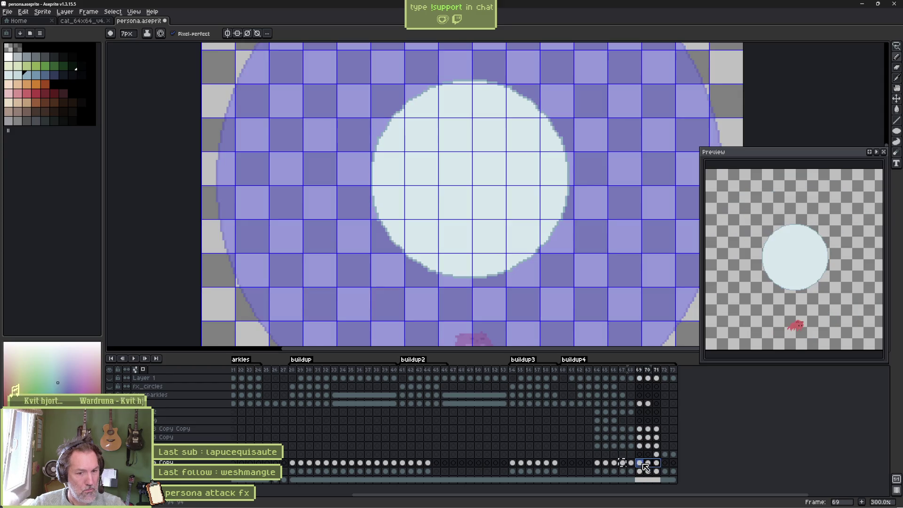
pyautogui.click(673, 463)
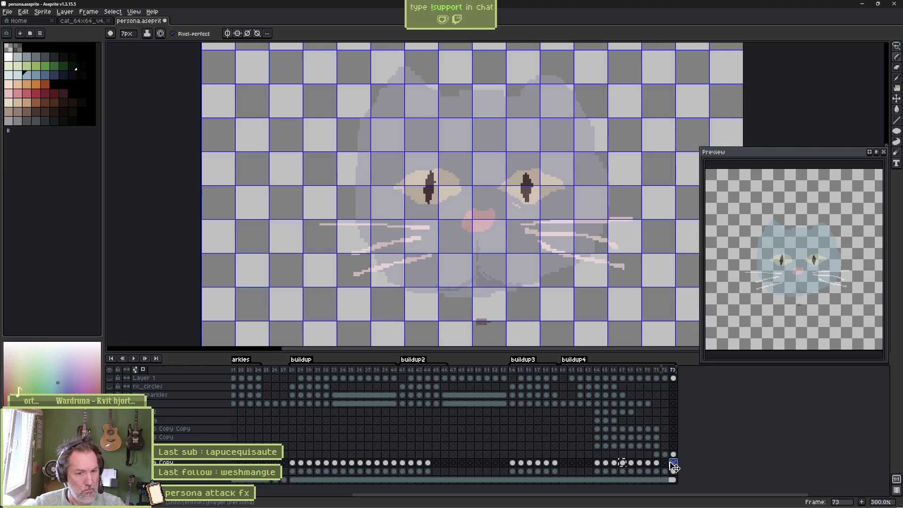
pyautogui.click(657, 463)
pyautogui.click(648, 464)
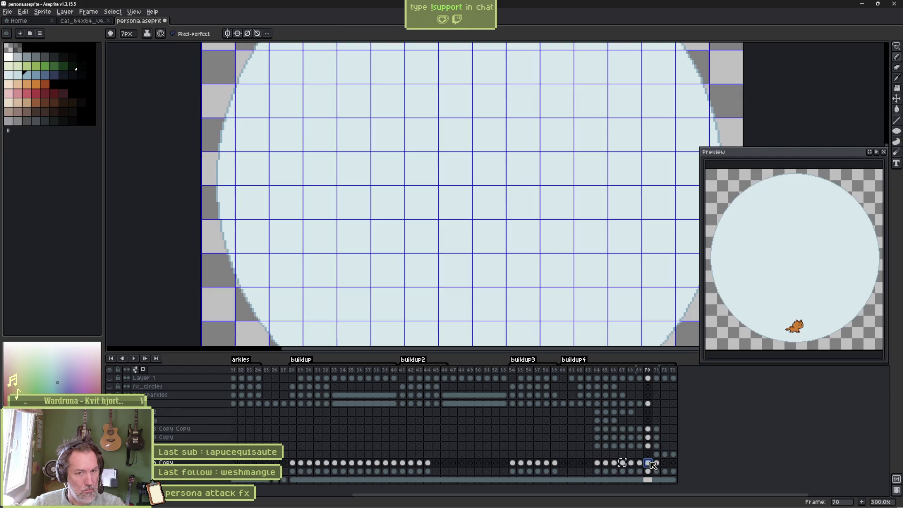
pyautogui.click(640, 463)
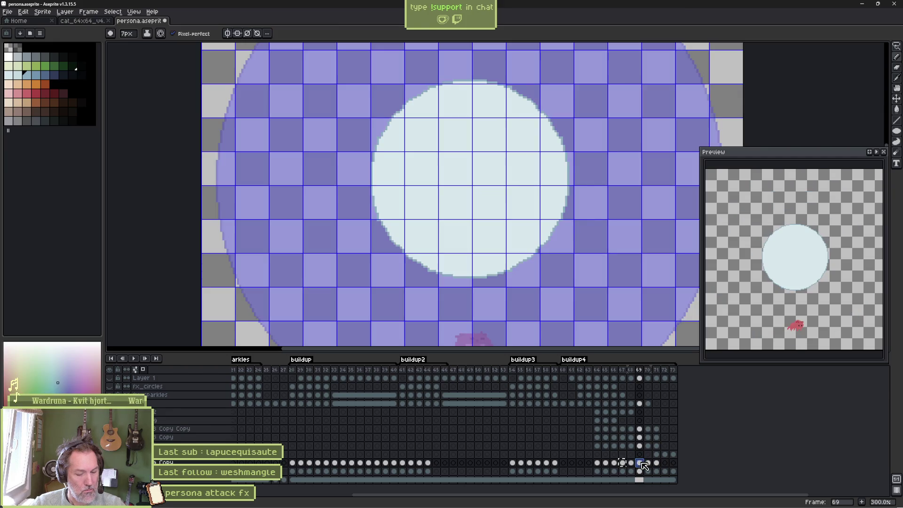
# - Add three duplicate frames after frame 69 to hold the small circle, then step through to frame 72
pyautogui.hotkey('alt', 'n')
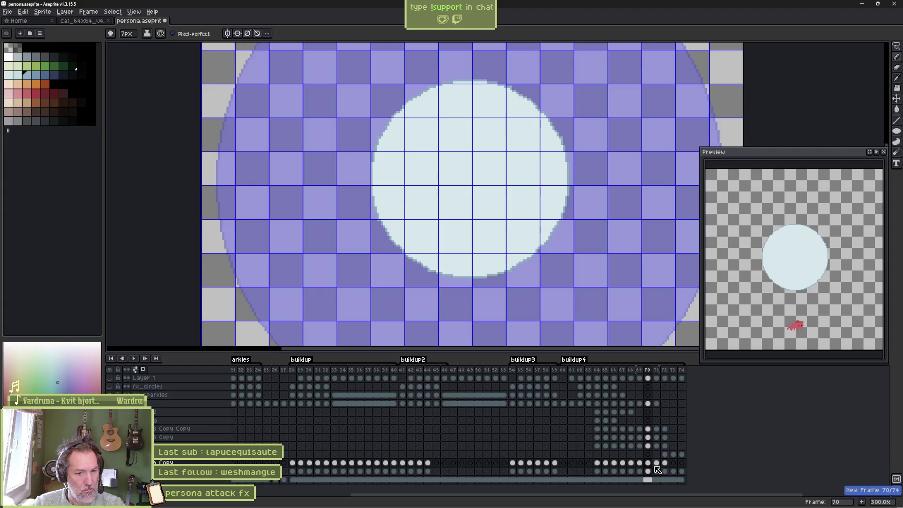
pyautogui.hotkey('alt', 'n')
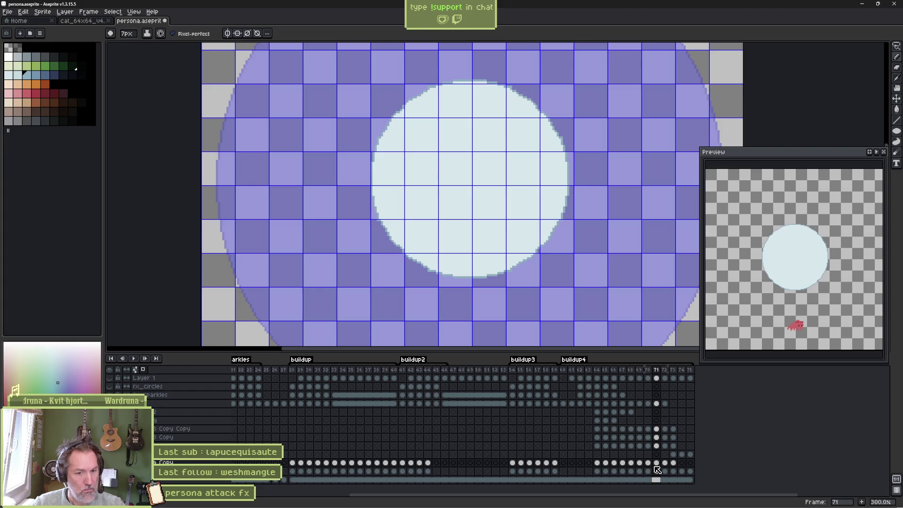
pyautogui.hotkey('alt', 'n')
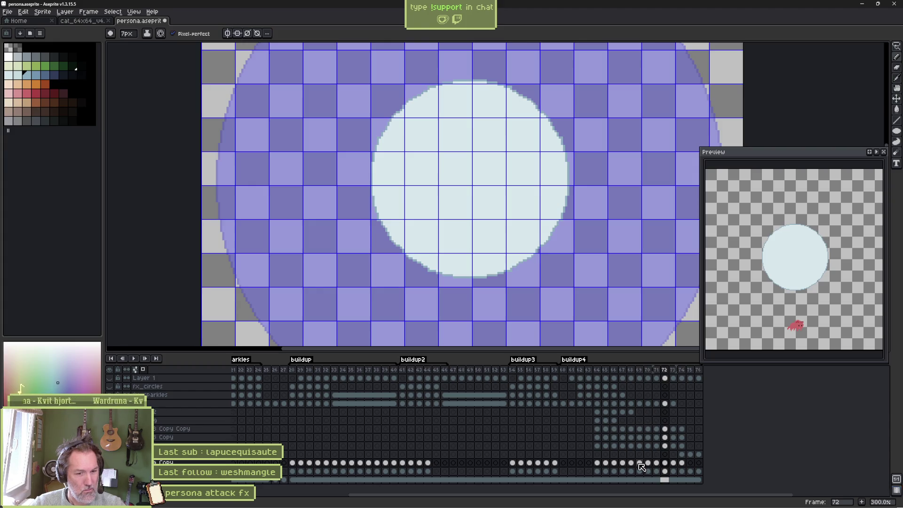
pyautogui.click(632, 463)
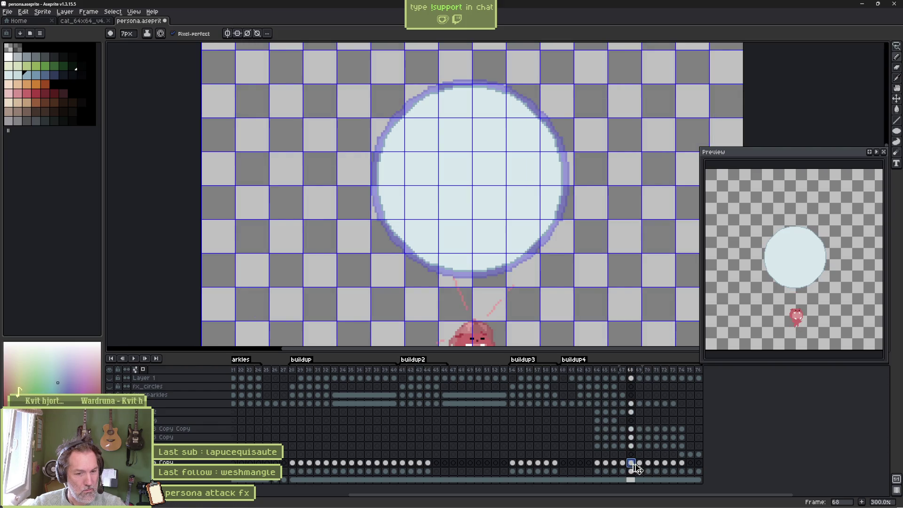
pyautogui.click(639, 464)
pyautogui.click(647, 464)
pyautogui.click(656, 464)
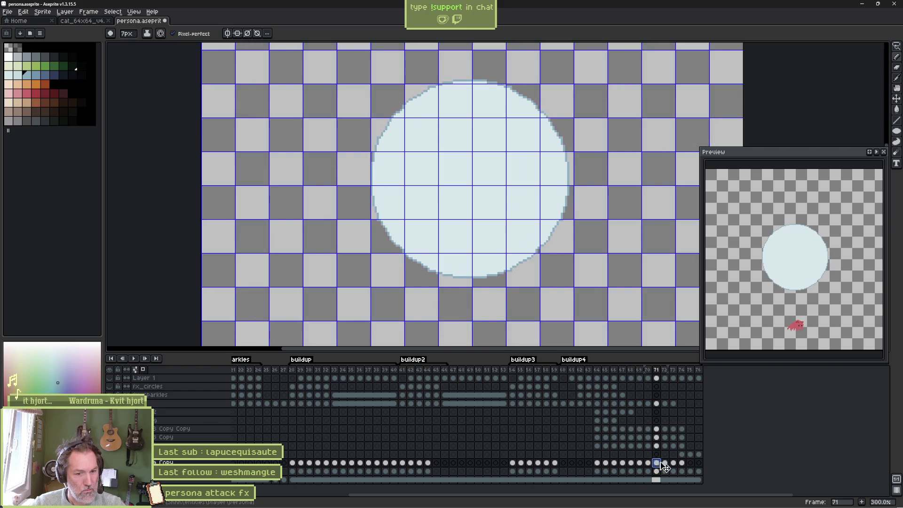
pyautogui.click(665, 463)
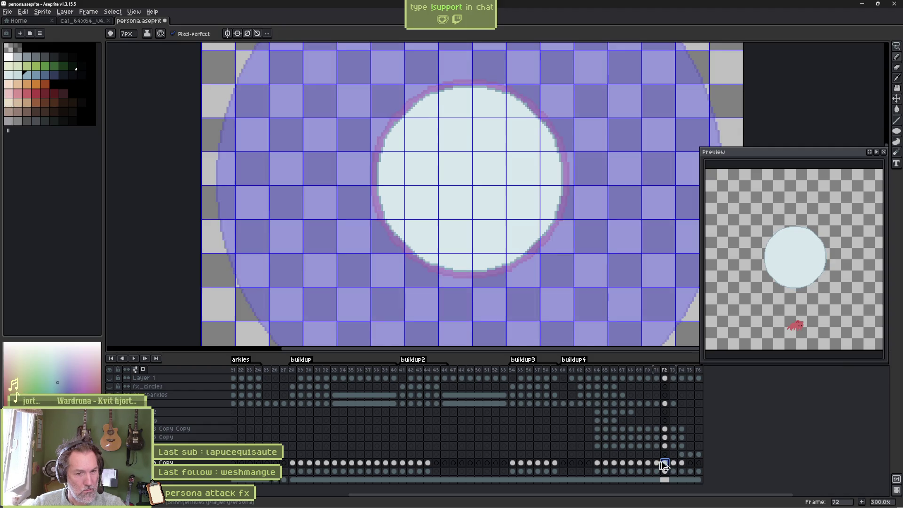
# - Play back frames 69–70 to check the new timing, save persona.aseprite, and go to Godot
pyautogui.press('Return')
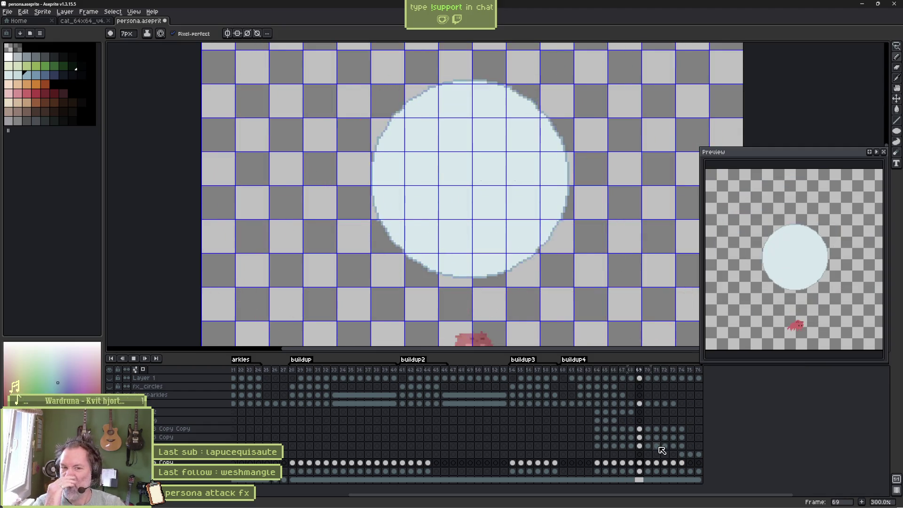
pyautogui.hotkey('ctrl', 's')
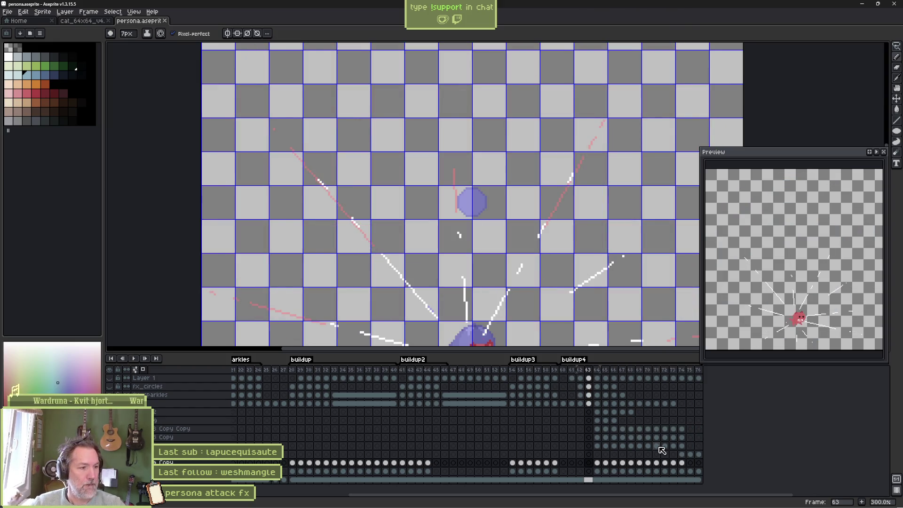
pyautogui.click(658, 463)
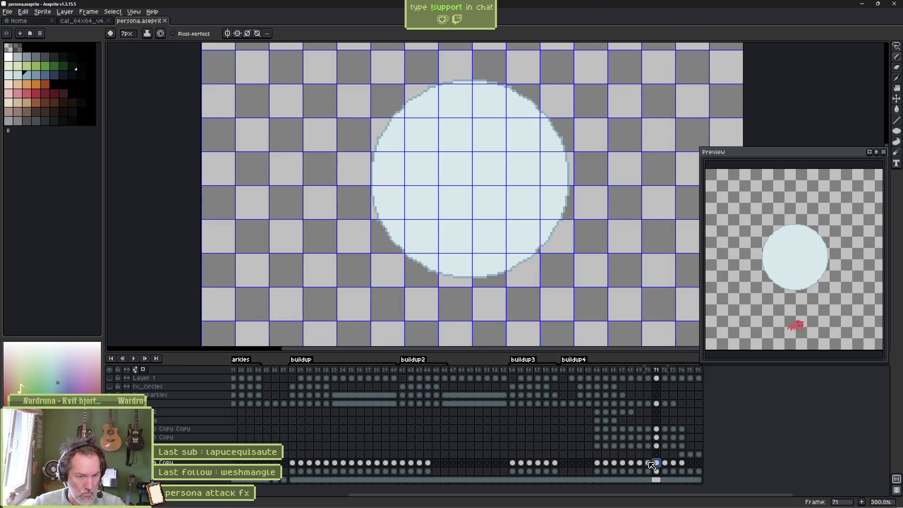
pyautogui.moveTo(640, 465); pyautogui.dragTo(651, 468)
pyautogui.press('Return')
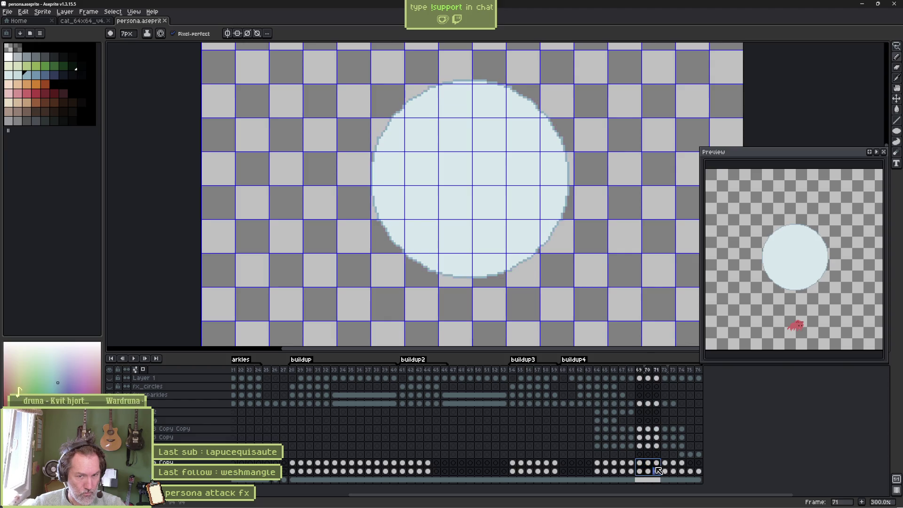
pyautogui.click(644, 465)
pyautogui.moveTo(643, 465)
pyautogui.mouseDown()
pyautogui.moveTo(625, 464)
pyautogui.moveTo(678, 469)
pyautogui.mouseUp()
pyautogui.click(625, 464)
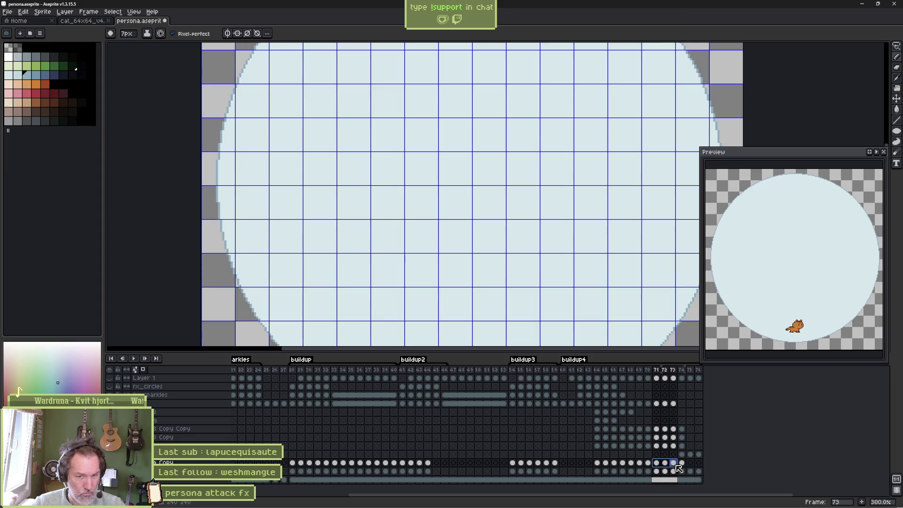
pyautogui.hotkey('ctrl', 's')
pyautogui.hotkey('alt', 'Tab')
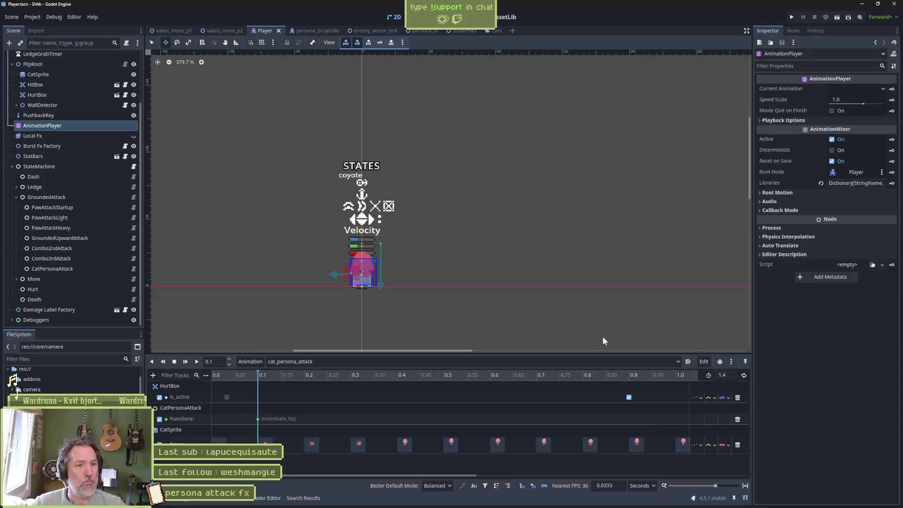
# - Reimport the updated Aseprite file in the persona_fx scene
pyautogui.click(418, 31)
pyautogui.scroll(-1, 808, 448)
pyautogui.click(817, 494)
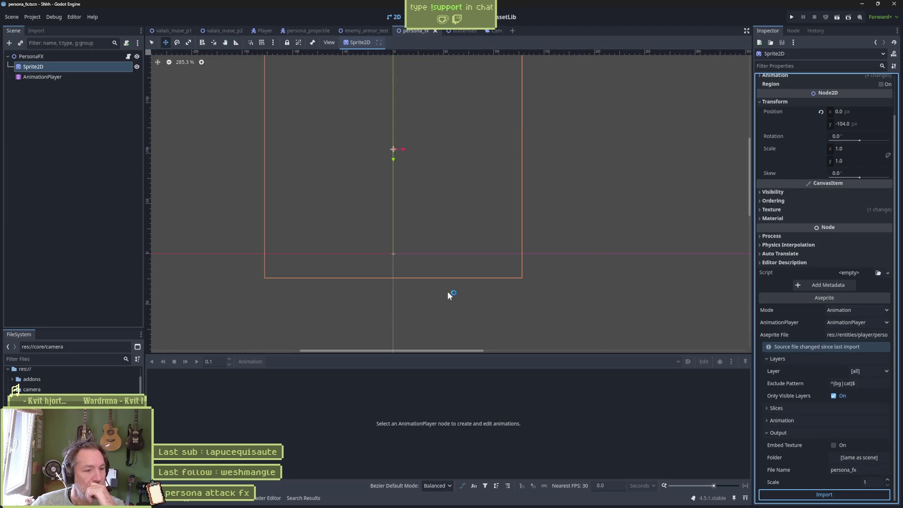
# - Check buildup4's final cat frame, then run the enemy_armor_test scene with F6
pyautogui.click(80, 77)
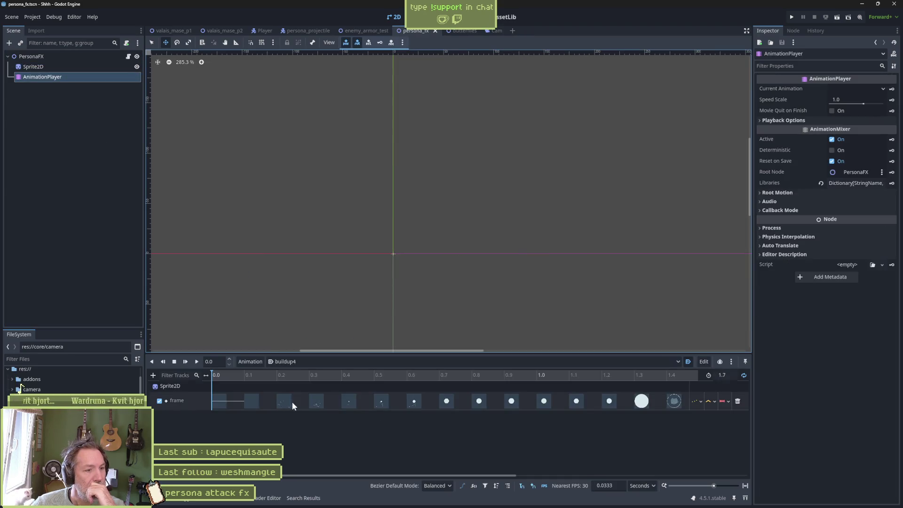
pyautogui.moveTo(298, 376)
pyautogui.mouseDown()
pyautogui.moveTo(247, 376)
pyautogui.moveTo(662, 377)
pyautogui.moveTo(331, 376)
pyautogui.mouseUp()
pyautogui.click(376, 32)
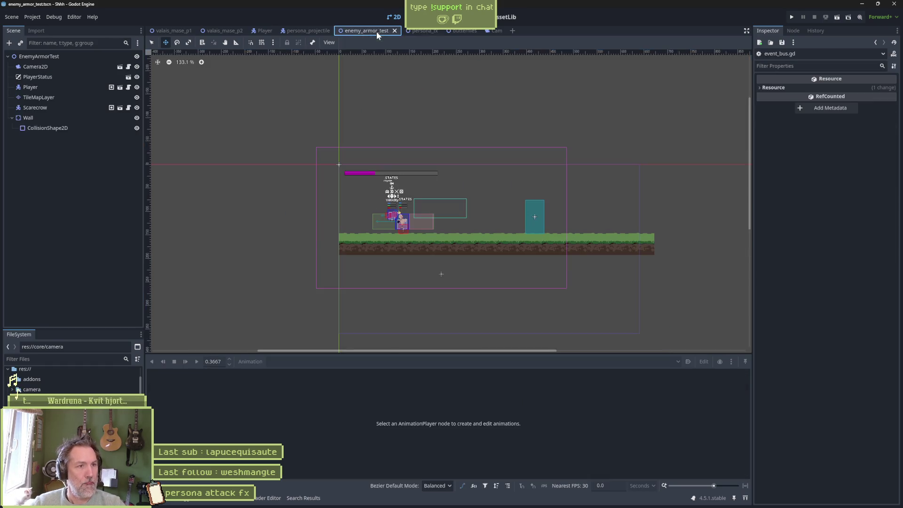
pyautogui.press('F6')
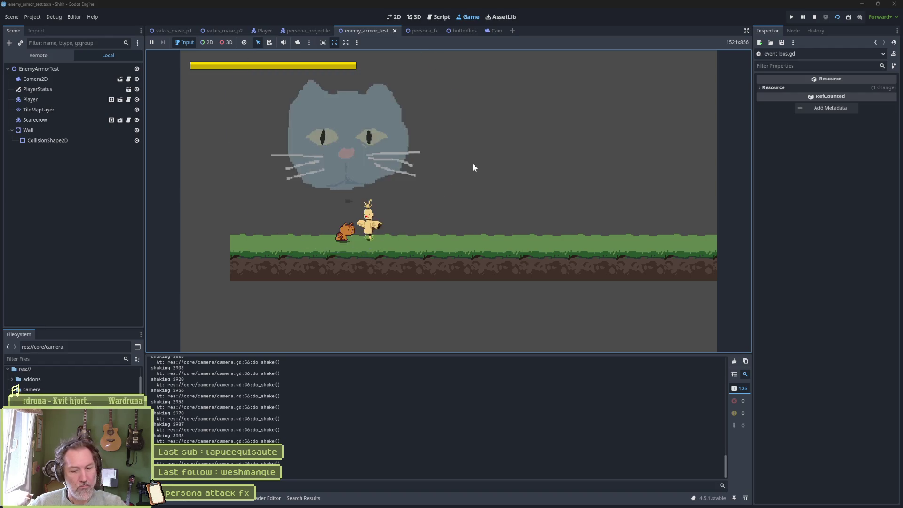
# - Stop the game, then briefly run and stop the persona_fx scene
pyautogui.press('F8')
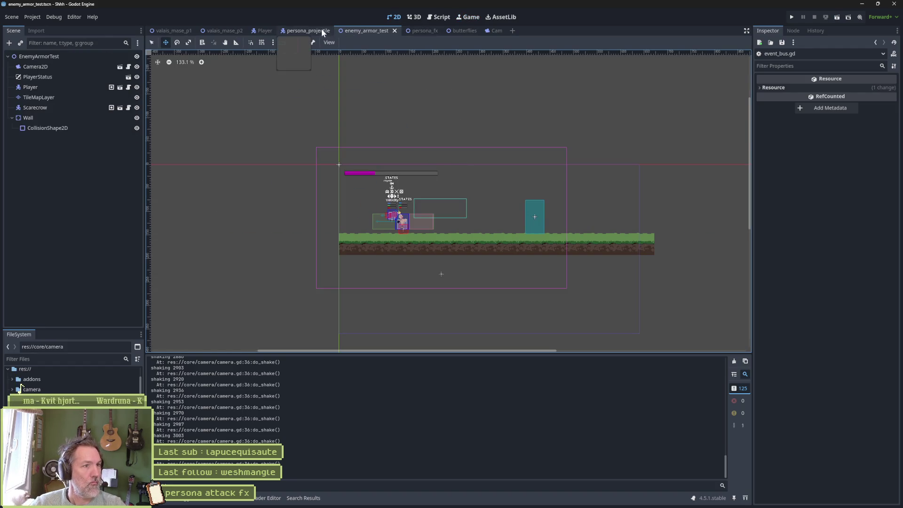
pyautogui.click(417, 31)
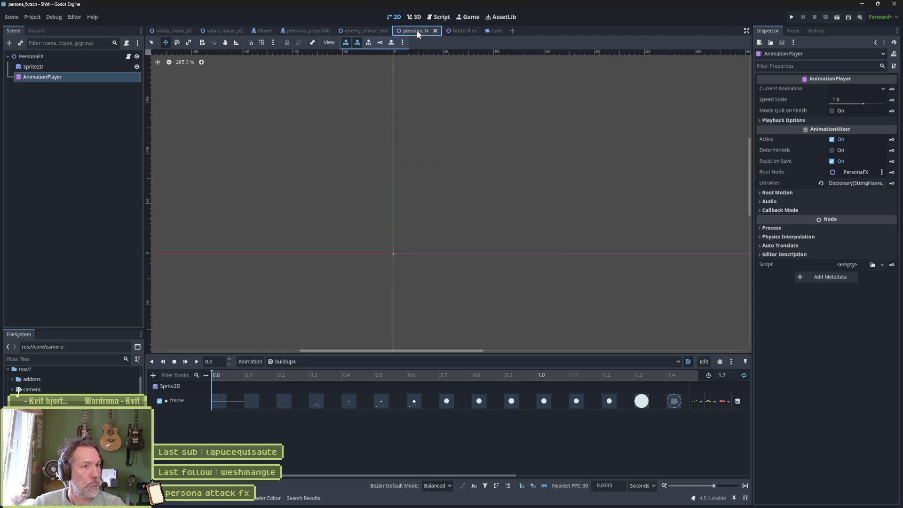
pyautogui.press('F6')
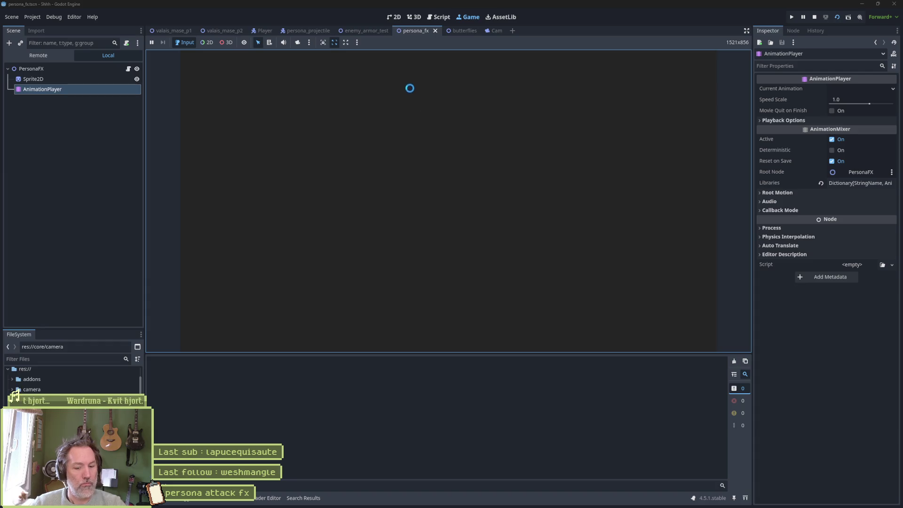
pyautogui.press('F8')
# - Run enemy_armor_test, trigger the persona attack on the scarecrow, stop, and return to Aseprite
pyautogui.click(360, 30)
pyautogui.press('F6')
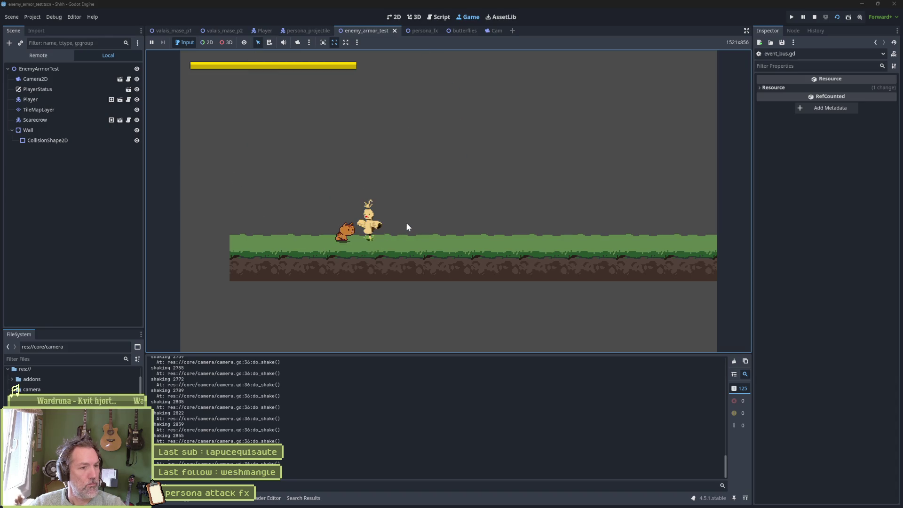
pyautogui.click(413, 232)
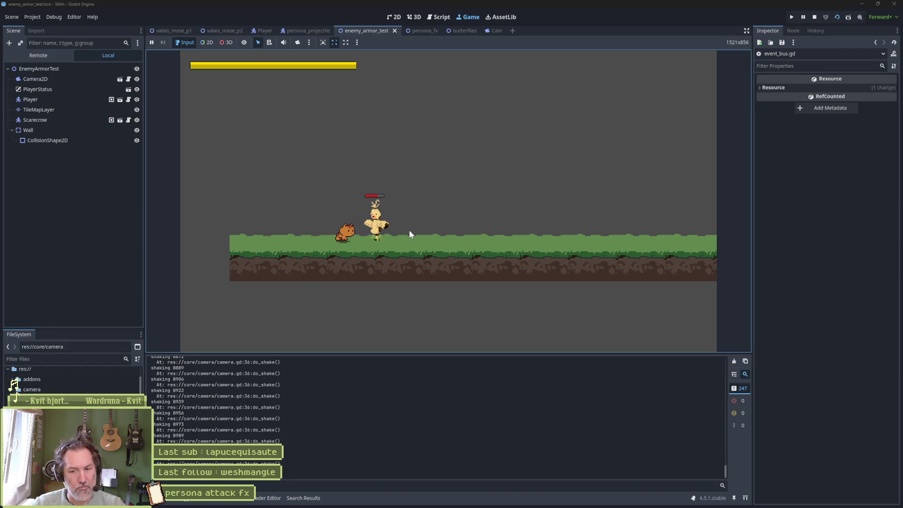
pyautogui.press('F8')
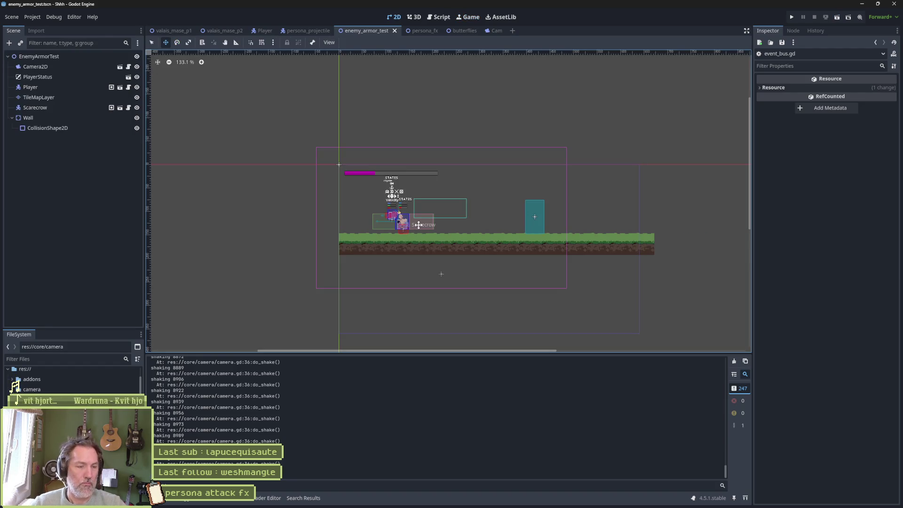
pyautogui.click(483, 500)
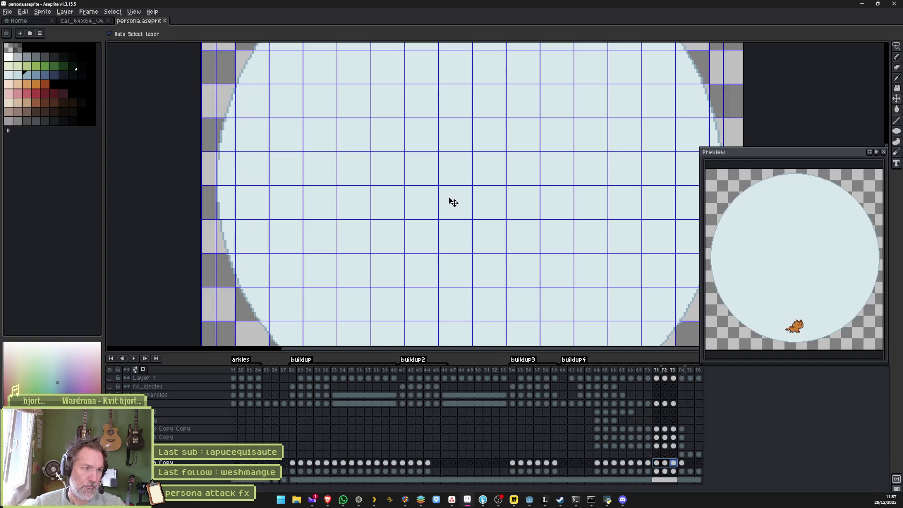
# - Review frames 62–64, then compare frame 74 (cat face inside the pink circle) with frame 75
pyautogui.scroll(-3, 442, 196)
pyautogui.moveTo(583, 371)
pyautogui.mouseDown()
pyautogui.moveTo(571, 376)
pyautogui.moveTo(693, 386)
pyautogui.moveTo(678, 385)
pyautogui.moveTo(685, 388)
pyautogui.mouseUp()
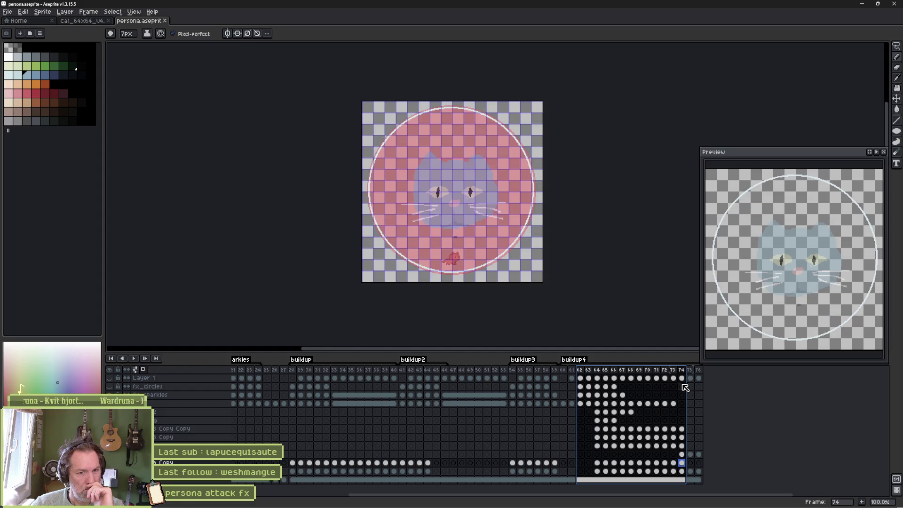
pyautogui.click(682, 463)
pyautogui.press('Right')
pyautogui.press('Left')
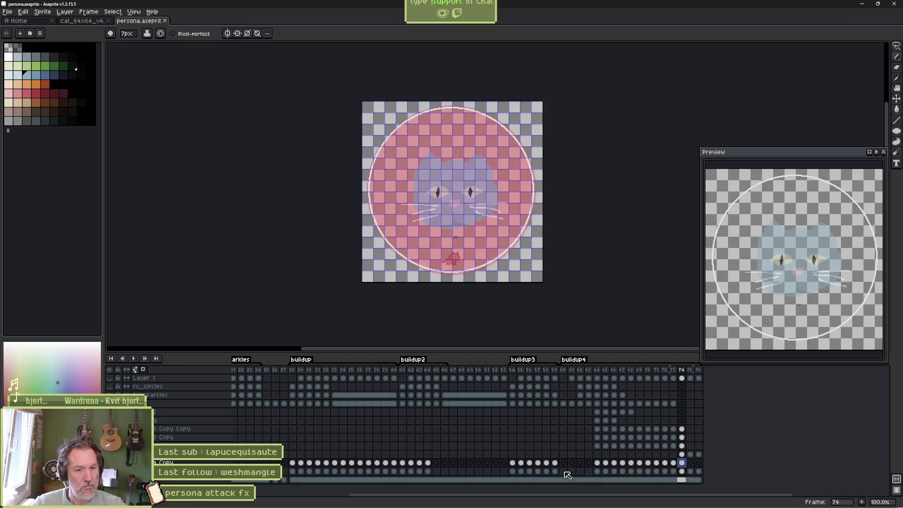
pyautogui.scroll(1, 494, 188)
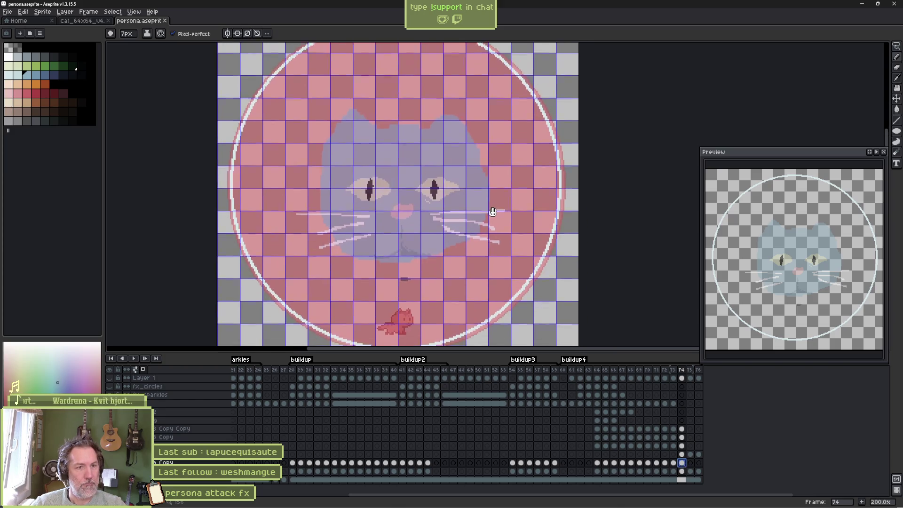
pyautogui.scroll(-1, 464, 209)
pyautogui.press('ctrl')
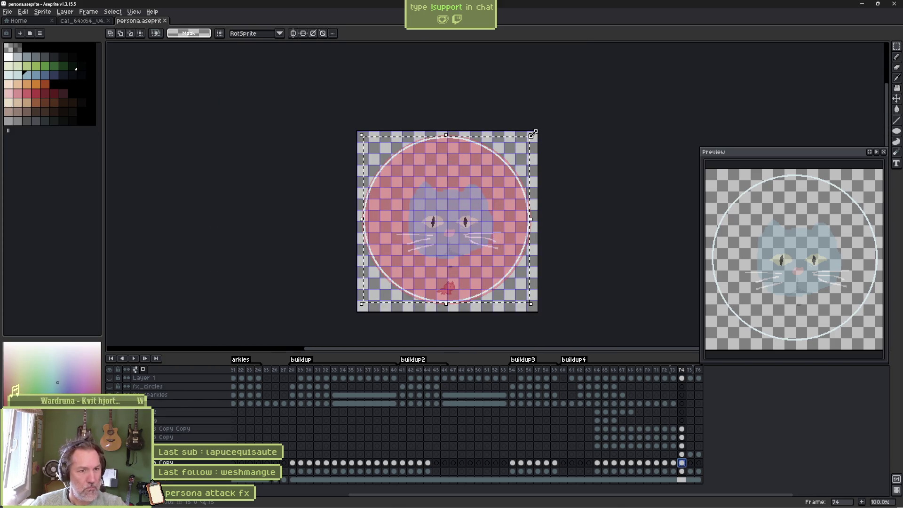
# - Enlarge the pink circle slightly and add a duplicate of frame 73
pyautogui.moveTo(536, 132); pyautogui.dragTo(539, 129)
pyautogui.press('Return')
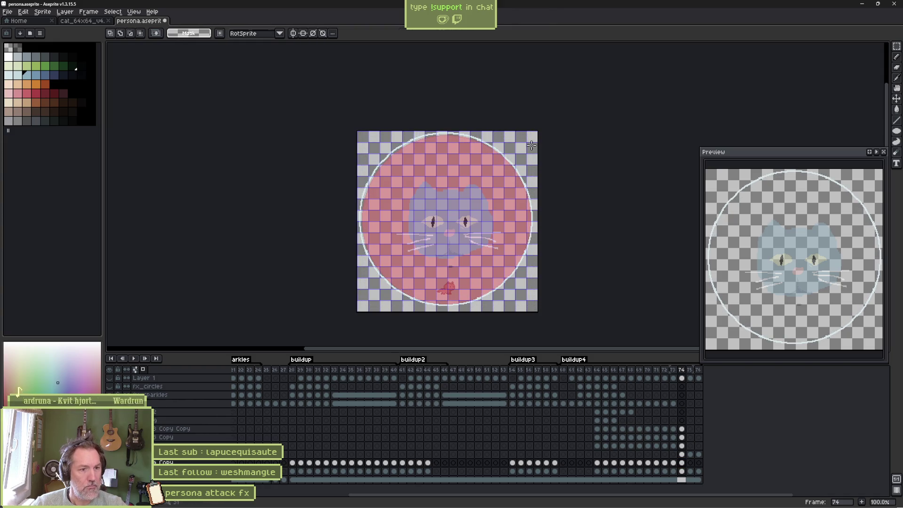
pyautogui.click(674, 464)
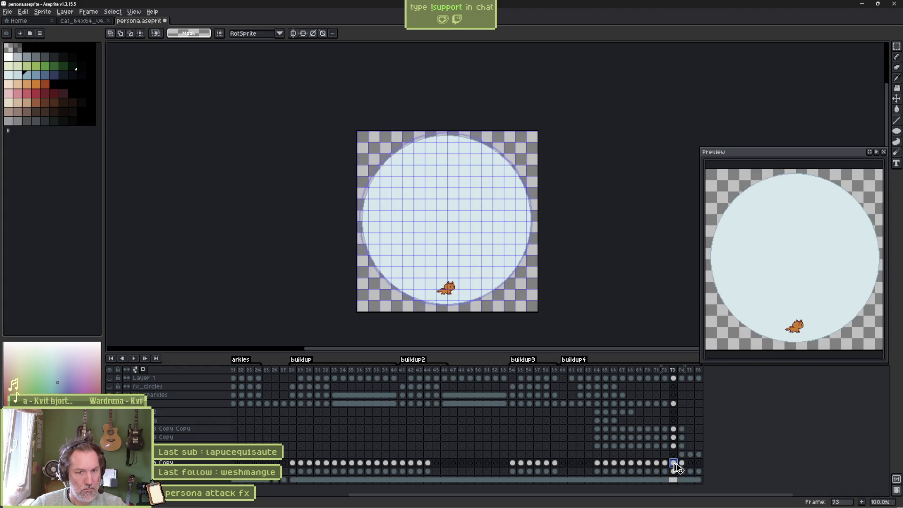
pyautogui.hotkey('alt', 'n')
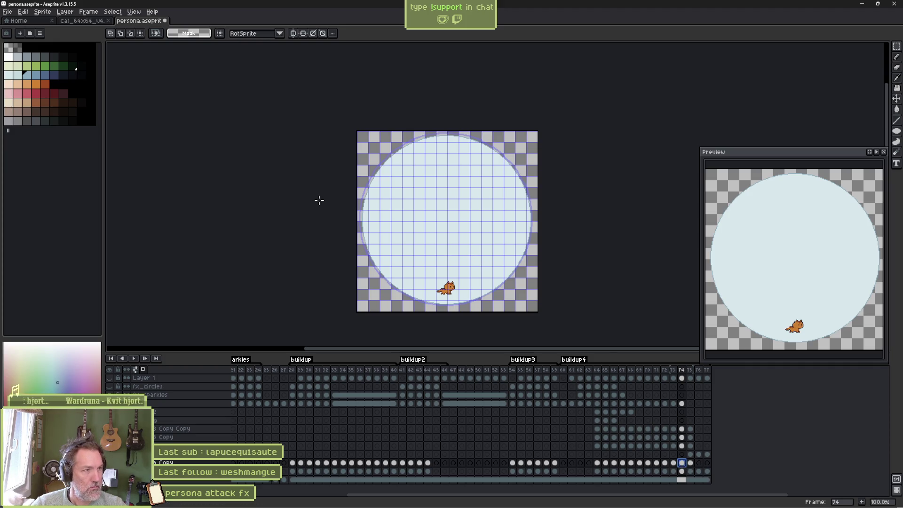
# - Erase an elliptical hole in the pale circle's centre and preview the burst
pyautogui.click(897, 48)
pyautogui.click(854, 46)
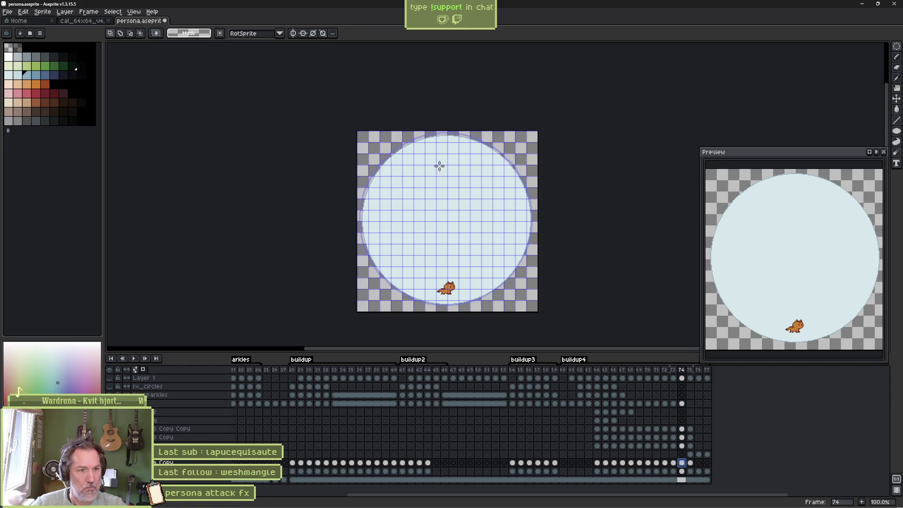
pyautogui.moveTo(417, 194); pyautogui.dragTo(482, 253)
pyautogui.press('Delete')
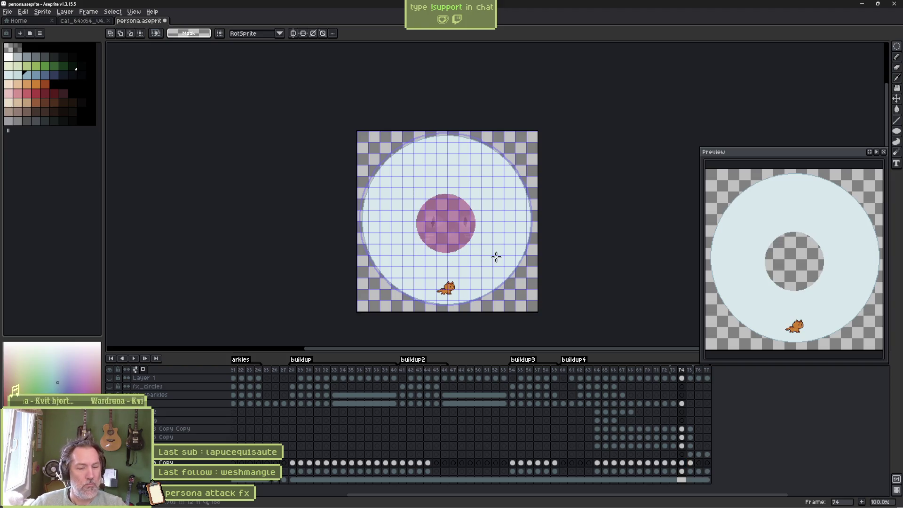
pyautogui.press('Return')
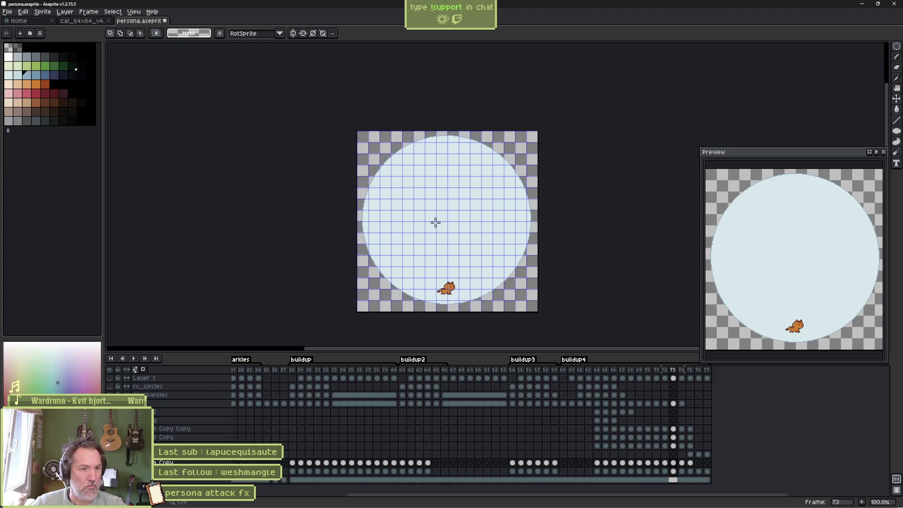
pyautogui.scroll(1, 433, 214)
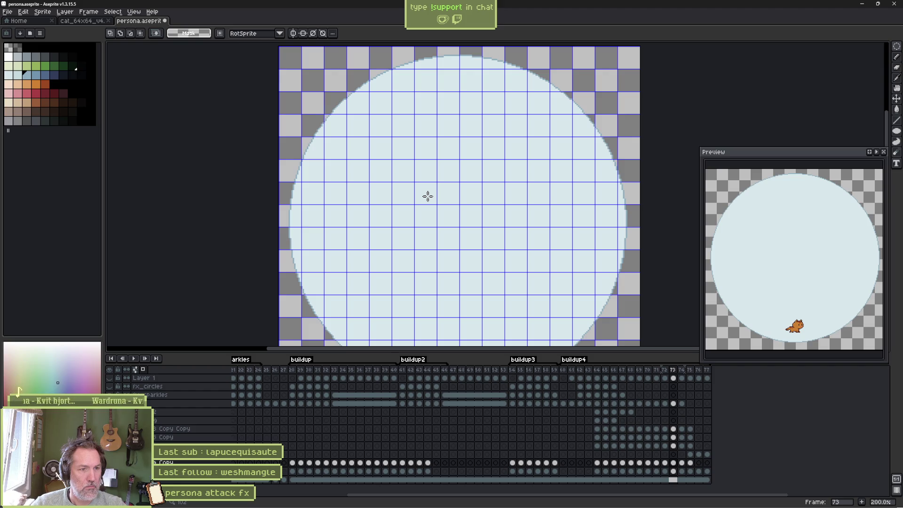
pyautogui.moveTo(450, 223); pyautogui.dragTo(493, 260)
pyautogui.press('Return')
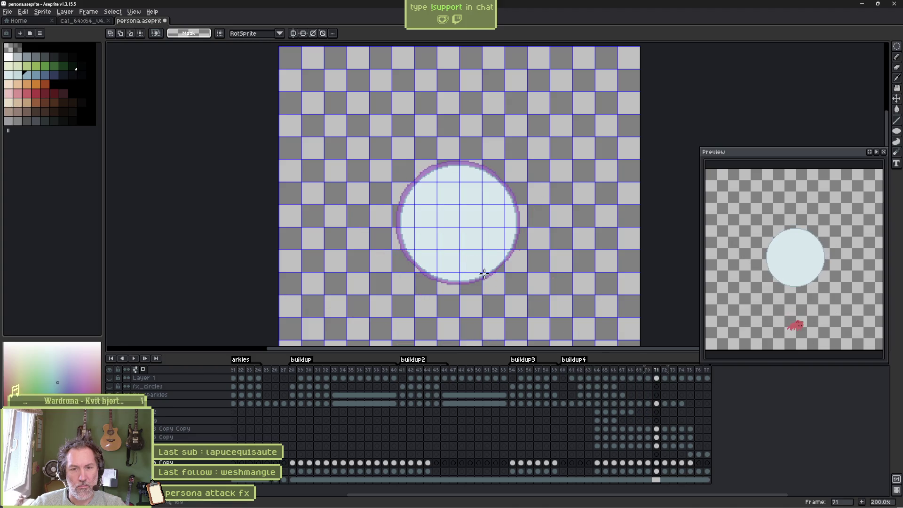
pyautogui.press('Return')
# - On frame 74, select a large circular area around the pink centre and preview the ring
pyautogui.press('Right')
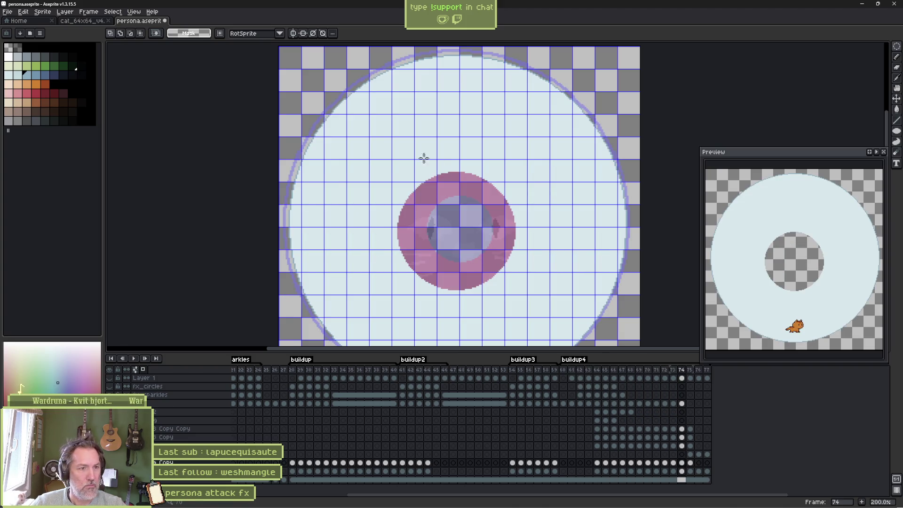
pyautogui.moveTo(365, 142)
pyautogui.mouseDown()
pyautogui.moveTo(545, 326)
pyautogui.moveTo(592, 329)
pyautogui.mouseUp()
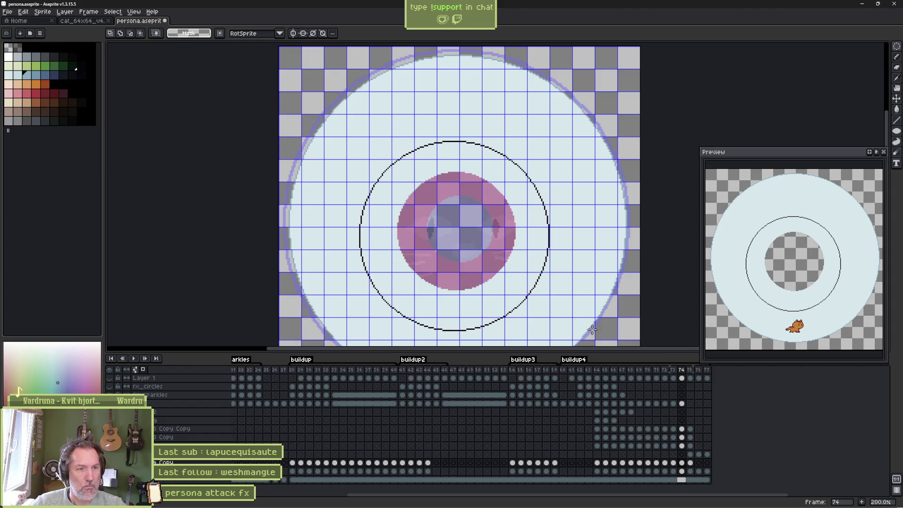
pyautogui.hotkey('ctrl', 'z')
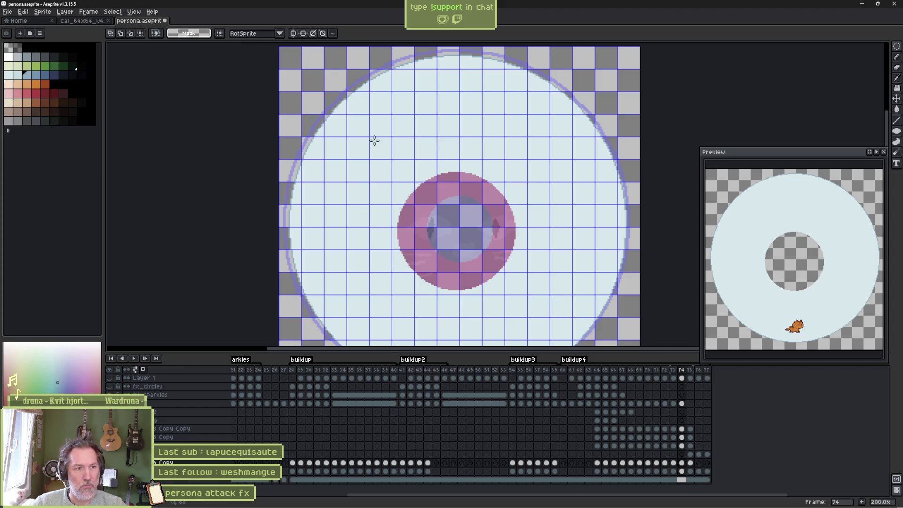
pyautogui.moveTo(354, 127)
pyautogui.mouseDown()
pyautogui.moveTo(527, 301)
pyautogui.moveTo(666, 335)
pyautogui.mouseUp()
pyautogui.press('Return')
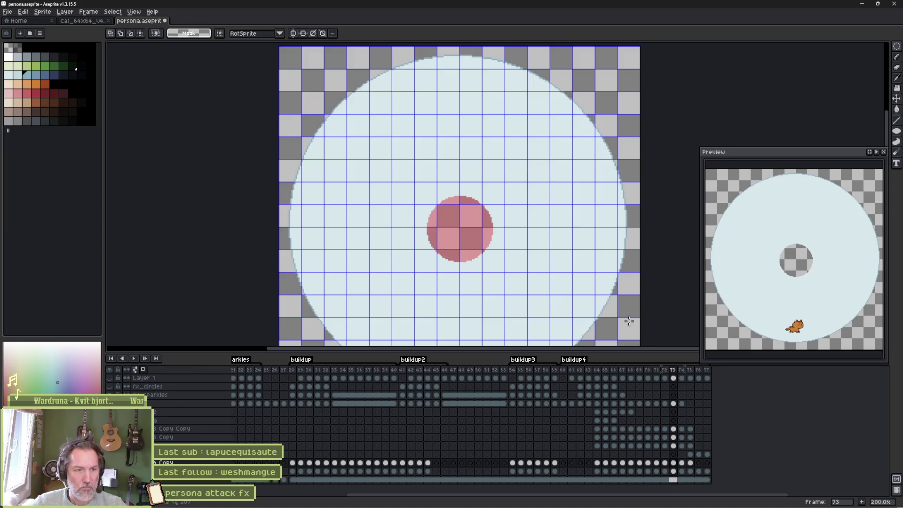
pyautogui.click(690, 455)
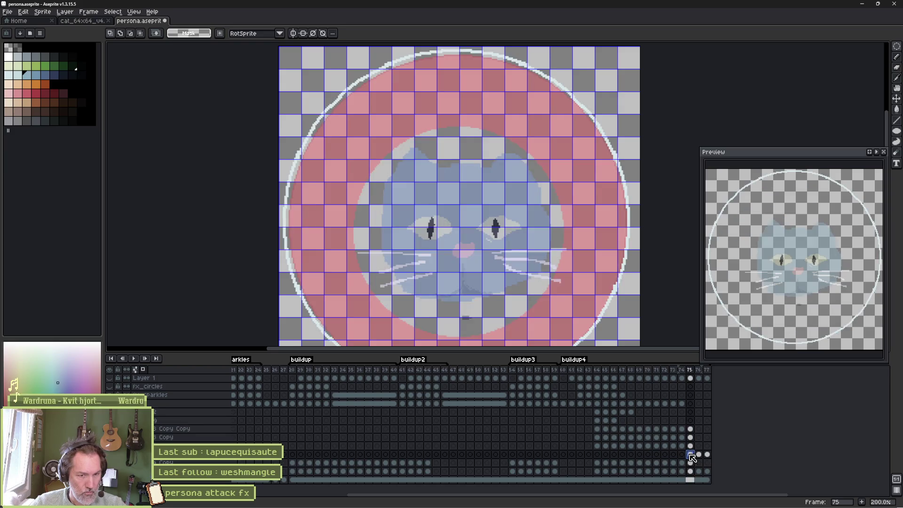
# - Place the cat face on frame 73, shrunk to fit the small hole
pyautogui.click(657, 455)
pyautogui.moveTo(657, 456); pyautogui.dragTo(674, 455)
pyautogui.hotkey('ctrl', 'shift', 'd')
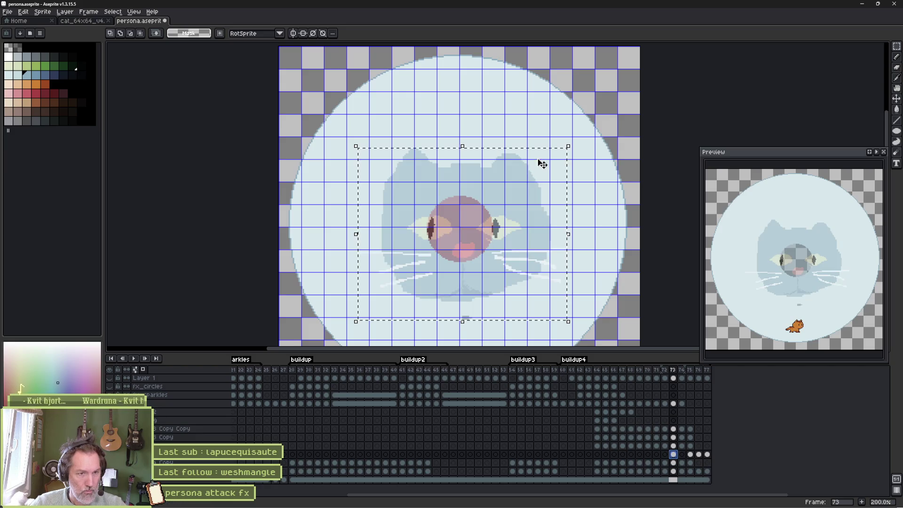
pyautogui.moveTo(567, 145); pyautogui.dragTo(487, 202)
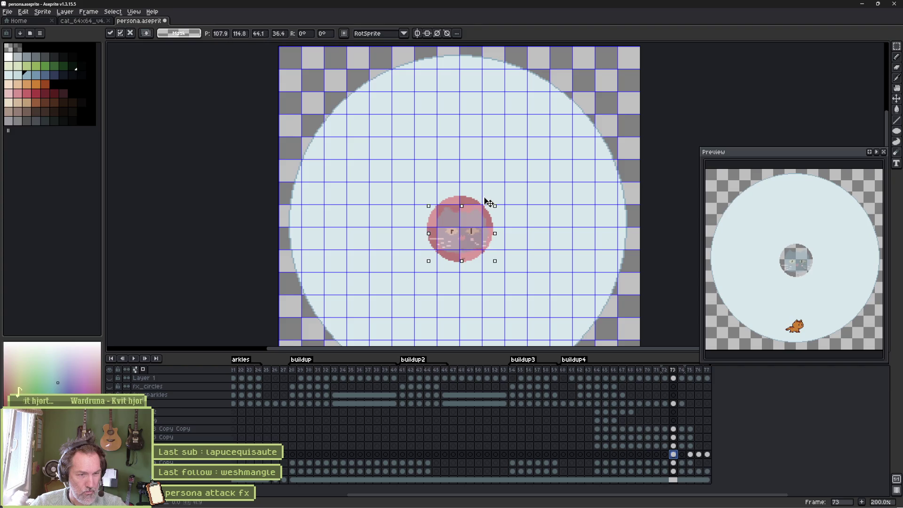
pyautogui.press('Return')
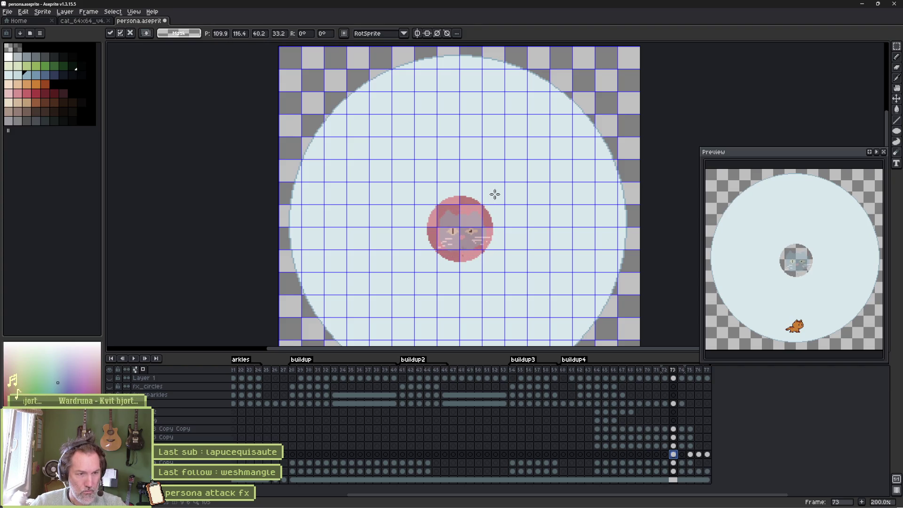
# - Resize the cat face on frame 74 to fit the ring's hole and play to check it growing
pyautogui.click(682, 454)
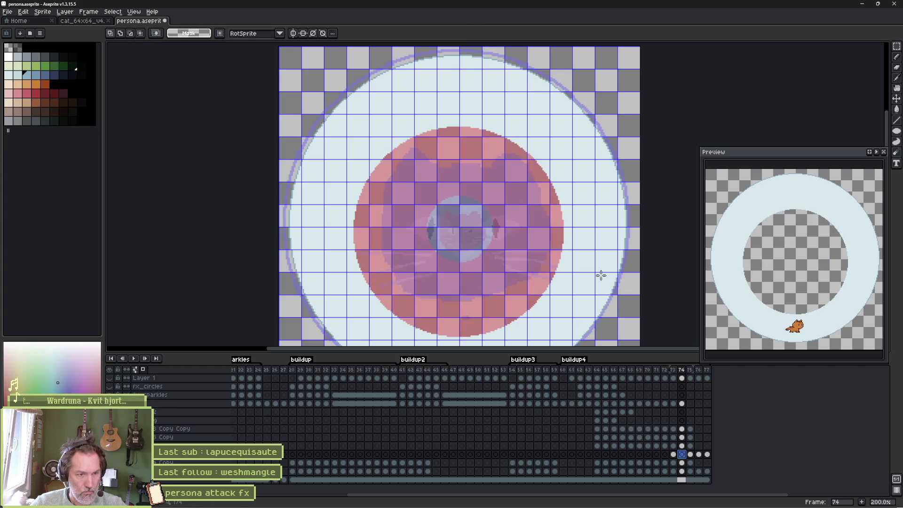
pyautogui.hotkey('ctrl', 'shift', 'd')
pyautogui.moveTo(566, 147); pyautogui.dragTo(545, 168)
pyautogui.press('Return')
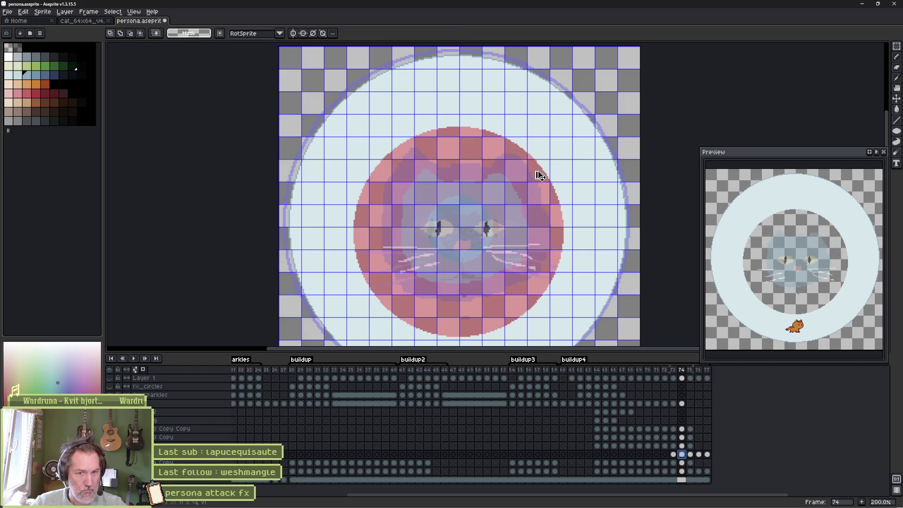
pyautogui.press('Return')
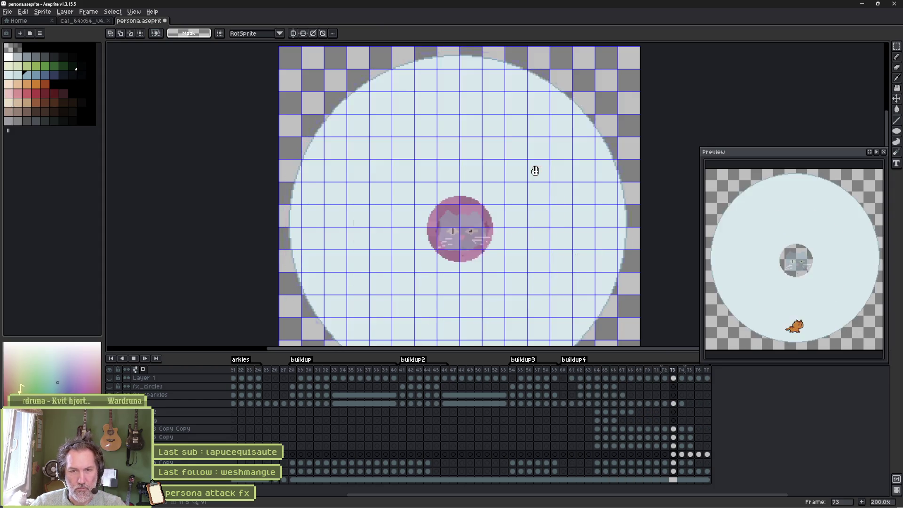
pyautogui.press('Return')
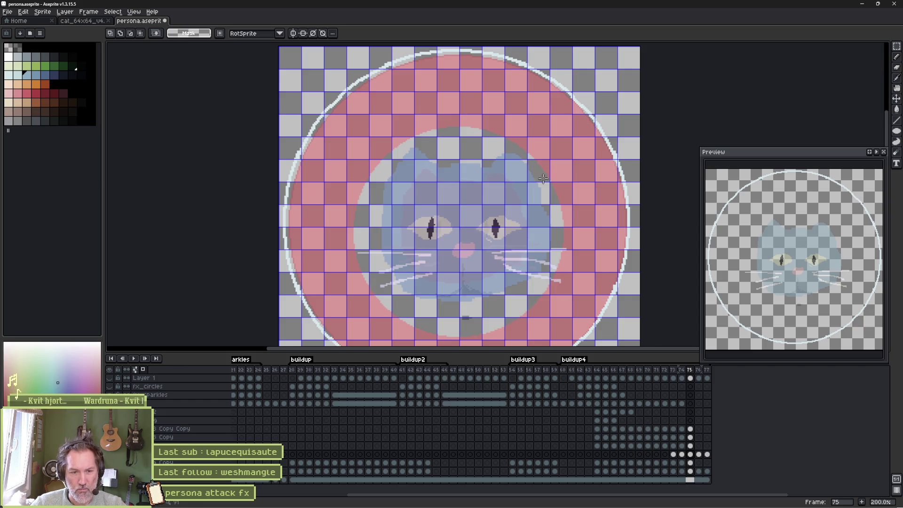
# - Review frames 75–77, including frame 76's faint circle, and bring up the layer's context menu
pyautogui.click(707, 454)
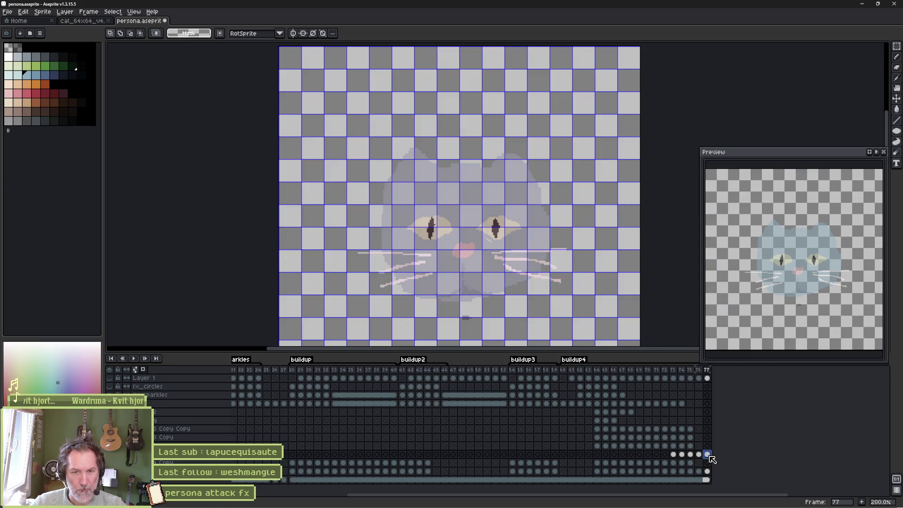
pyautogui.moveTo(707, 454); pyautogui.dragTo(691, 454)
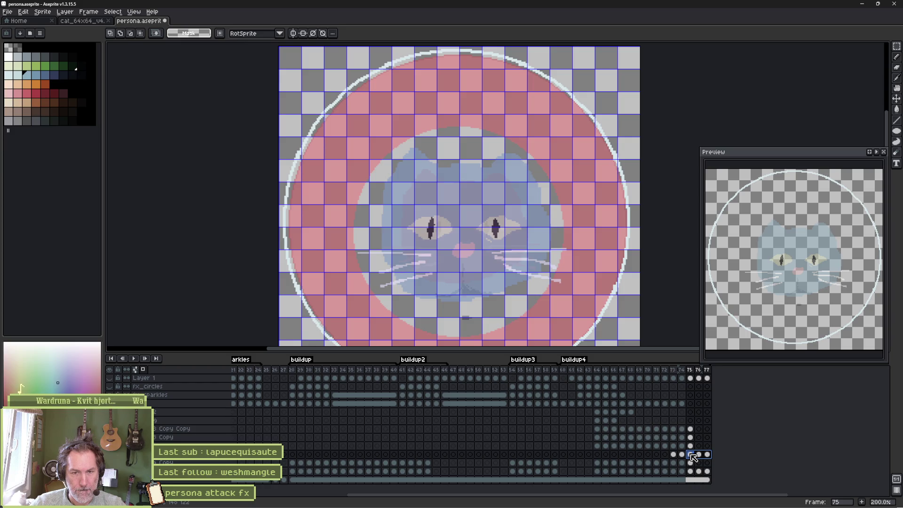
pyautogui.click(699, 455)
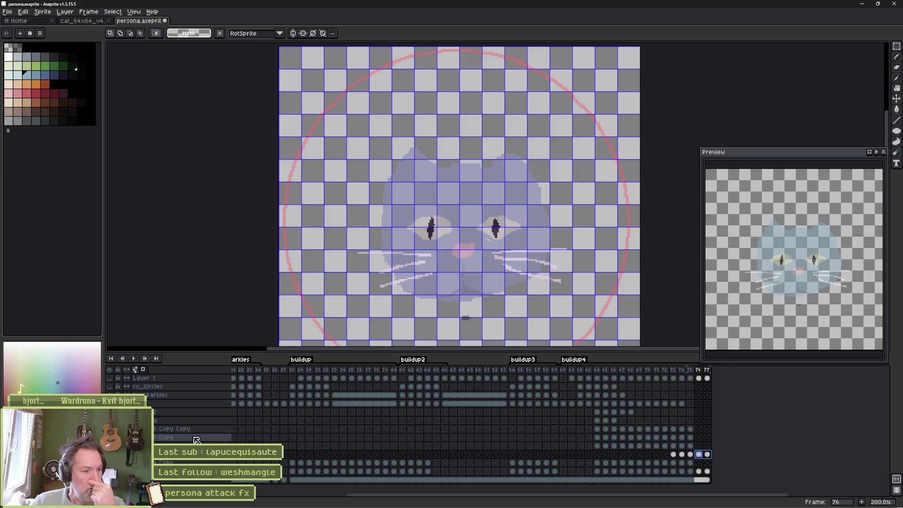
pyautogui.rightClick(183, 458)
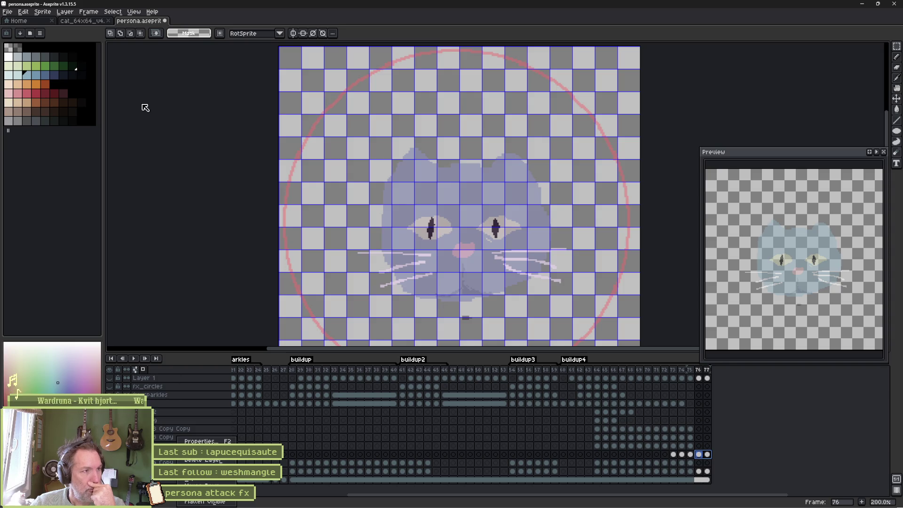
# - Browse the Layer and Edit > FX/Adjustments menus, dismiss them unchanged, and bring Godot forward
pyautogui.click(66, 11)
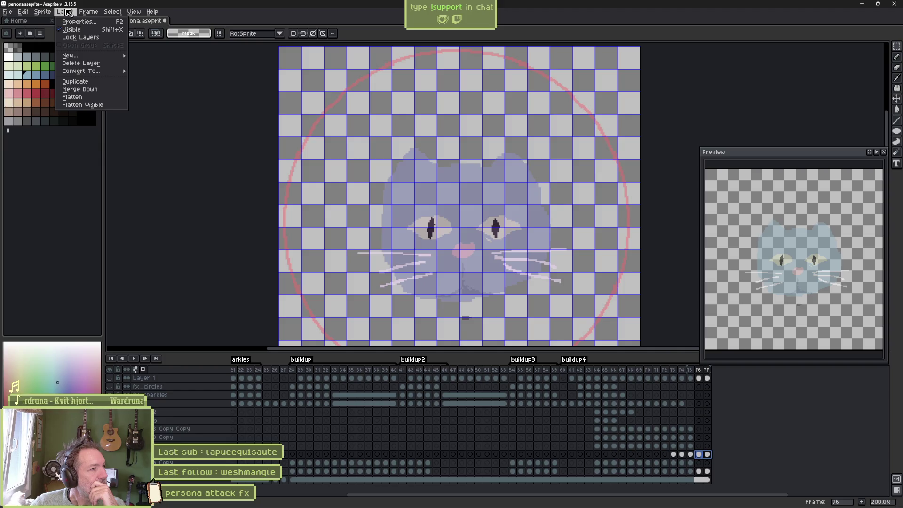
pyautogui.moveTo(41, 15)
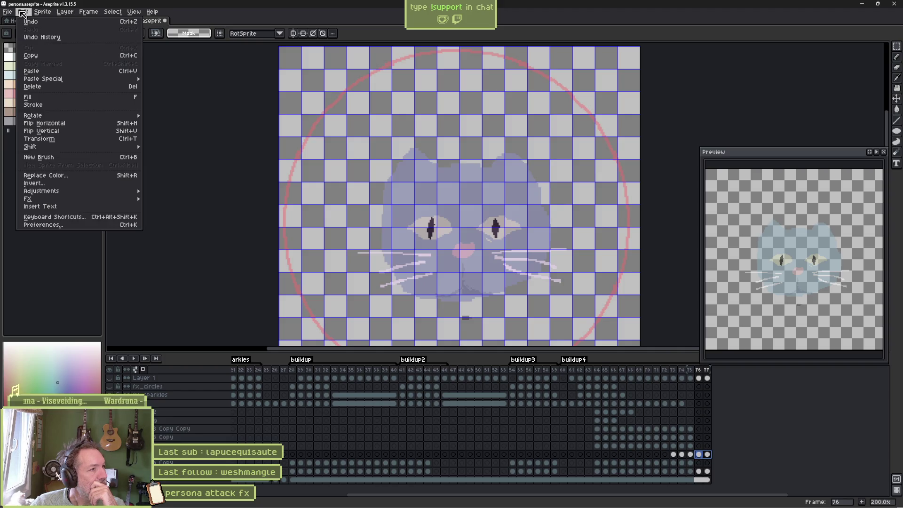
pyautogui.moveTo(135, 201)
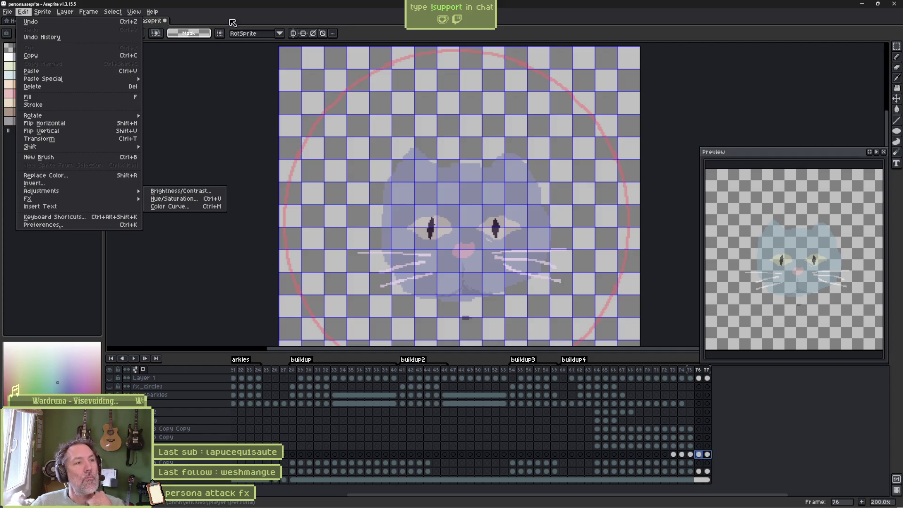
pyautogui.click(145, 157)
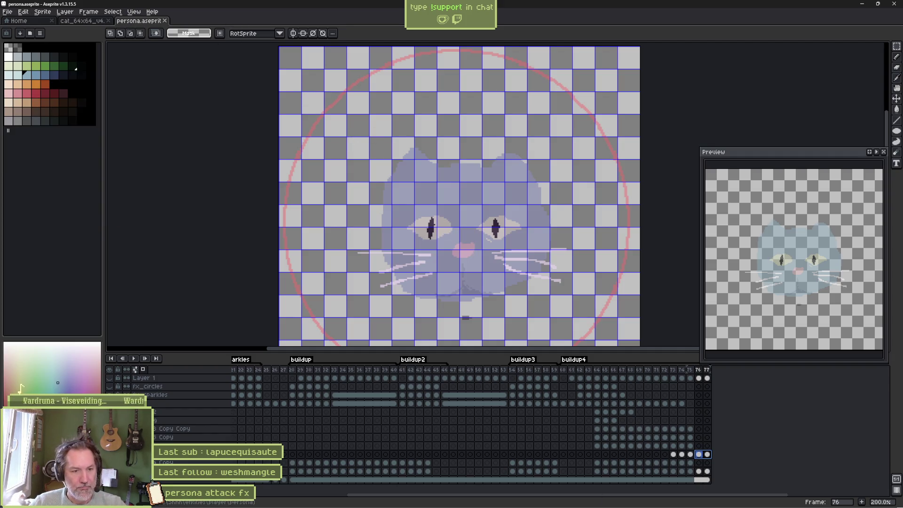
pyautogui.click(529, 499)
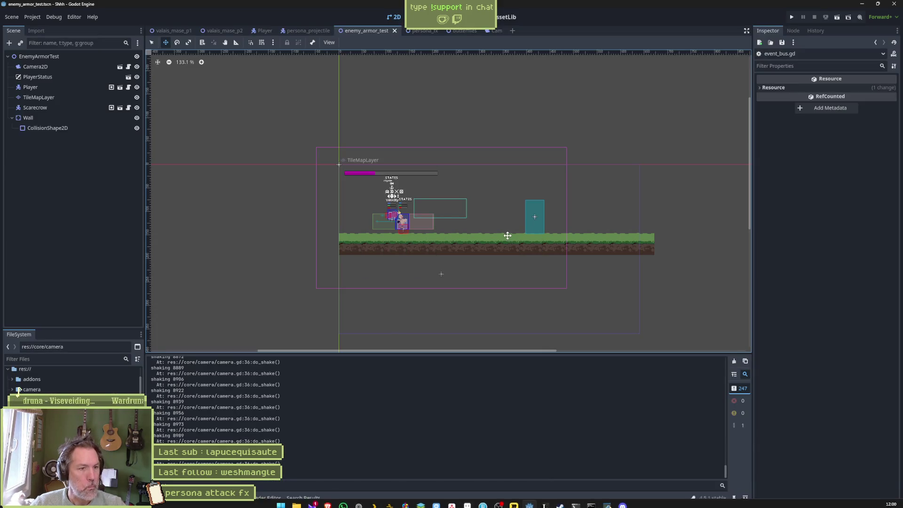
# - Re-import the persona_fx Sprite2D from the updated Aseprite file
pyautogui.click(420, 31)
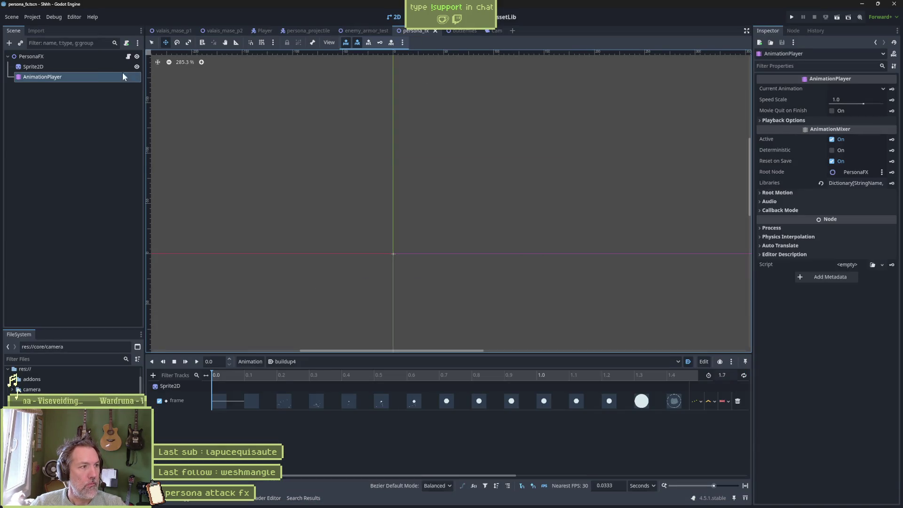
pyautogui.click(33, 66)
pyautogui.click(842, 495)
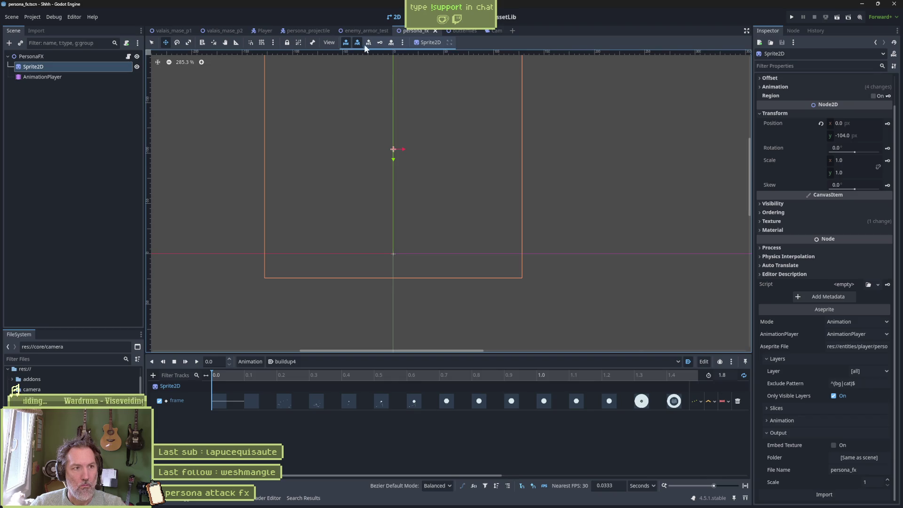
# - Test-run enemy_armor_test to check the white burst, stop it, and return to Aseprite
pyautogui.click(378, 31)
pyautogui.press('F6')
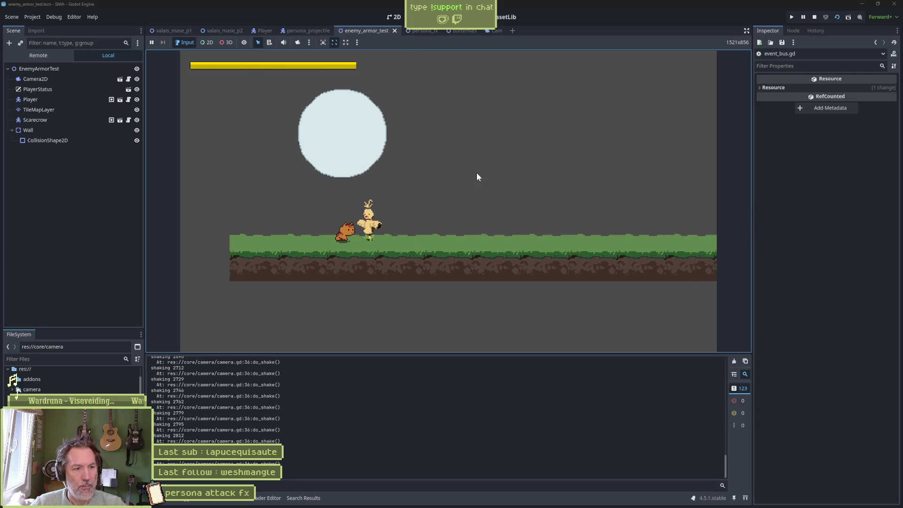
pyautogui.press('F8')
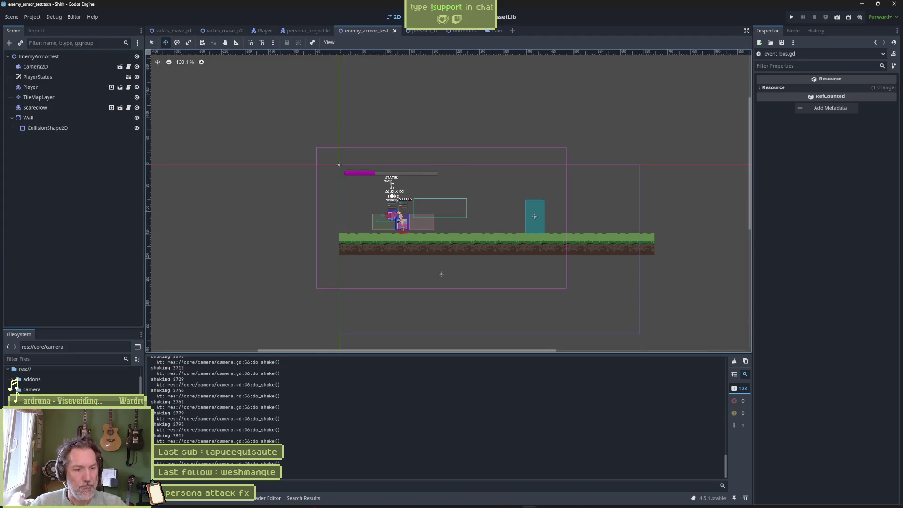
pyautogui.moveTo(582, 501)
pyautogui.click(473, 503)
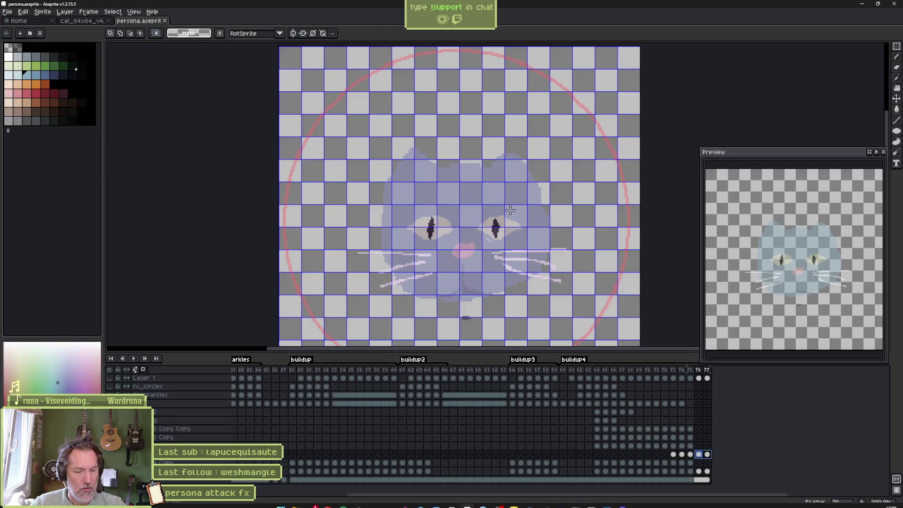
# - Review frames 73–75 and move to frame 76 with the cat
pyautogui.click(674, 454)
pyautogui.moveTo(677, 457); pyautogui.dragTo(695, 461)
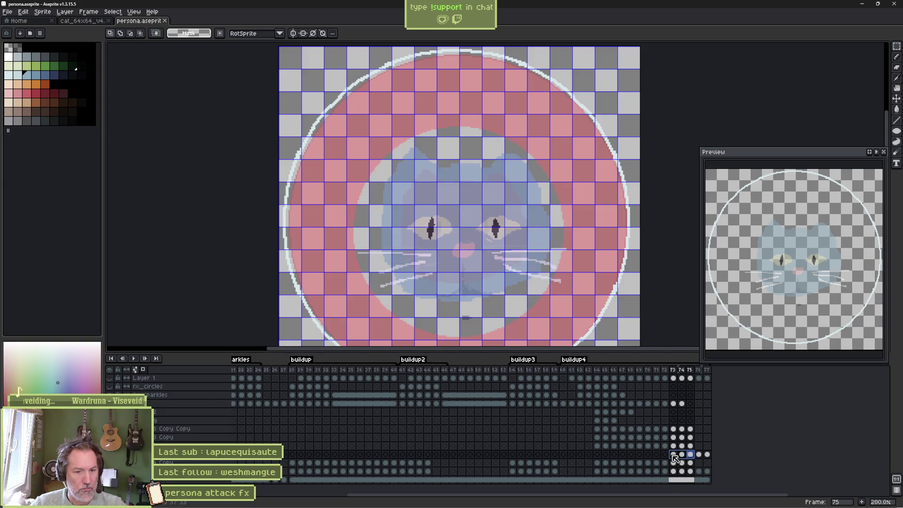
pyautogui.click(673, 455)
pyautogui.click(681, 455)
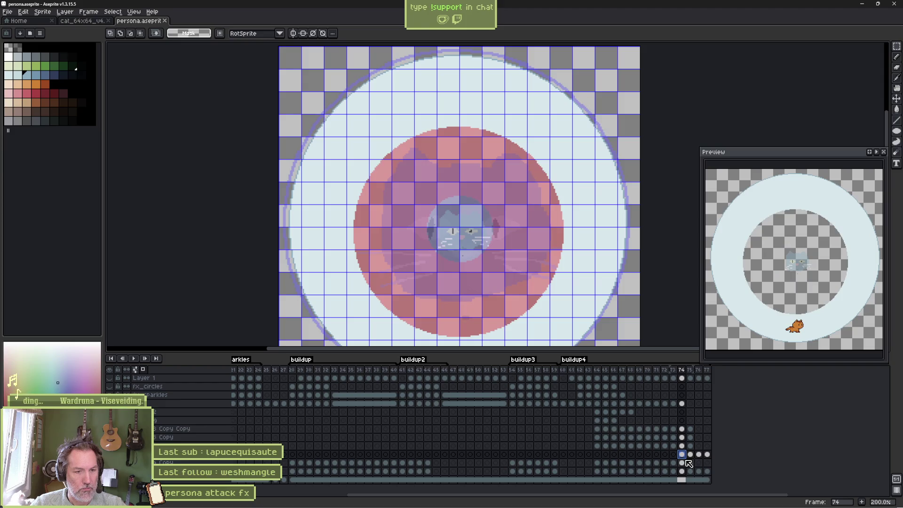
pyautogui.moveTo(678, 456); pyautogui.dragTo(695, 463)
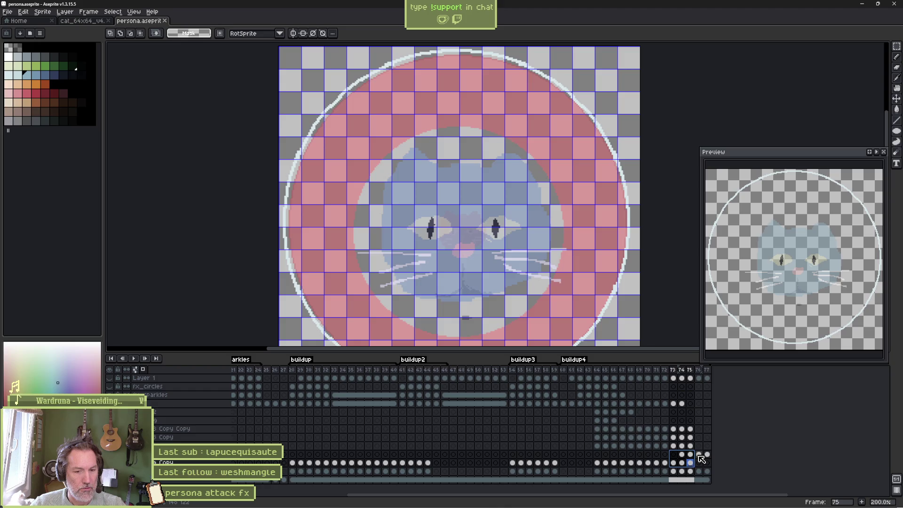
pyautogui.click(700, 456)
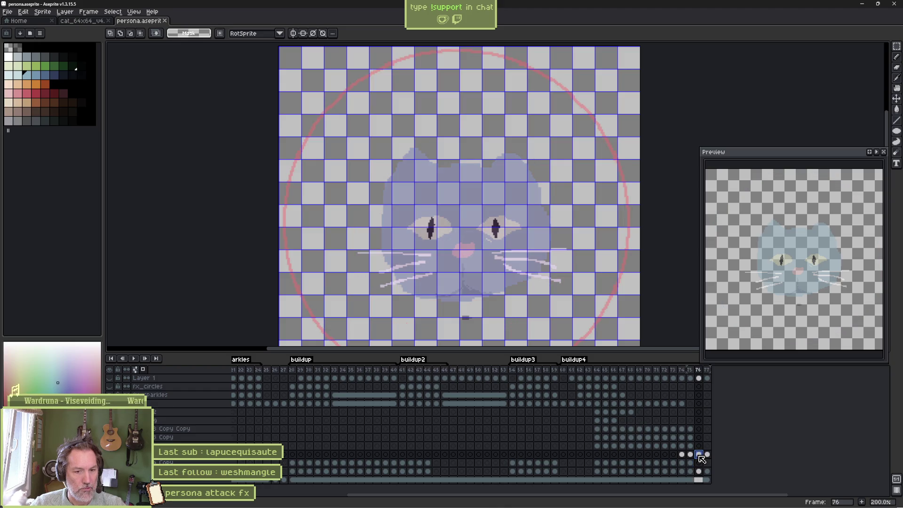
# - Scale up the cat face on frame 76 until it nearly fills the canvas
pyautogui.hotkey('ctrl', 't')
pyautogui.moveTo(578, 140); pyautogui.dragTo(612, 105)
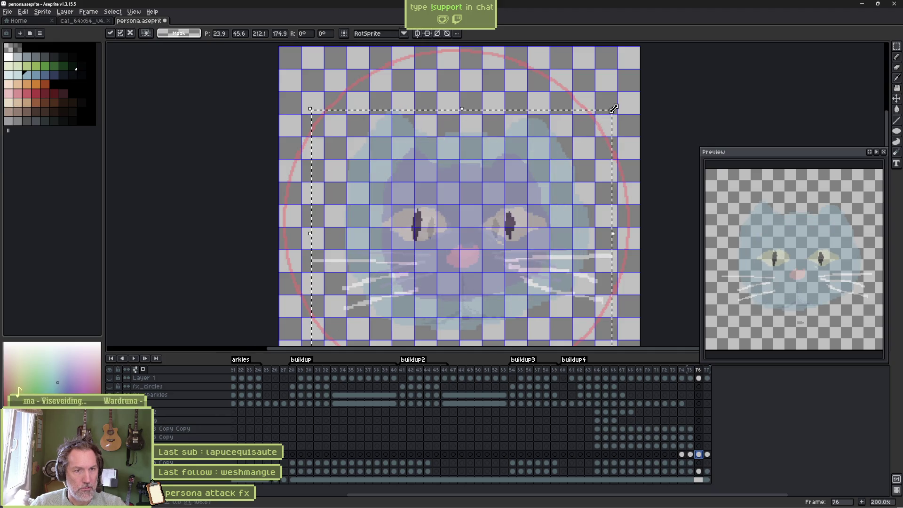
pyautogui.press('Return')
pyautogui.moveTo(614, 107); pyautogui.dragTo(637, 93)
pyautogui.hotkey('ctrl', 'd')
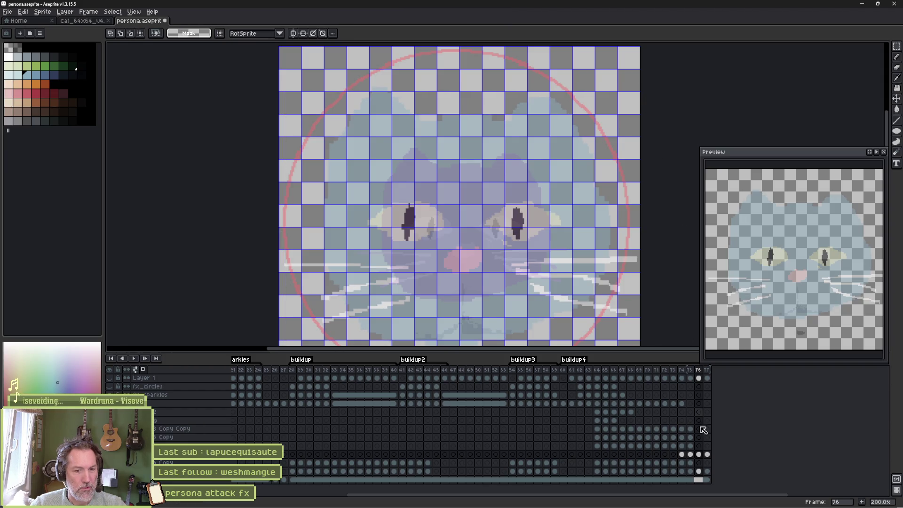
# - Delete the cat image from frame 77 and switch to Godot
pyautogui.click(707, 455)
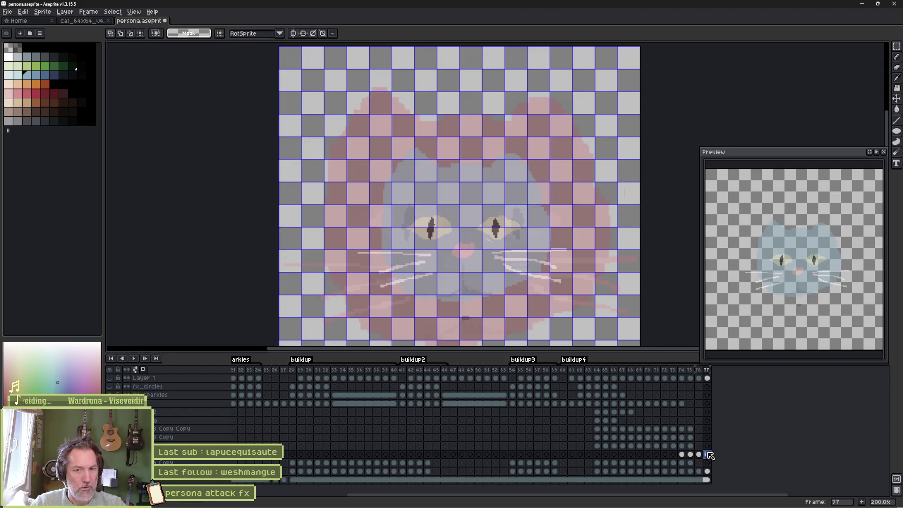
pyautogui.press('Delete')
pyautogui.hotkey('alt', 'Tab')
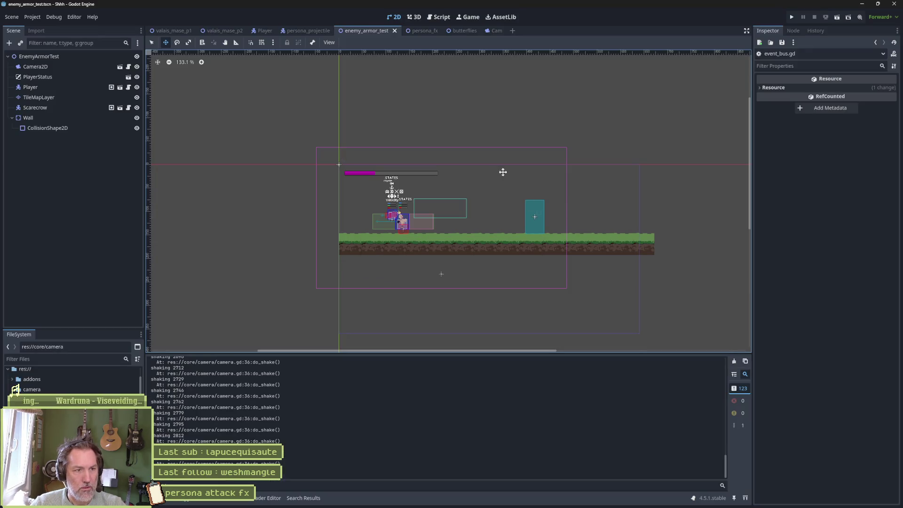
# - Re-import the updated Aseprite effect sprite in the persona_fx scene
pyautogui.click(423, 30)
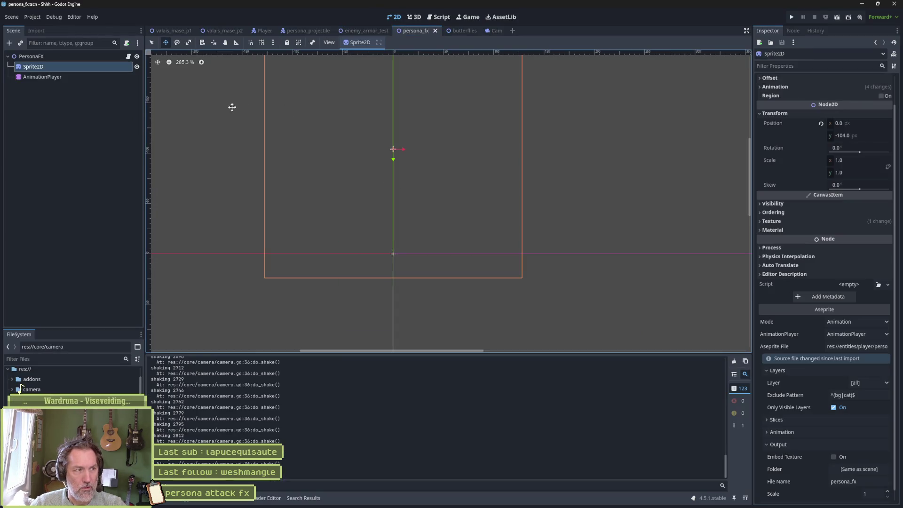
pyautogui.scroll(-1, 757, 351)
pyautogui.click(840, 495)
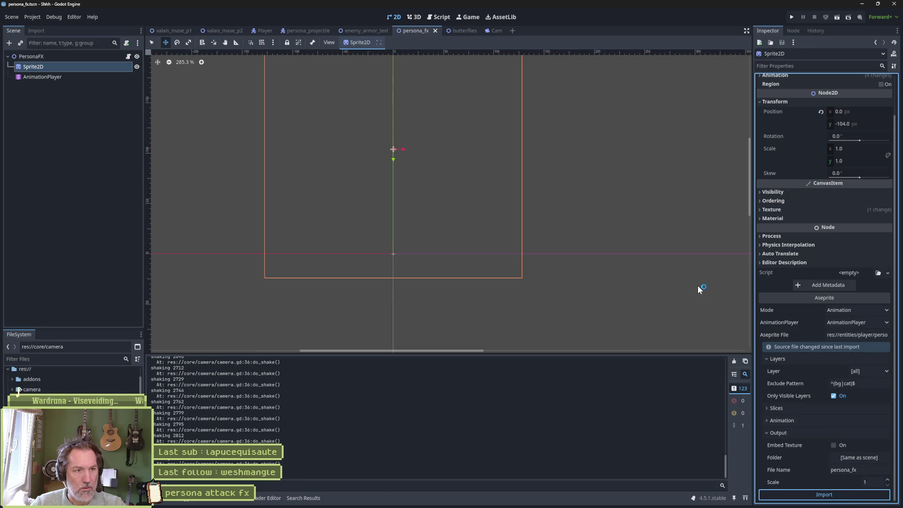
# - Run the enemy_armor_test scene, trigger the persona attack three times, then stop the game
pyautogui.click(369, 32)
pyautogui.press('F6')
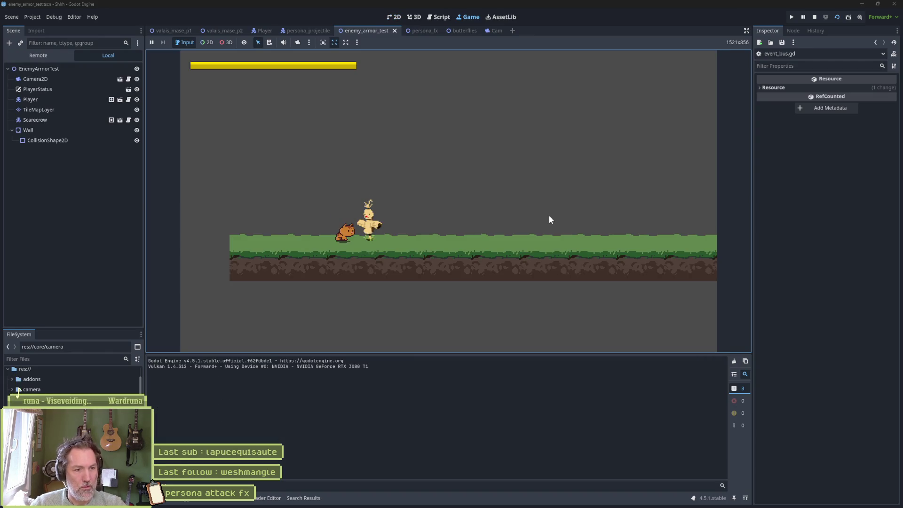
pyautogui.click(549, 207)
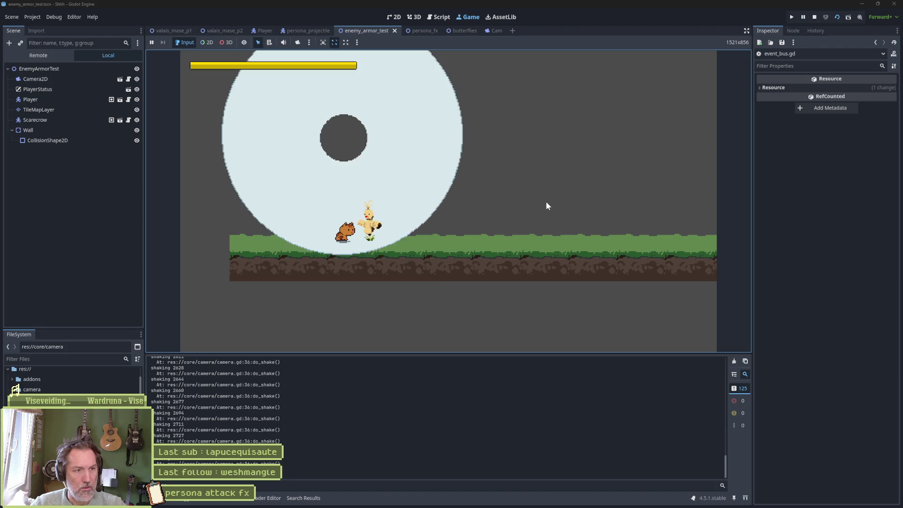
pyautogui.click(547, 205)
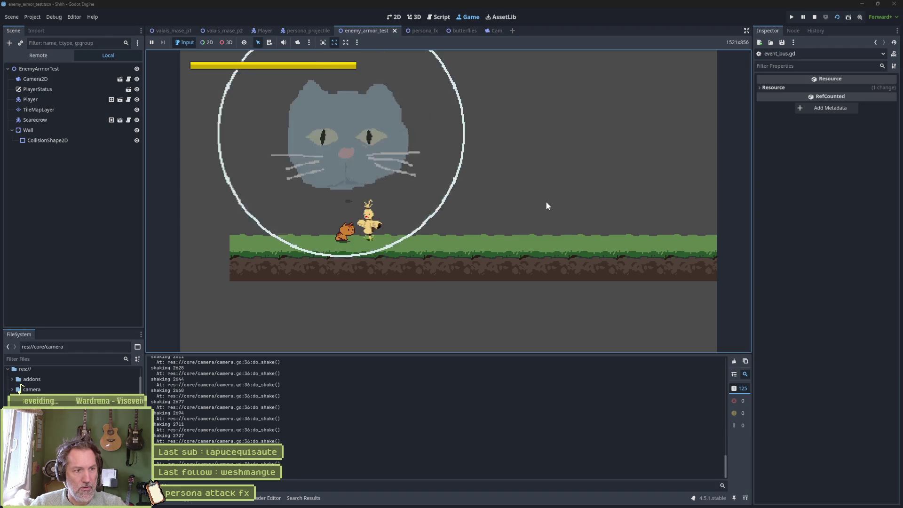
pyautogui.click(547, 205)
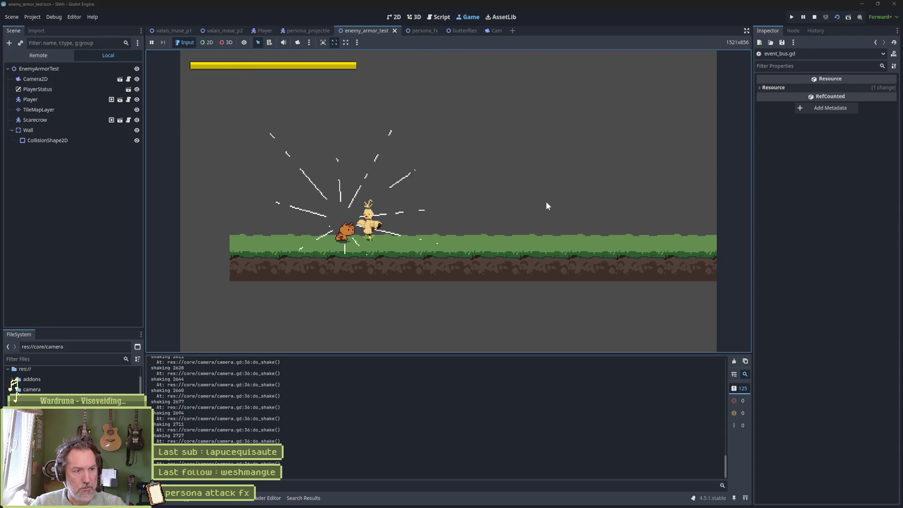
pyautogui.press('F8')
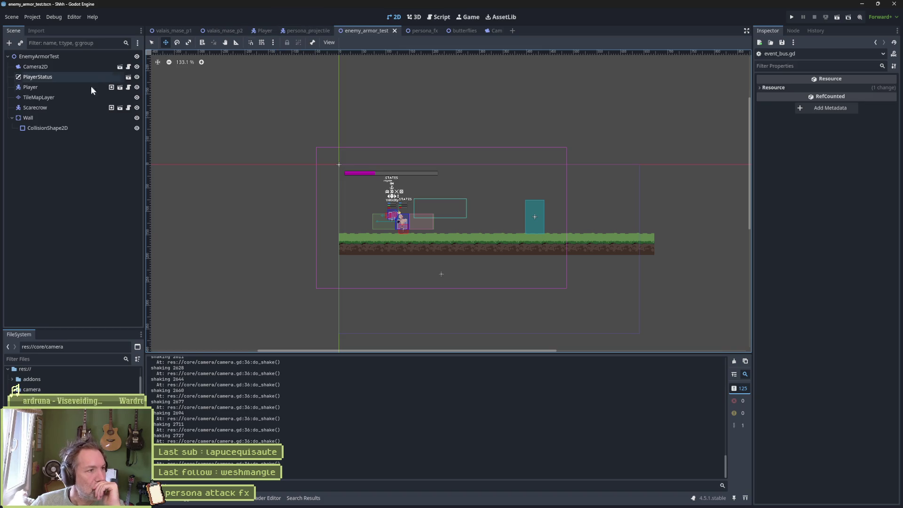
# - Make the buildup4 animation loop in persona_fx's AnimationPlayer, then return to Aseprite
pyautogui.click(415, 30)
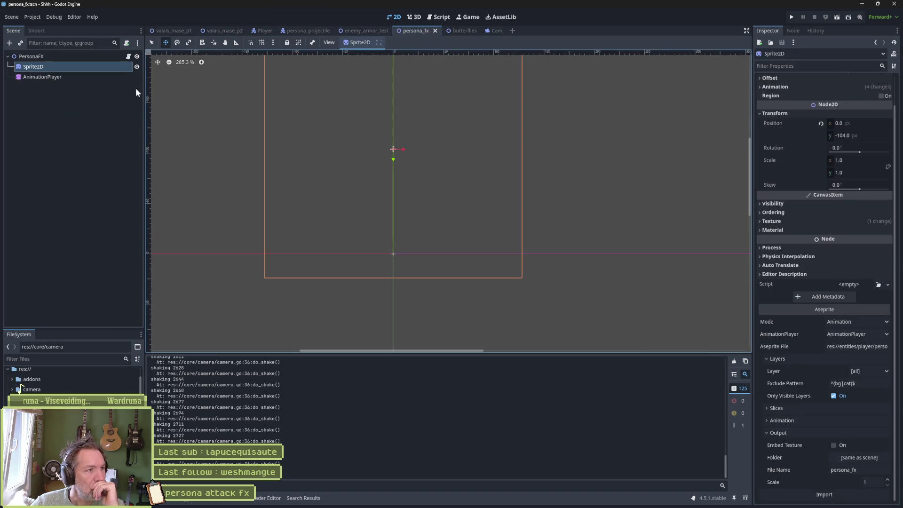
pyautogui.click(97, 78)
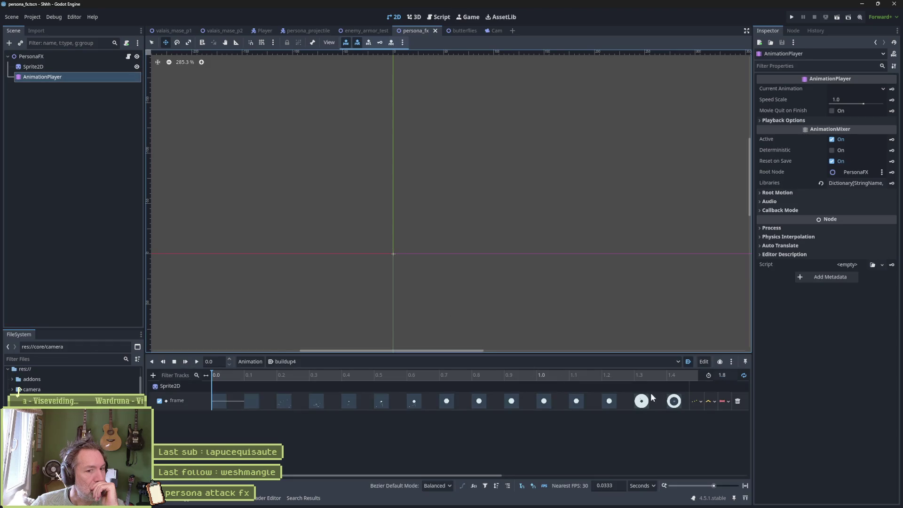
pyautogui.click(744, 375)
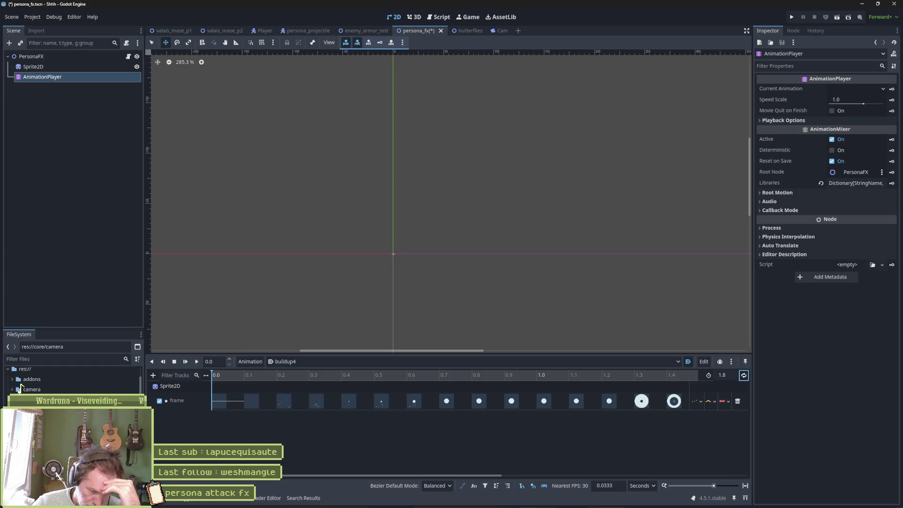
pyautogui.click(512, 501)
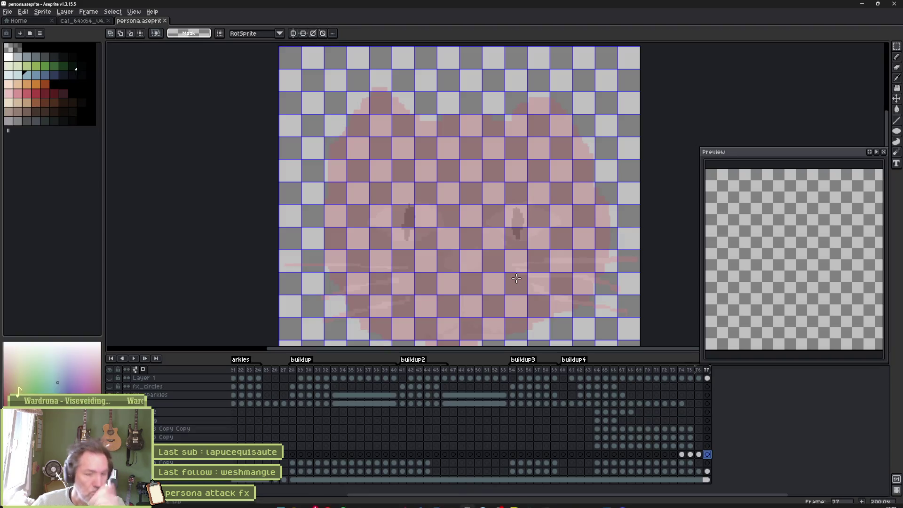
# - Add a new empty layer above the selected one and name it mothers_ezes
pyautogui.click(212, 455)
pyautogui.hotkey('shift', 'n')
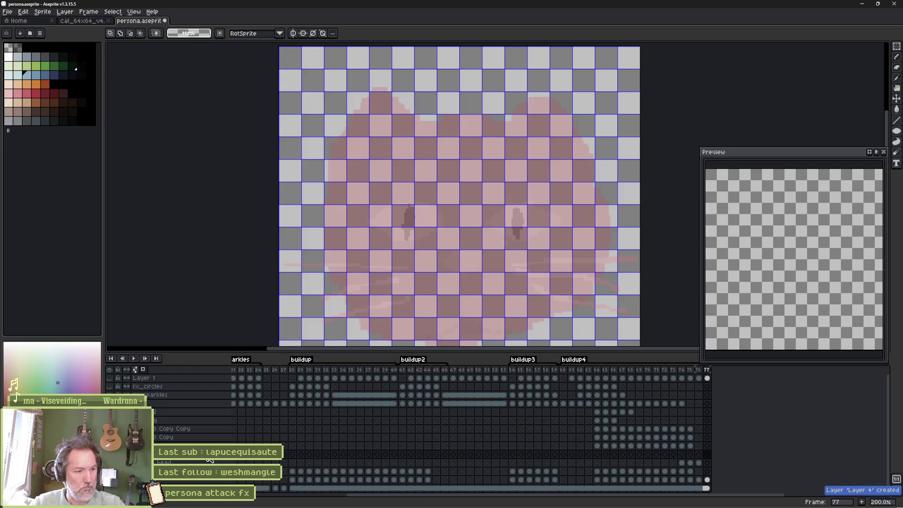
pyautogui.doubleClick(214, 455)
pyautogui.write("mothers'")
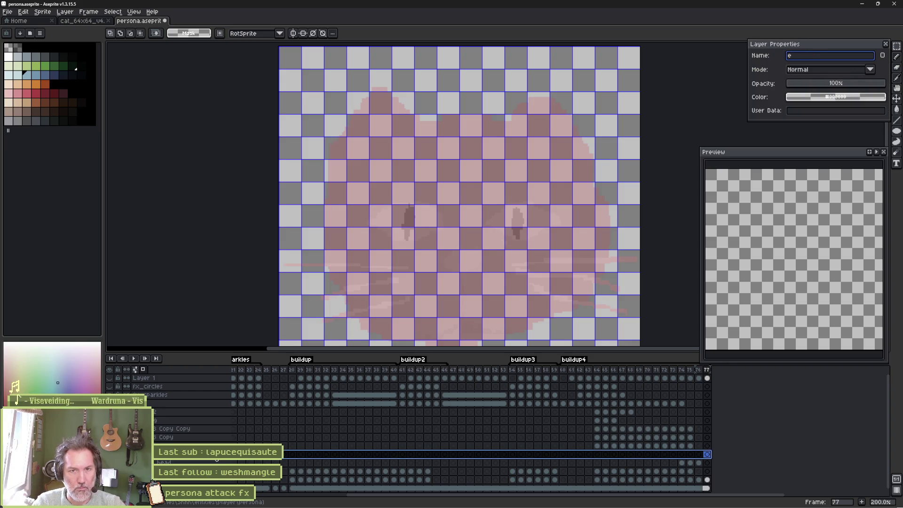
pyautogui.press('BackSpace')
pyautogui.write('_e')
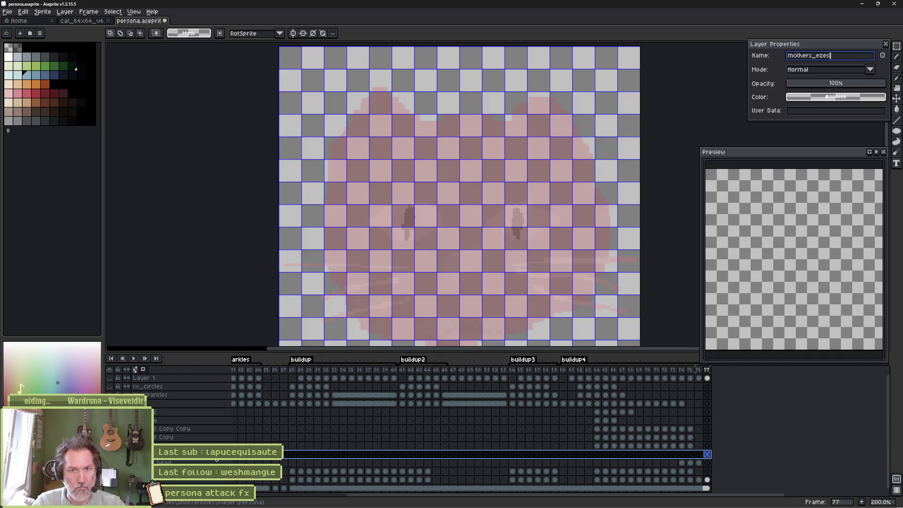
pyautogui.press('Return')
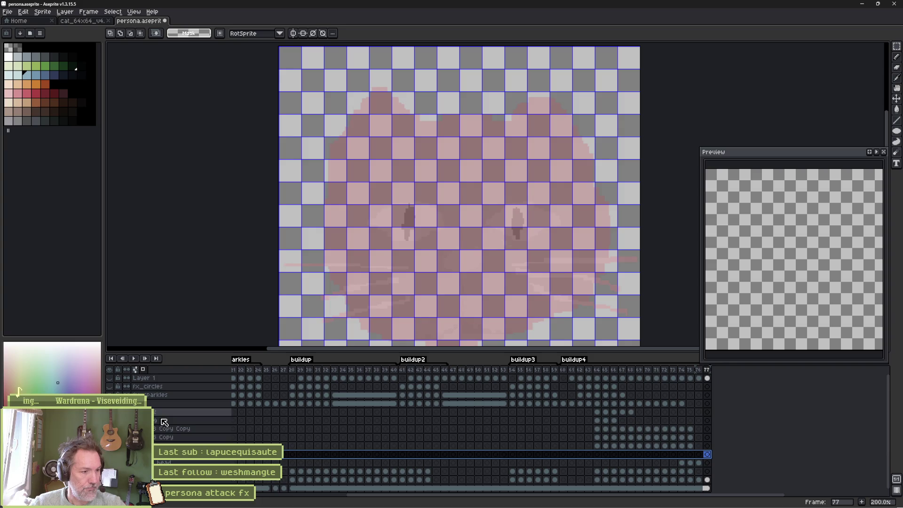
# - Turn off onion skin and select the frame 74 cel on the layer below
pyautogui.press('F3')
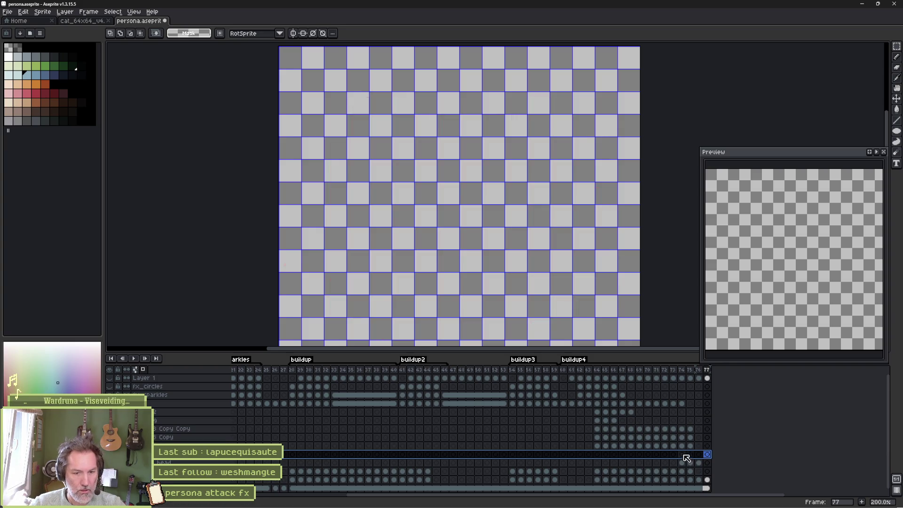
pyautogui.click(682, 455)
pyautogui.moveTo(681, 455)
pyautogui.mouseDown()
pyautogui.moveTo(660, 459)
pyautogui.moveTo(693, 460)
pyautogui.mouseUp()
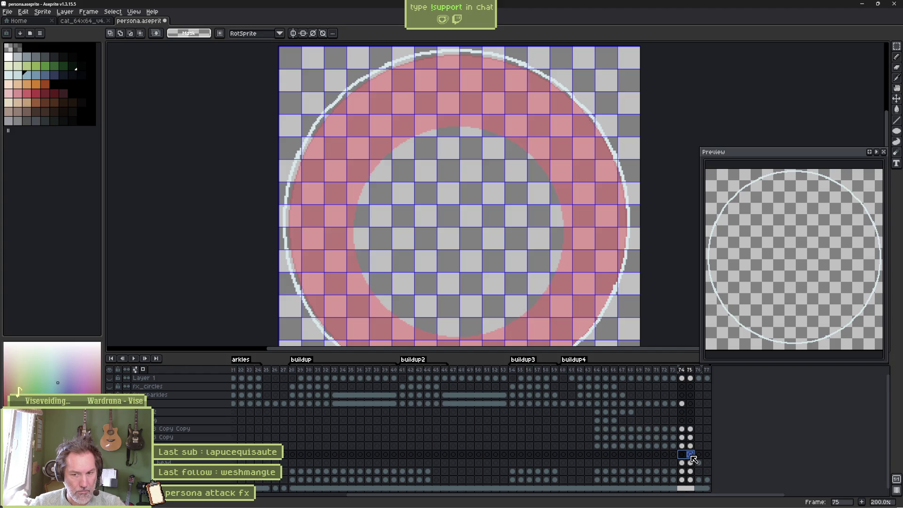
pyautogui.moveTo(697, 459); pyautogui.dragTo(701, 457)
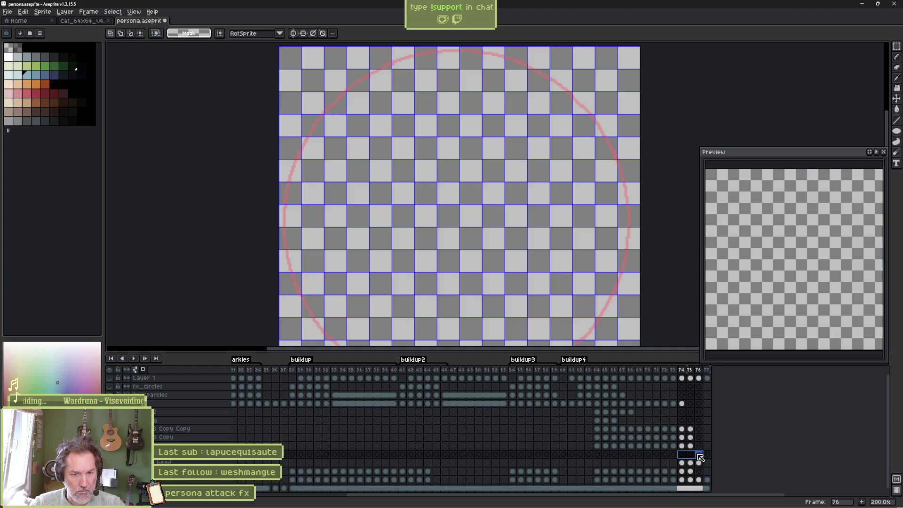
pyautogui.moveTo(681, 455)
pyautogui.mouseDown()
pyautogui.moveTo(585, 456)
pyautogui.moveTo(700, 449)
pyautogui.mouseUp()
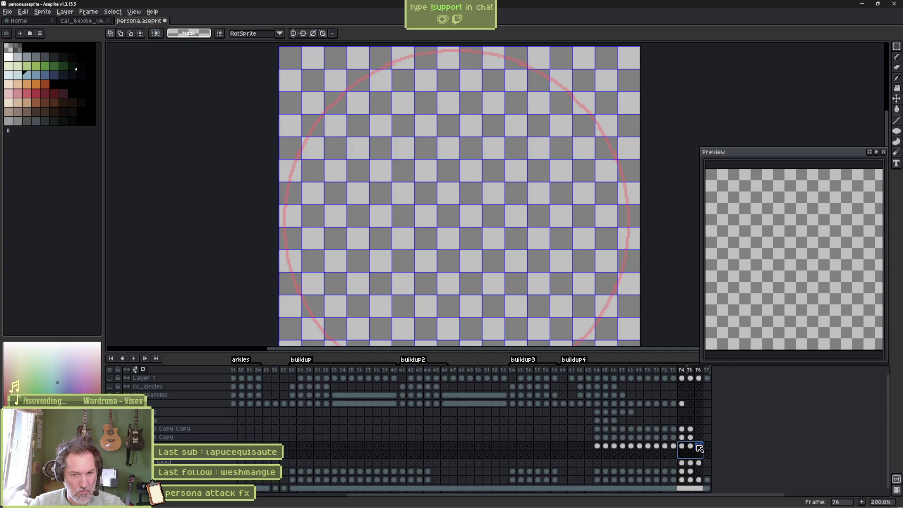
pyautogui.moveTo(699, 449); pyautogui.dragTo(687, 450)
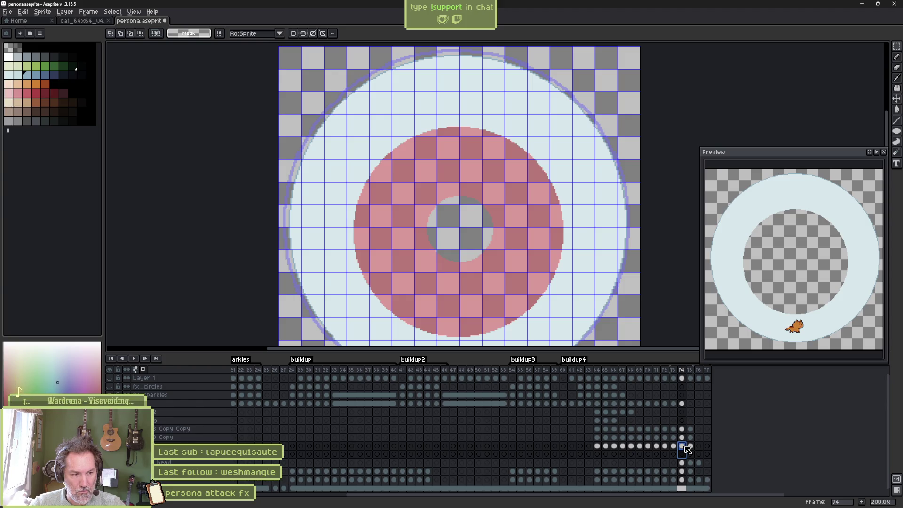
pyautogui.click(685, 454)
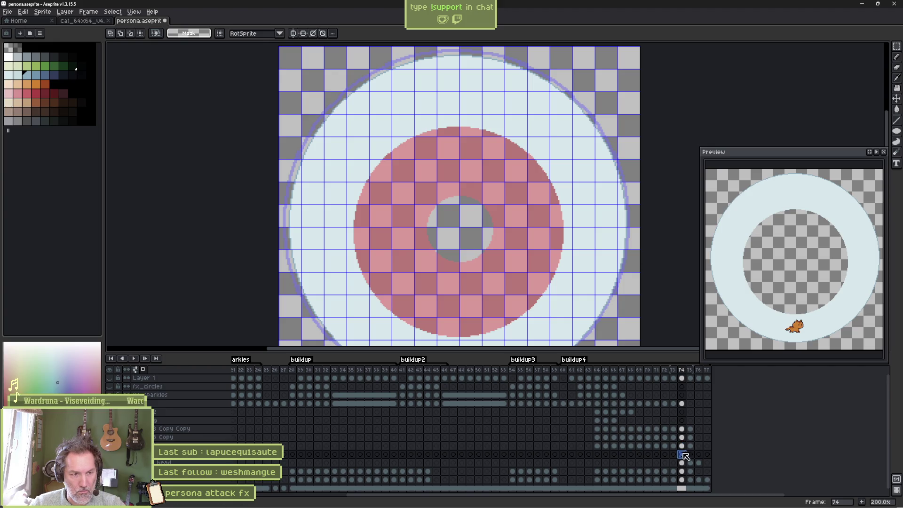
# - Paint a green eye left of the centre hole with the pencil
pyautogui.press('b')
pyautogui.click(39, 67)
pyautogui.moveTo(408, 231)
pyautogui.mouseDown()
pyautogui.moveTo(433, 217)
pyautogui.moveTo(444, 230)
pyautogui.moveTo(426, 238)
pyautogui.mouseUp()
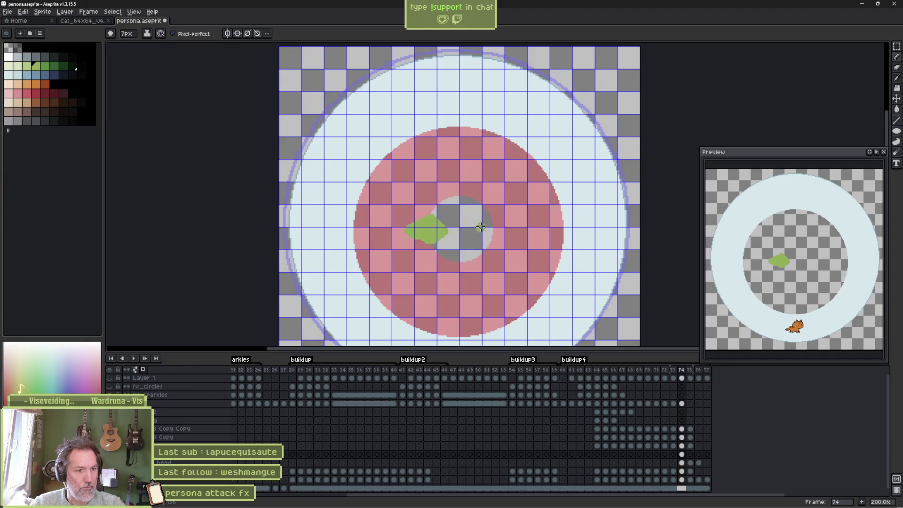
# - Draw the right green eye on frame 74, cover both pink eye blobs on frame 75, and preview
pyautogui.moveTo(509, 227); pyautogui.dragTo(501, 235)
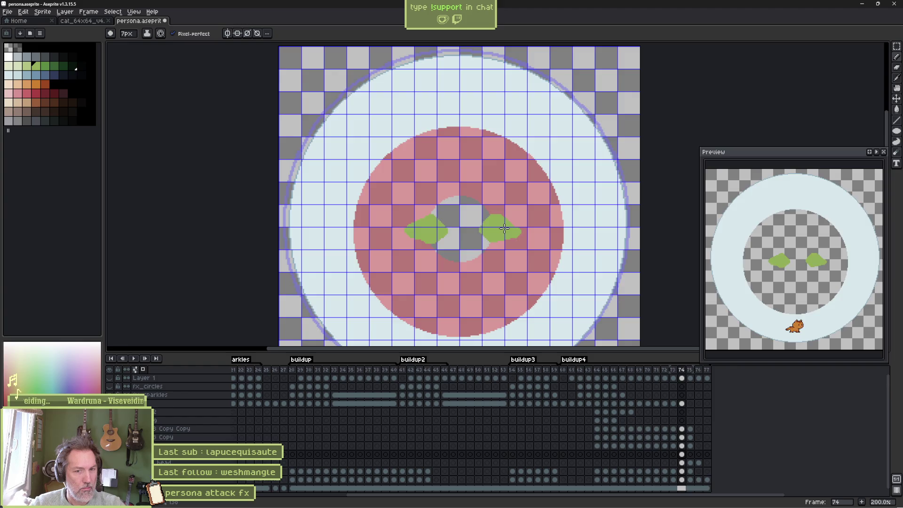
pyautogui.press('.')
pyautogui.scroll(1, 461, 229)
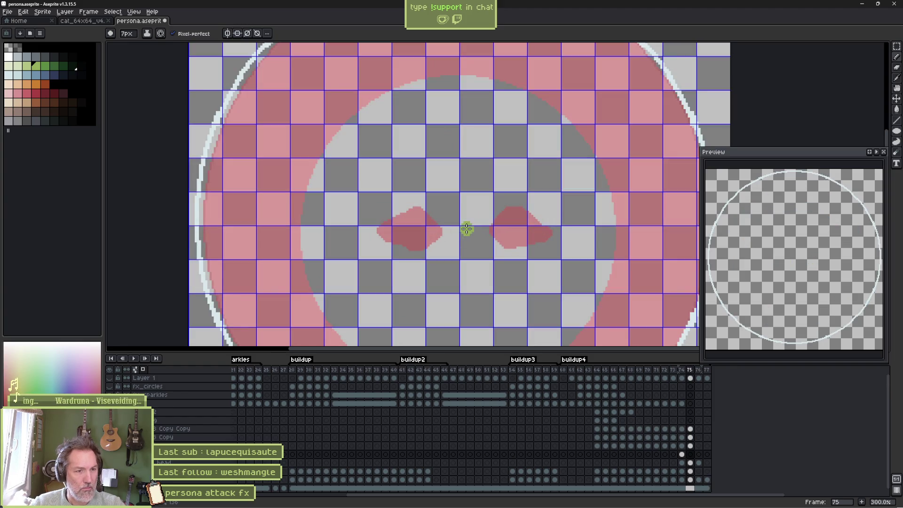
pyautogui.click(438, 229)
pyautogui.moveTo(412, 208)
pyautogui.mouseDown()
pyautogui.moveTo(376, 238)
pyautogui.moveTo(418, 245)
pyautogui.moveTo(436, 236)
pyautogui.moveTo(412, 224)
pyautogui.mouseUp()
pyautogui.moveTo(496, 219)
pyautogui.mouseDown()
pyautogui.moveTo(515, 200)
pyautogui.moveTo(557, 230)
pyautogui.moveTo(501, 233)
pyautogui.moveTo(517, 228)
pyautogui.mouseUp()
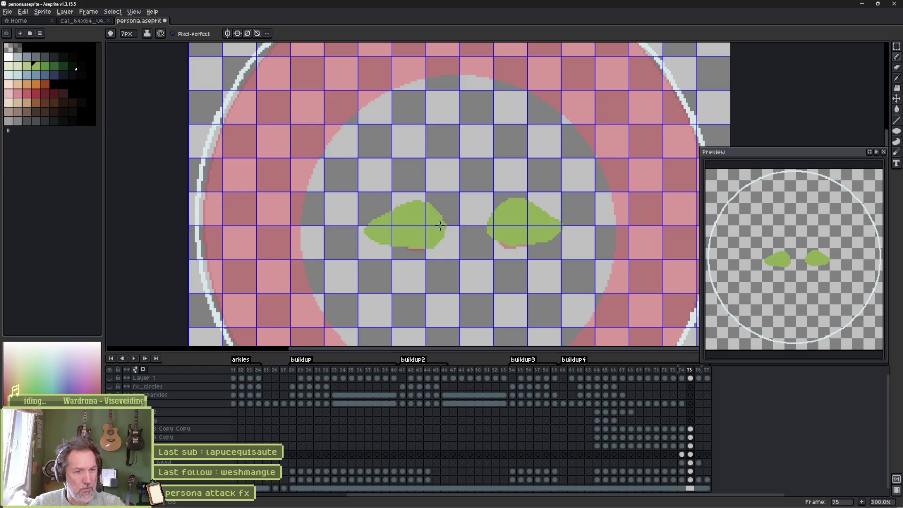
pyautogui.press('Return')
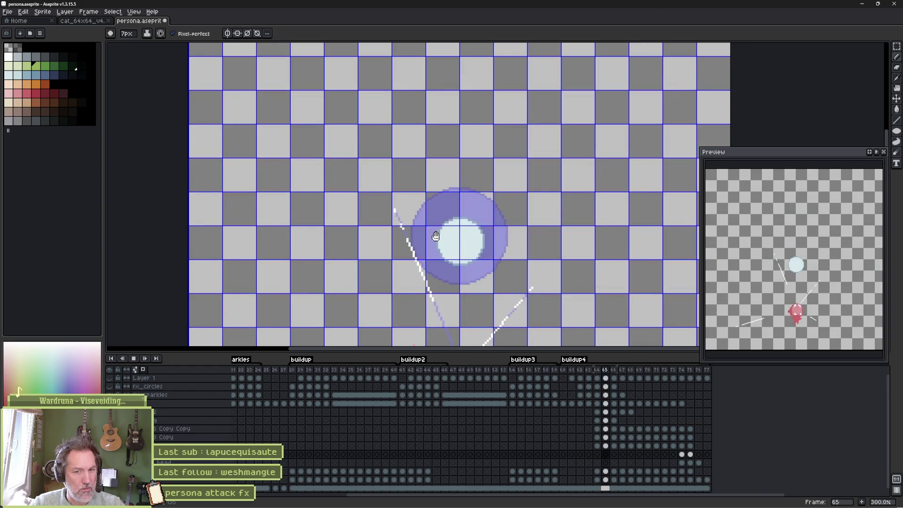
pyautogui.press('Return')
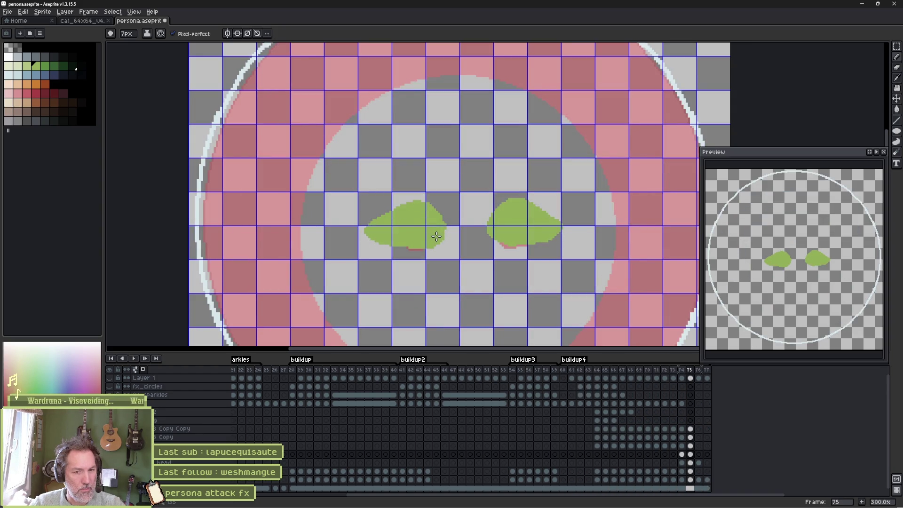
# - Paint a light pink nose below the green eyes on frames 75 and 74
pyautogui.click(18, 93)
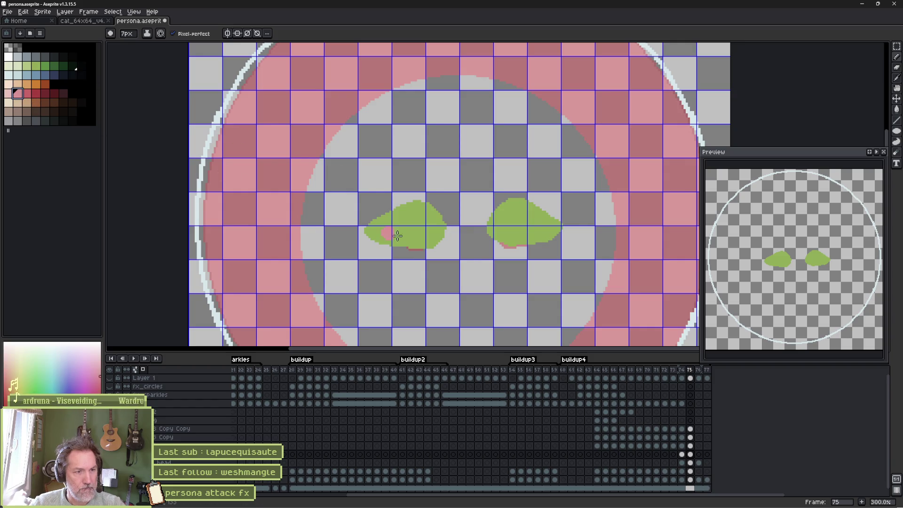
pyautogui.moveTo(464, 276)
pyautogui.mouseDown()
pyautogui.moveTo(455, 275)
pyautogui.moveTo(474, 269)
pyautogui.mouseUp()
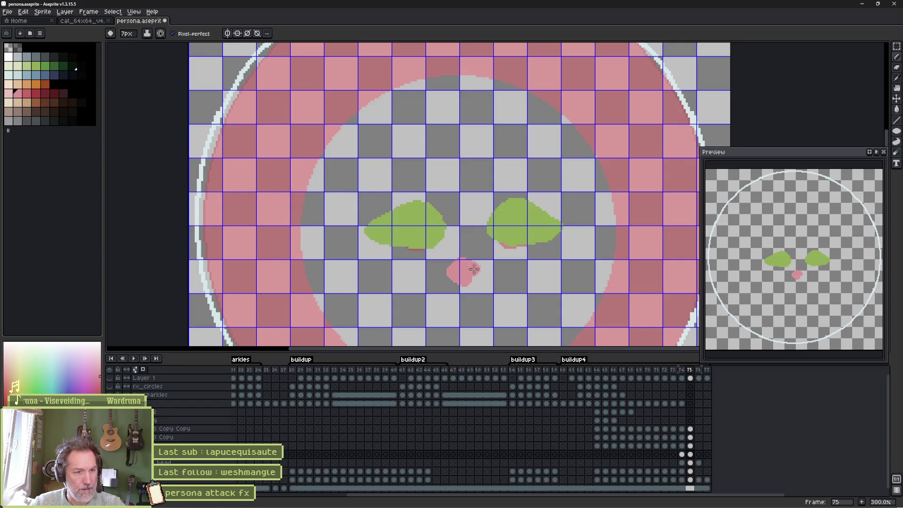
pyautogui.press(',')
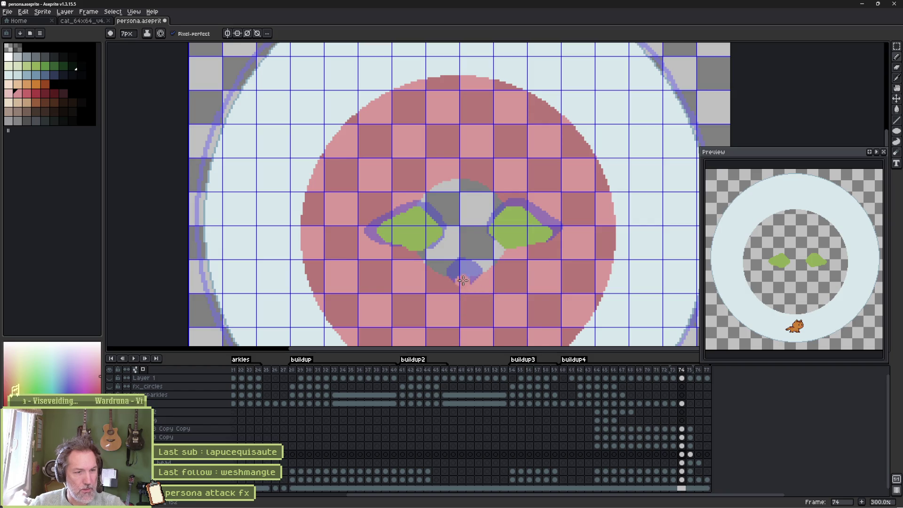
pyautogui.moveTo(462, 281); pyautogui.dragTo(454, 272)
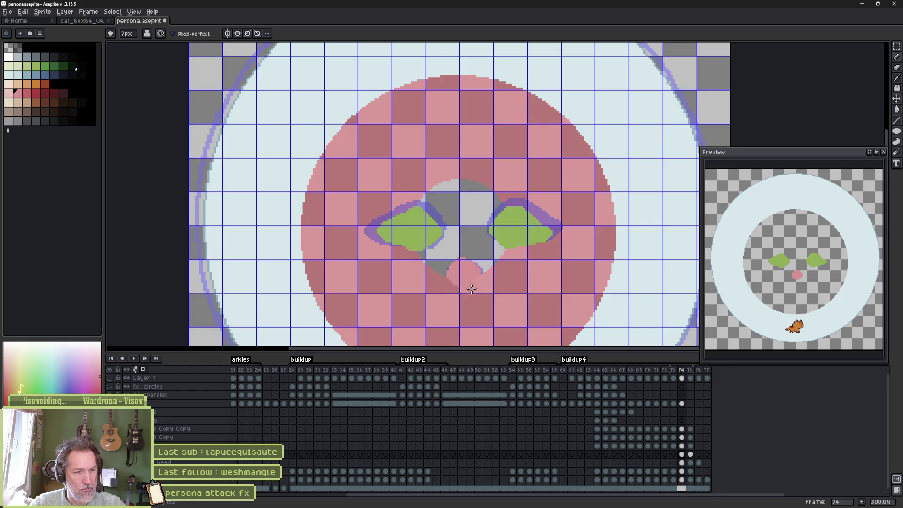
pyautogui.press('Return')
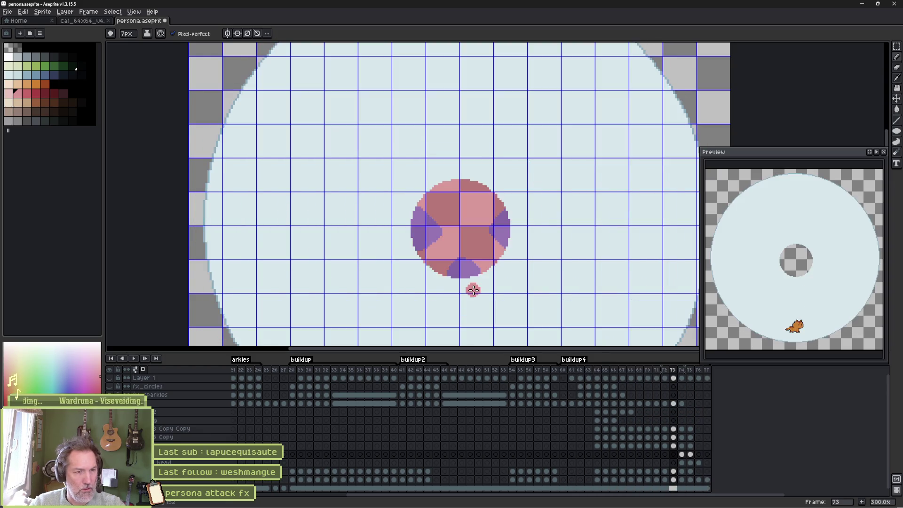
pyautogui.press('Return')
# - Erase the pink nose mark from frame 74
pyautogui.press('.')
pyautogui.press('e')
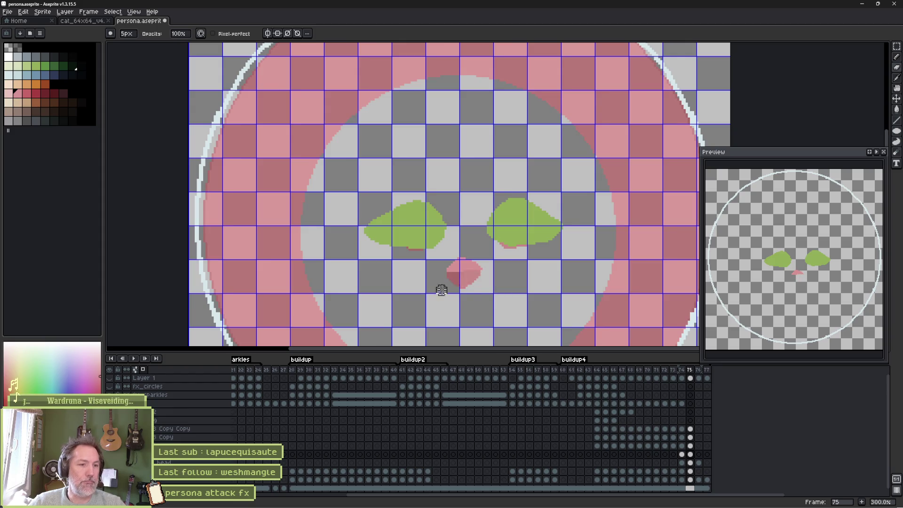
pyautogui.press('.')
pyautogui.press(',')
pyautogui.press(',')
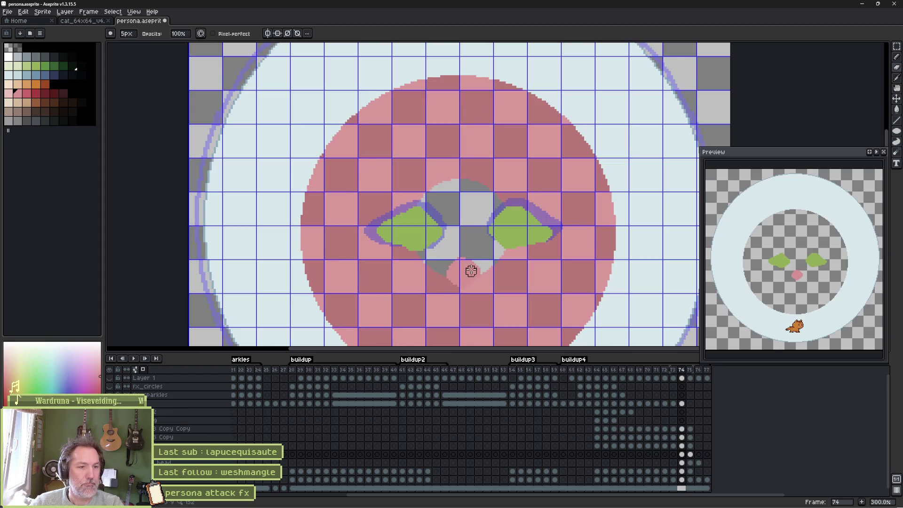
pyautogui.moveTo(494, 260); pyautogui.dragTo(444, 284)
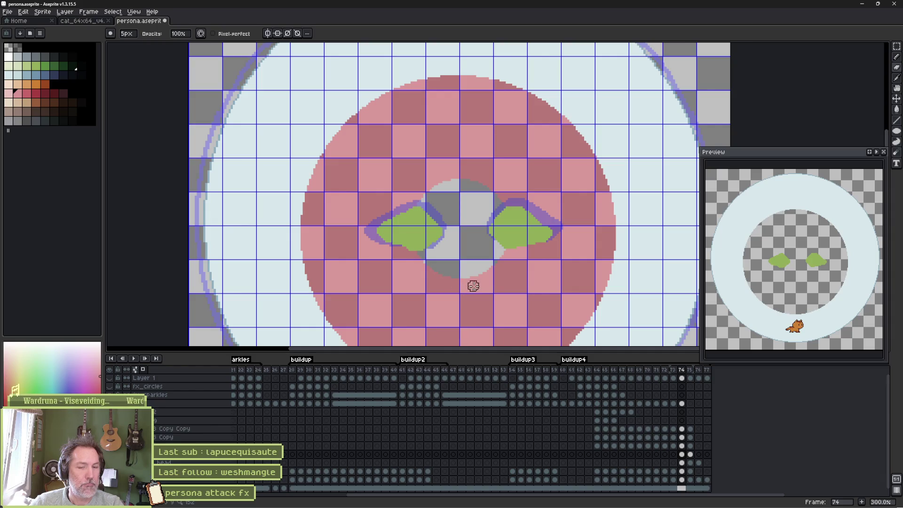
# - Draw a dark green slit pupil down the left eye with a 3px pencil
pyautogui.click(63, 65)
pyautogui.press('b')
pyautogui.press('-')
pyautogui.press('-')
pyautogui.press('-')
pyautogui.moveTo(412, 212); pyautogui.dragTo(410, 225)
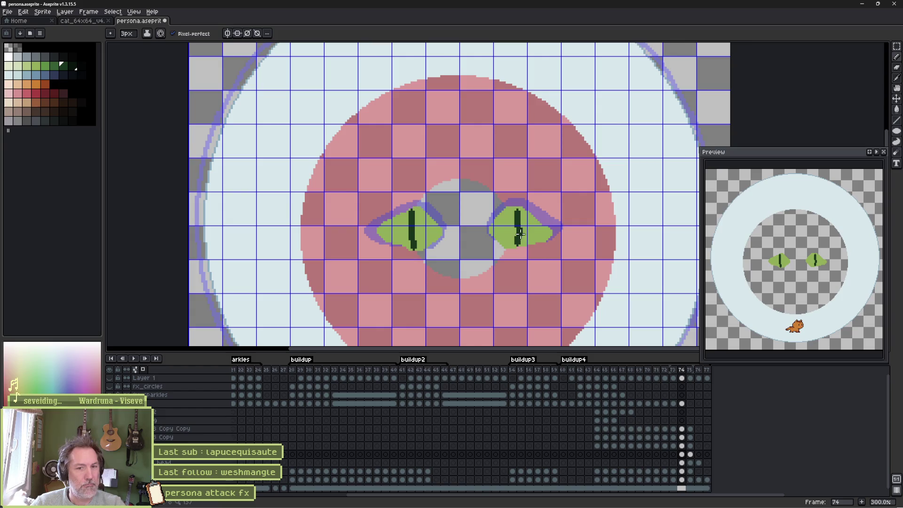
# - Draw the right eye's slit pupil on frame 75 and play back to review
pyautogui.press('Left')
pyautogui.press('Right')
pyautogui.press('Right')
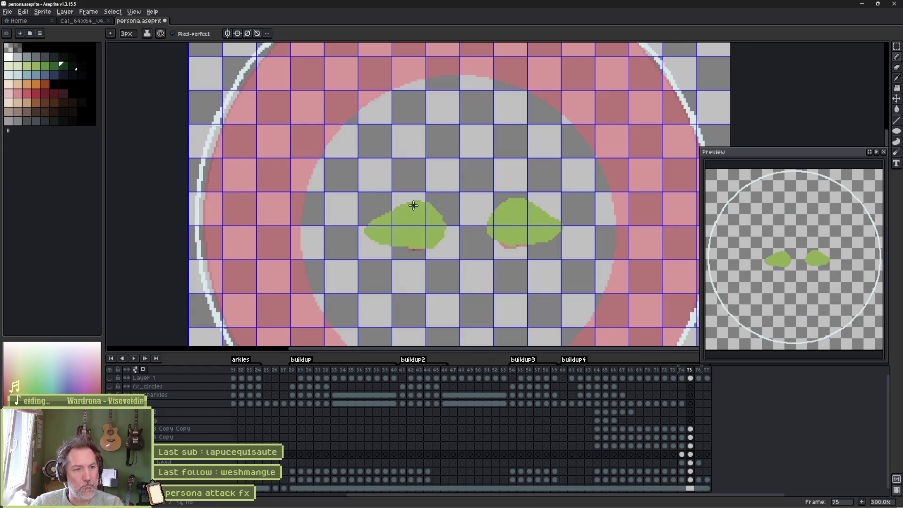
pyautogui.moveTo(514, 206); pyautogui.dragTo(517, 205)
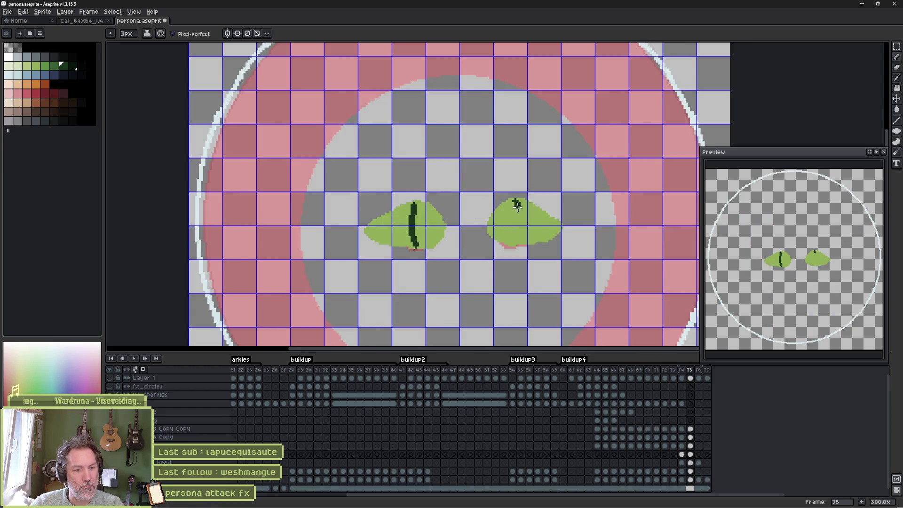
pyautogui.press('Return')
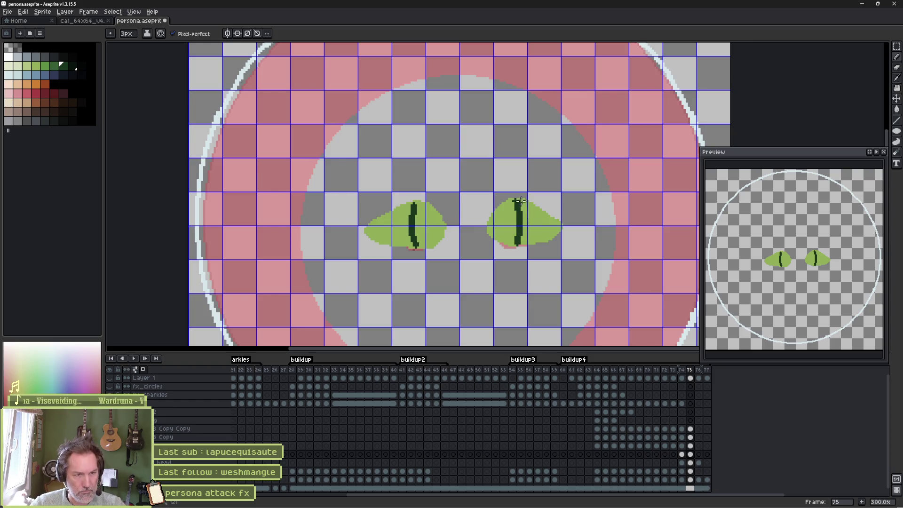
# - Lasso the left eye and rotate it about -8.5°, then commit
pyautogui.press('q')
pyautogui.moveTo(499, 200)
pyautogui.mouseDown()
pyautogui.moveTo(574, 272)
pyautogui.moveTo(499, 217)
pyautogui.mouseUp()
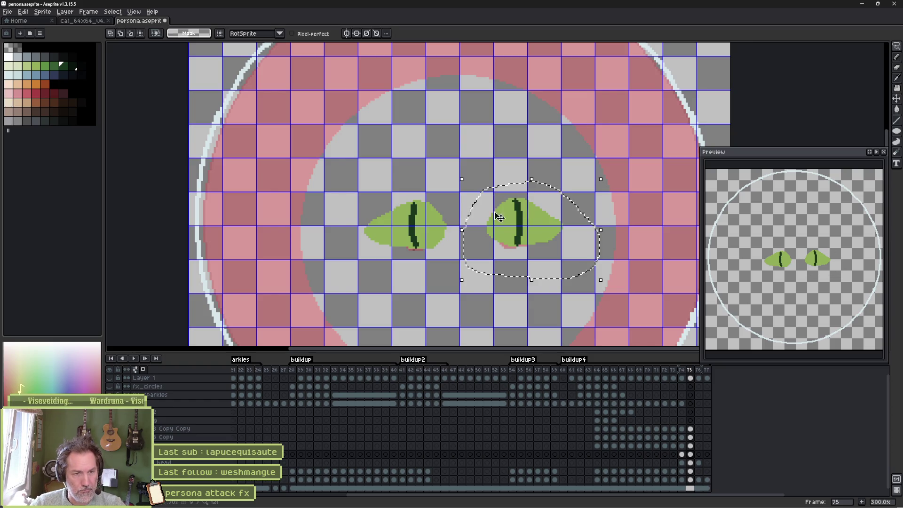
pyautogui.click(454, 179)
pyautogui.hotkey('ctrl', 'z')
pyautogui.moveTo(411, 176)
pyautogui.mouseDown()
pyautogui.moveTo(461, 222)
pyautogui.moveTo(329, 263)
pyautogui.moveTo(324, 218)
pyautogui.moveTo(484, 179)
pyautogui.mouseUp()
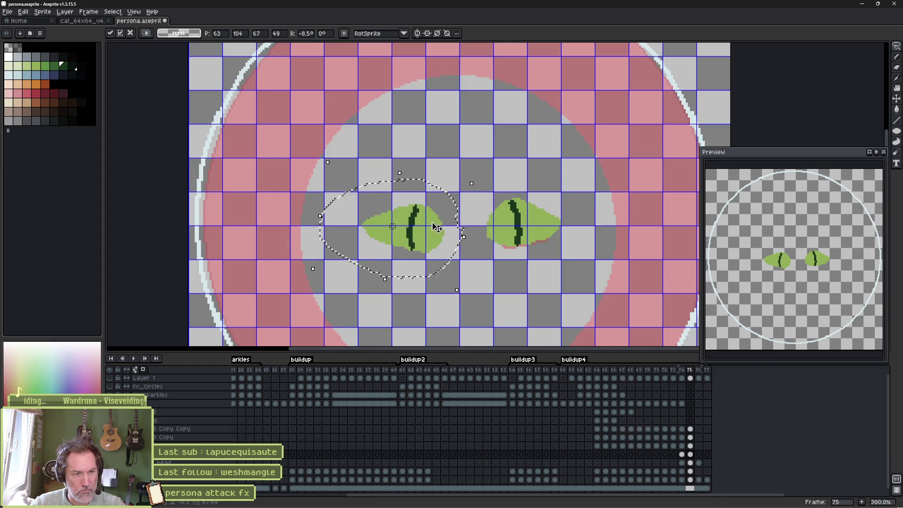
pyautogui.click(493, 183)
# - Thicken the left pupil and fill the right pupil solid dark green
pyautogui.press('b')
pyautogui.moveTo(418, 203)
pyautogui.mouseDown()
pyautogui.moveTo(414, 244)
pyautogui.moveTo(413, 221)
pyautogui.mouseUp()
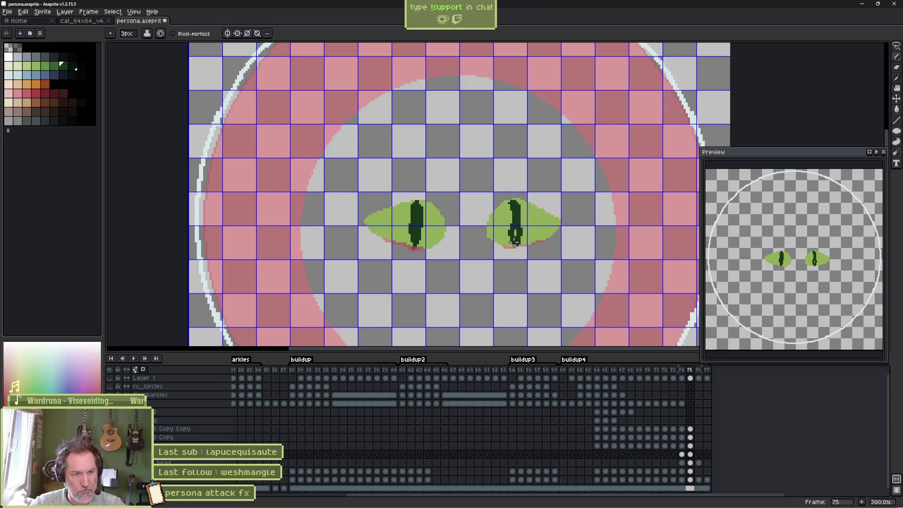
pyautogui.moveTo(513, 233); pyautogui.dragTo(522, 226)
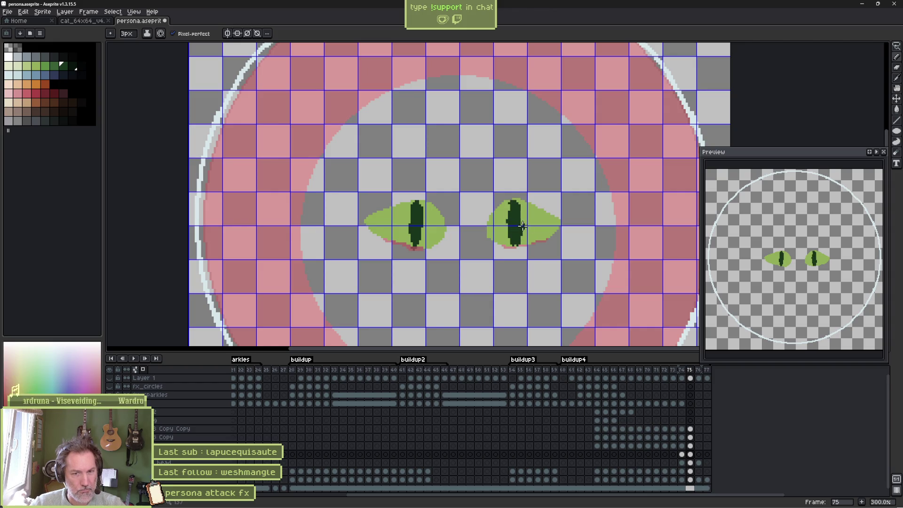
pyautogui.press('Left')
pyautogui.scroll(2, 522, 225)
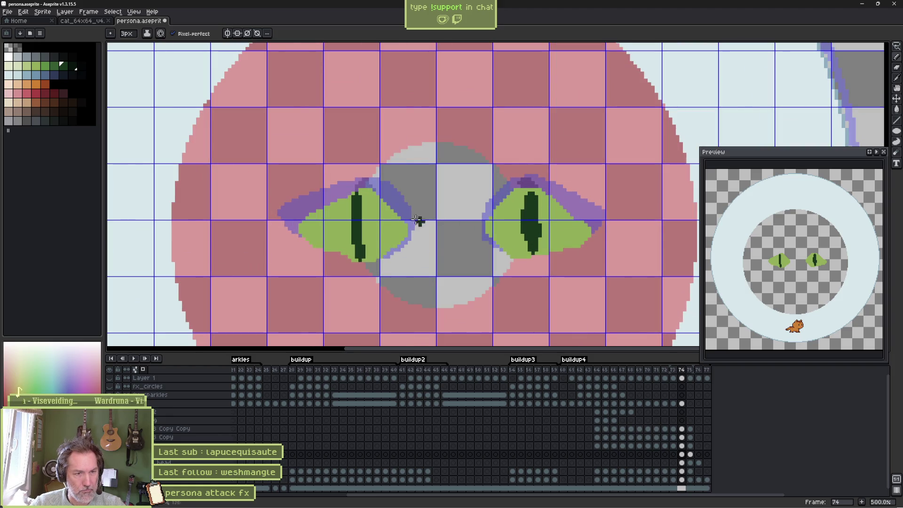
# - Darken the left pupil on frame 74
pyautogui.moveTo(360, 207); pyautogui.dragTo(360, 256)
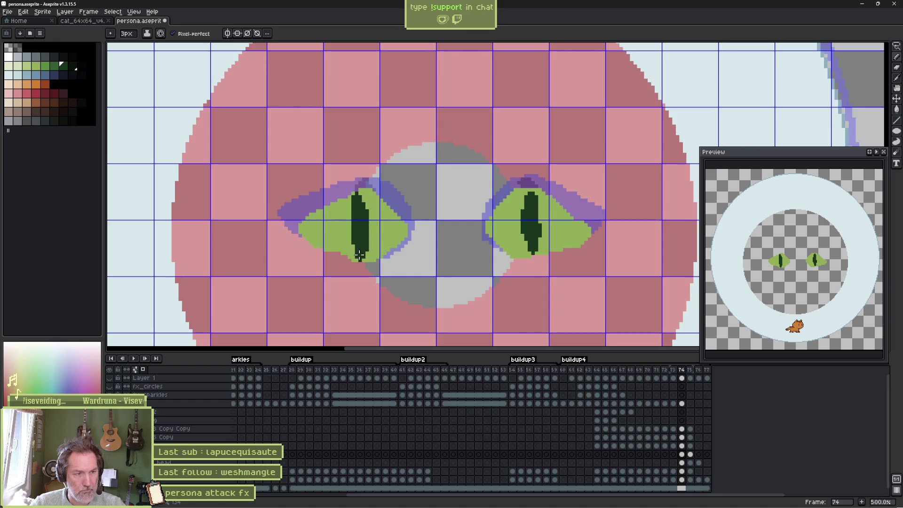
pyautogui.press('Left')
pyautogui.press('Right')
pyautogui.press('Right')
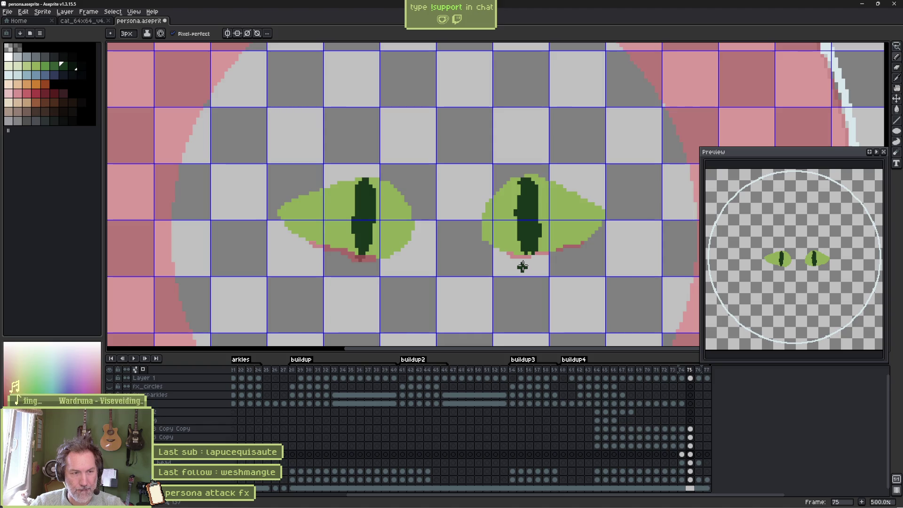
# - Erase the green along the lower edges of both eyes on frames 75 and 76
pyautogui.press('e')
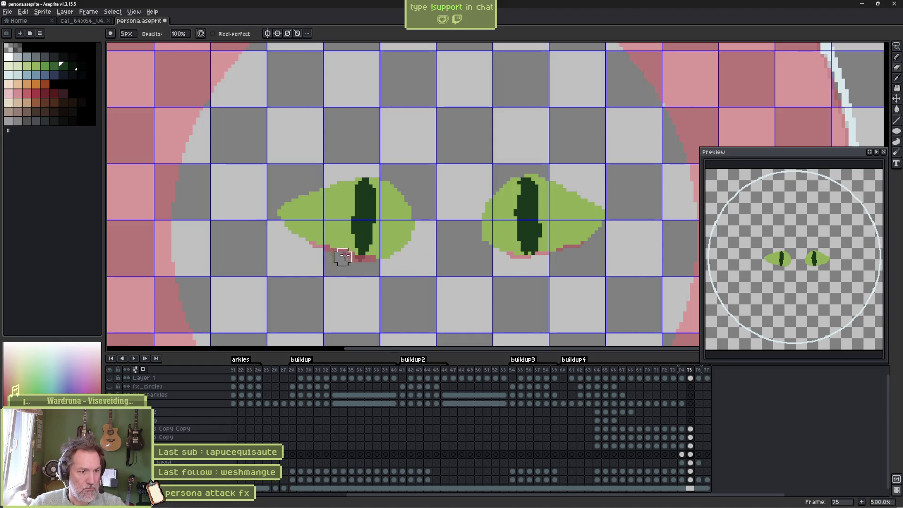
pyautogui.moveTo(341, 257); pyautogui.dragTo(402, 253)
pyautogui.moveTo(507, 253); pyautogui.dragTo(546, 252)
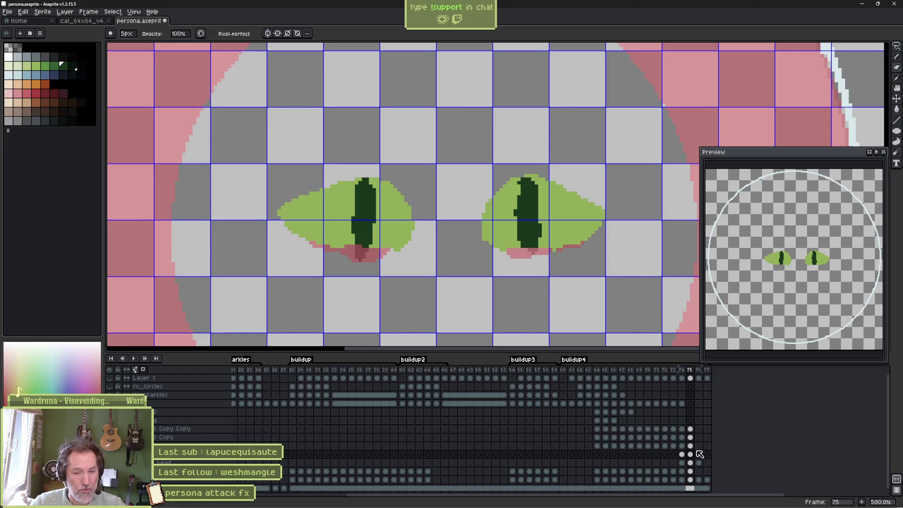
pyautogui.click(700, 455)
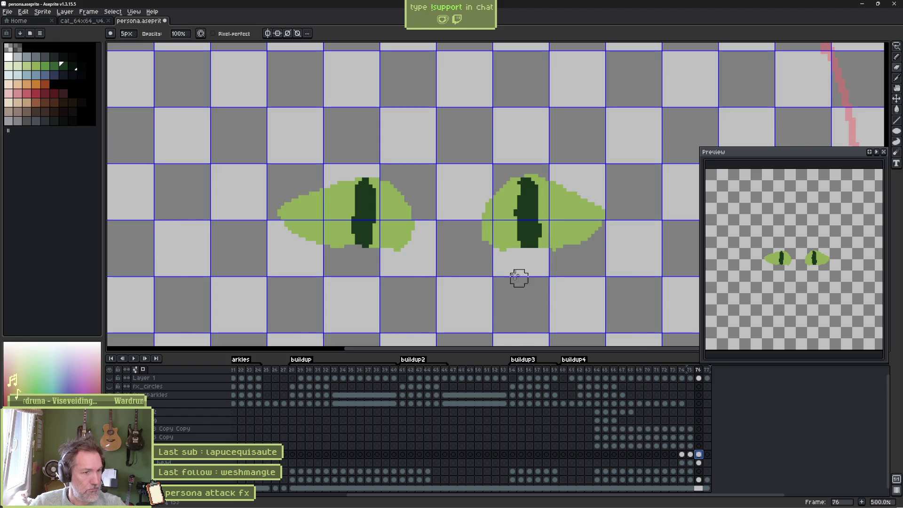
pyautogui.moveTo(335, 248); pyautogui.dragTo(402, 244)
pyautogui.moveTo(490, 245); pyautogui.dragTo(561, 247)
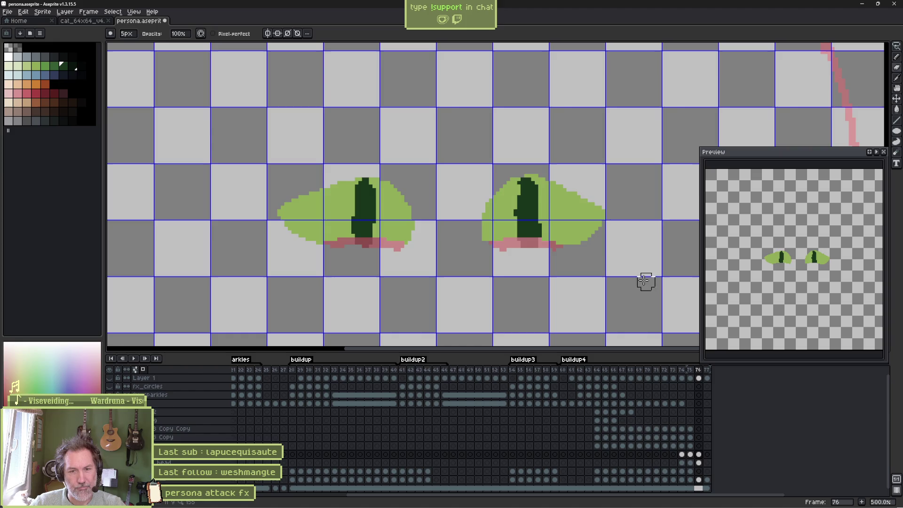
# - Extend the right eye's outer corner into a point on frame 76 and play the animation
pyautogui.press('b')
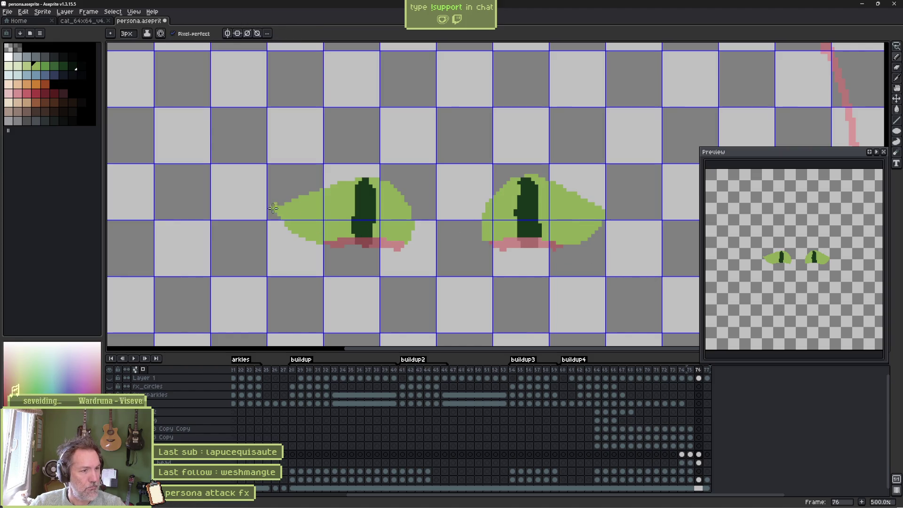
pyautogui.moveTo(595, 204); pyautogui.dragTo(621, 201)
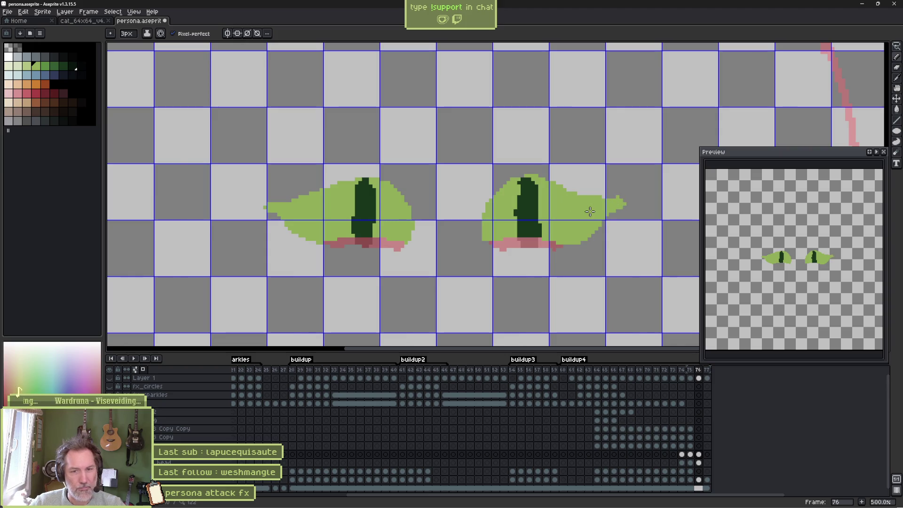
pyautogui.press('Right')
pyautogui.press('Left')
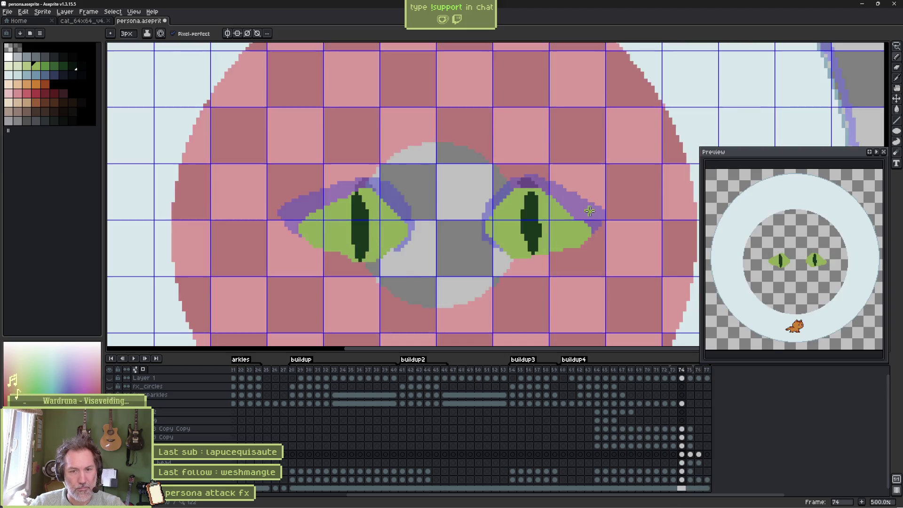
pyautogui.press('Right')
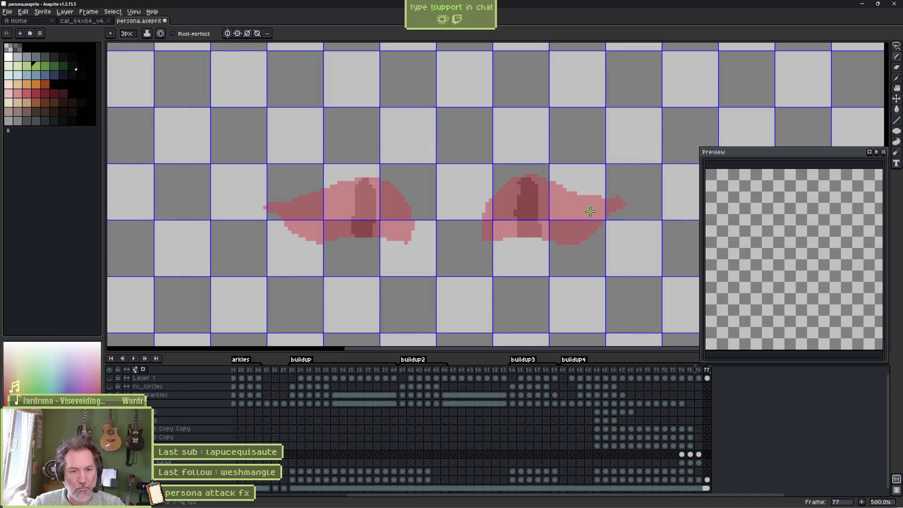
pyautogui.press('Return')
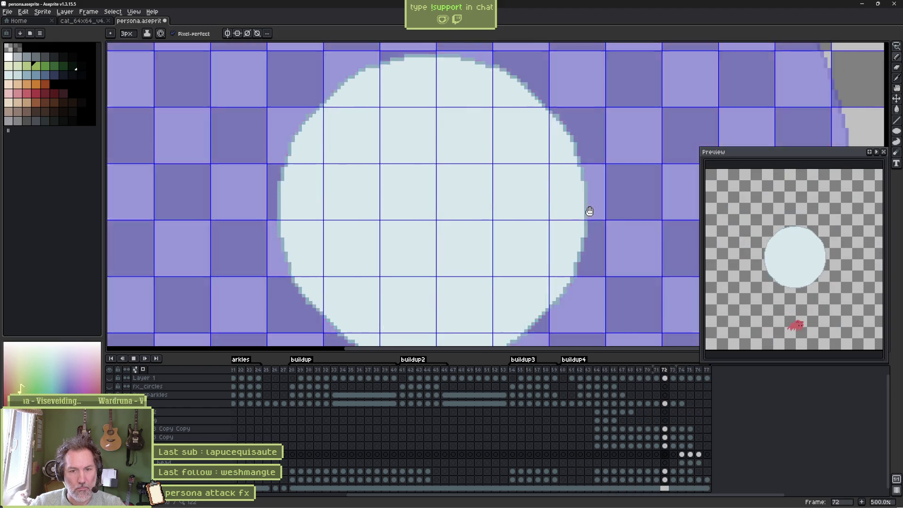
# - Undo the eyes on frame 75, leaving only the thin pale circle outline
pyautogui.press('Return')
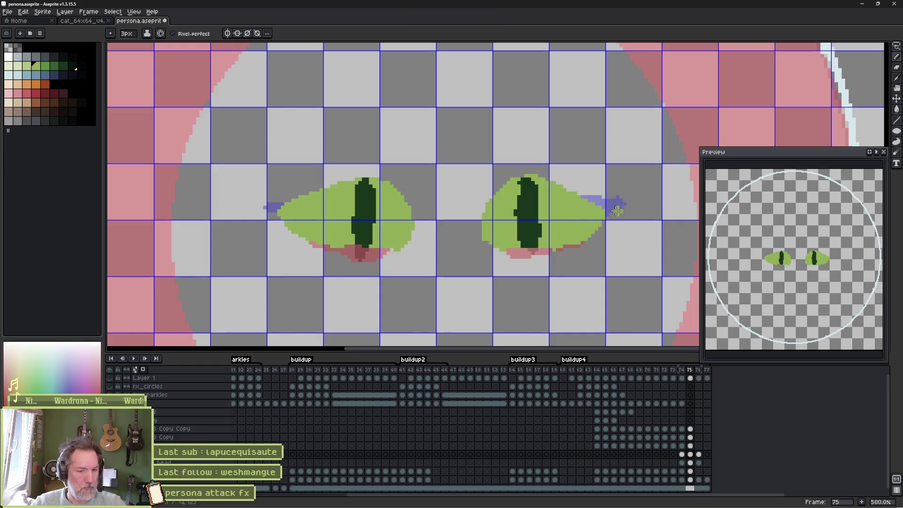
pyautogui.hotkey('ctrl', 'z')
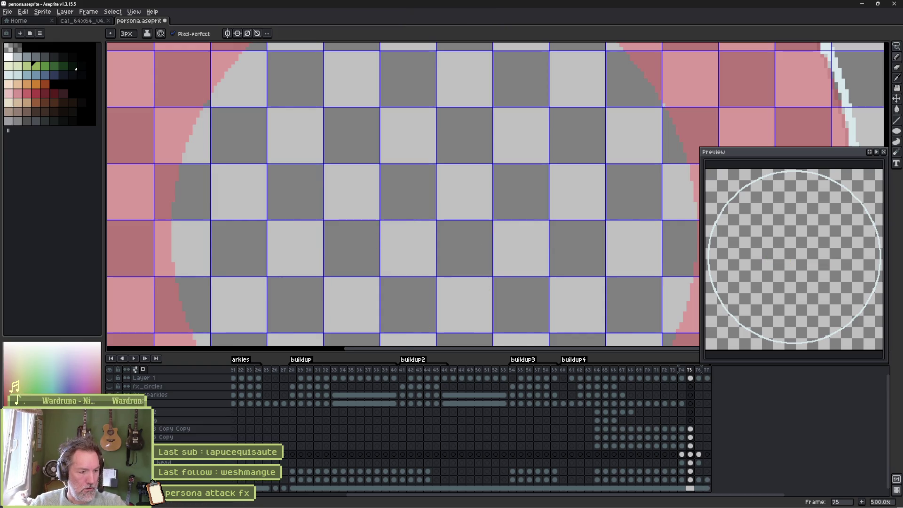
pyautogui.press('Left')
pyautogui.press('Right')
pyautogui.hotkey('ctrl', 'z')
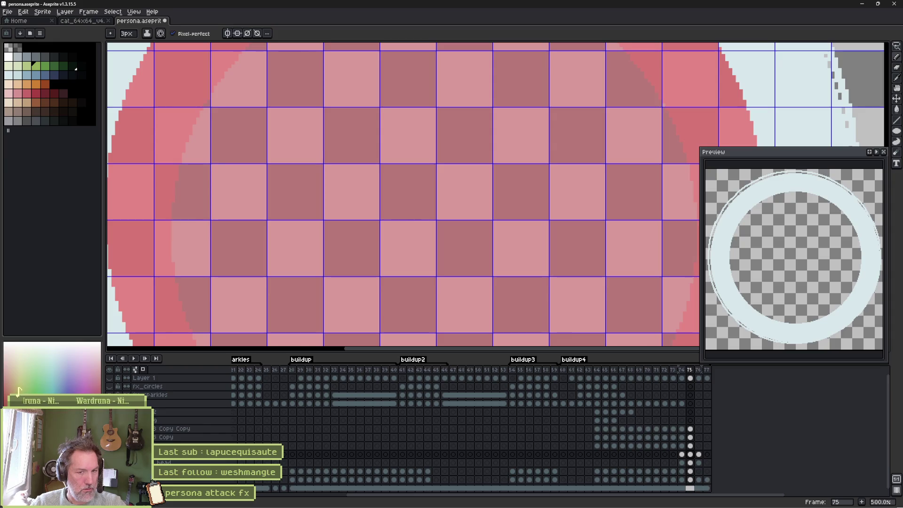
pyautogui.hotkey('ctrl', 'y')
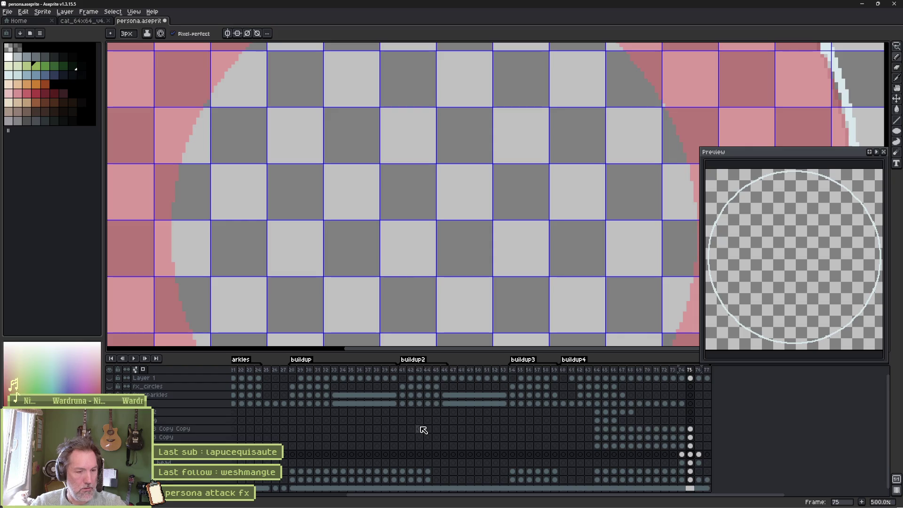
# - Select cel ranges across frames 63–74 and recentre the circle to review it
pyautogui.click(598, 454)
pyautogui.moveTo(602, 455); pyautogui.dragTo(672, 455)
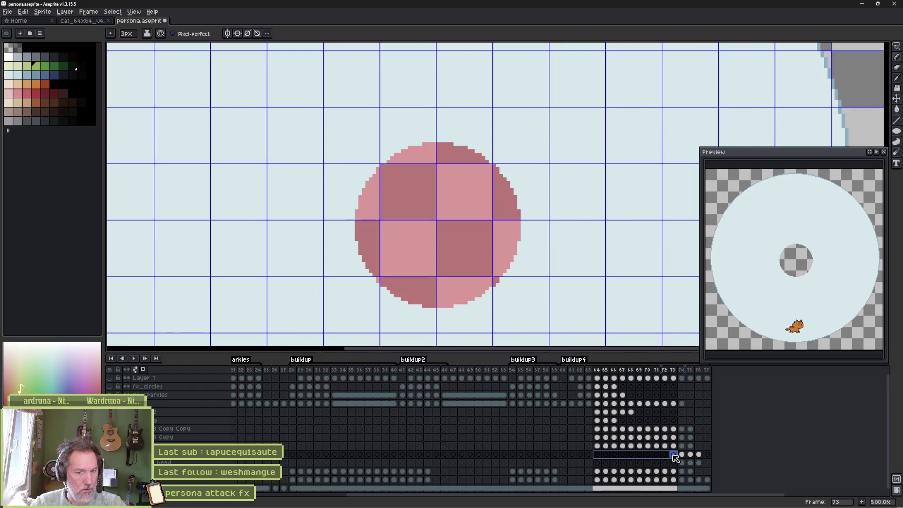
pyautogui.moveTo(675, 458); pyautogui.dragTo(685, 460)
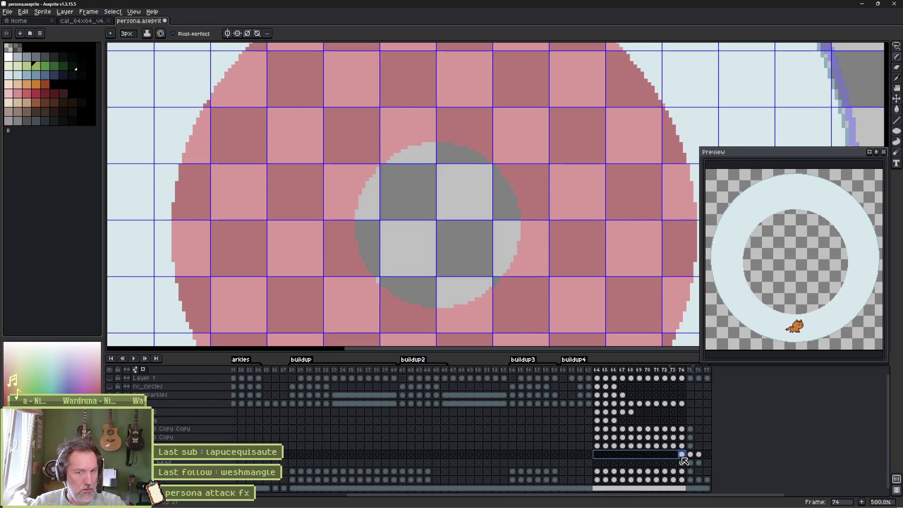
pyautogui.scroll(-3, 534, 267)
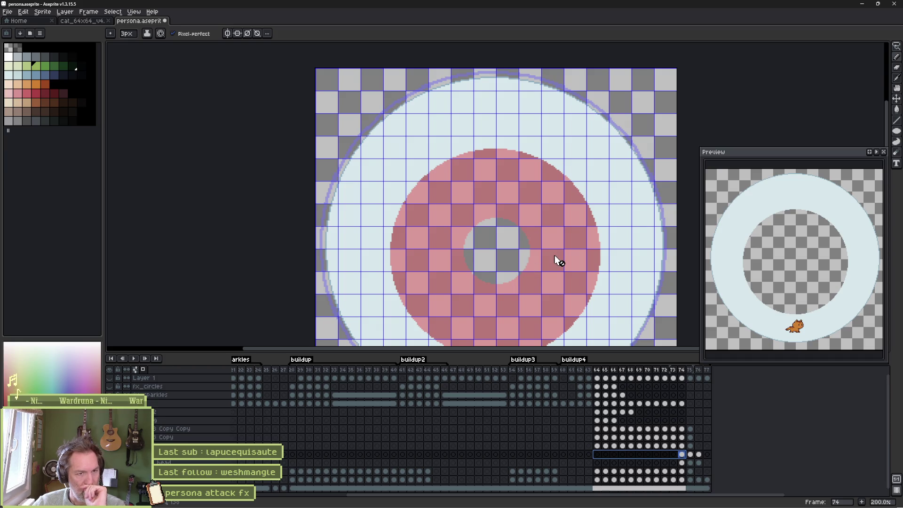
pyautogui.moveTo(503, 256); pyautogui.dragTo(450, 217)
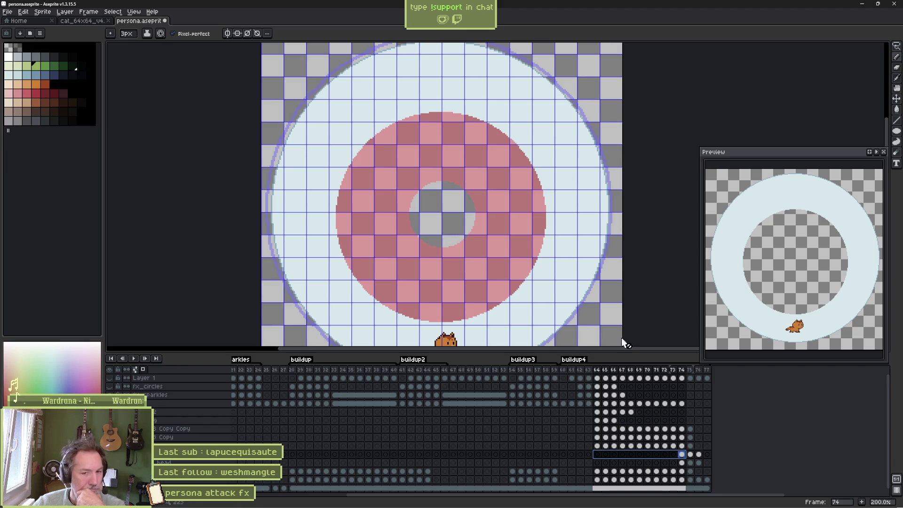
pyautogui.moveTo(597, 454)
pyautogui.mouseDown()
pyautogui.moveTo(691, 456)
pyautogui.moveTo(597, 456)
pyautogui.mouseUp()
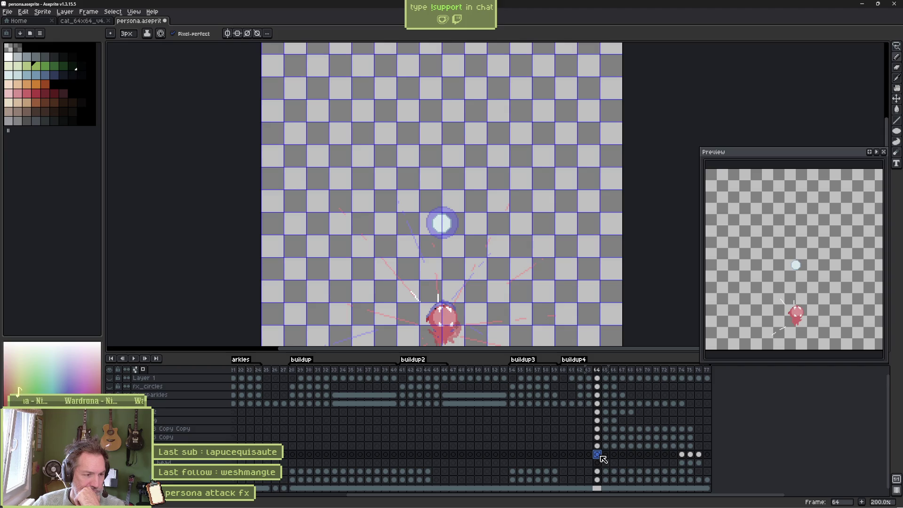
pyautogui.moveTo(597, 455); pyautogui.dragTo(564, 454)
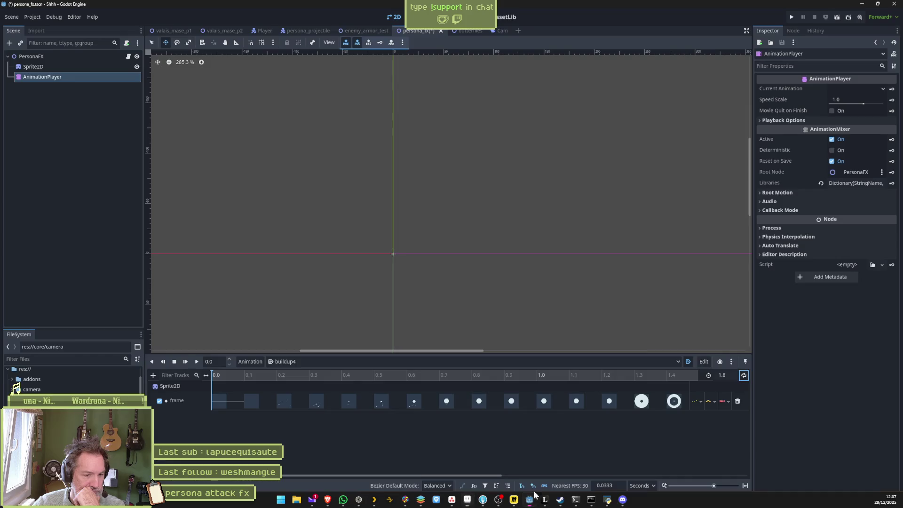
pyautogui.click(529, 504)
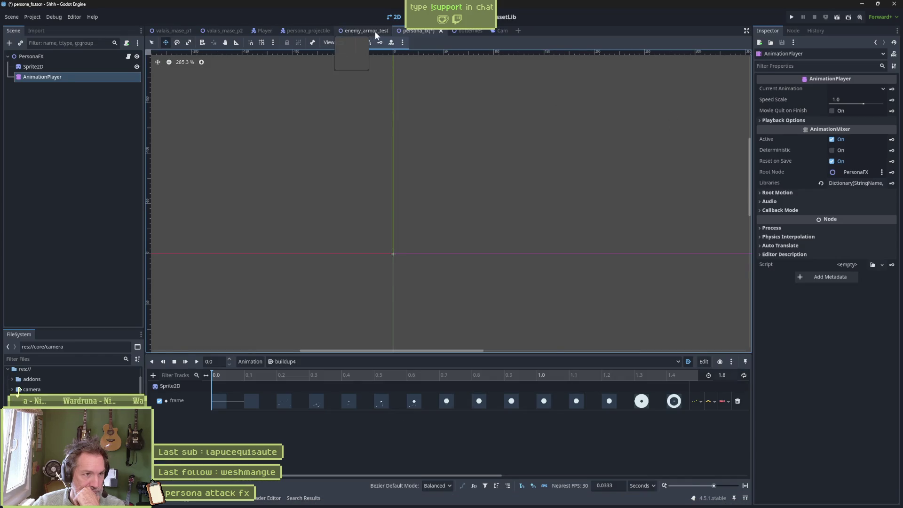
# - Enable Movie Maker Mode and record a run of the enemy_armor_test scene
pyautogui.click(369, 31)
pyautogui.click(860, 17)
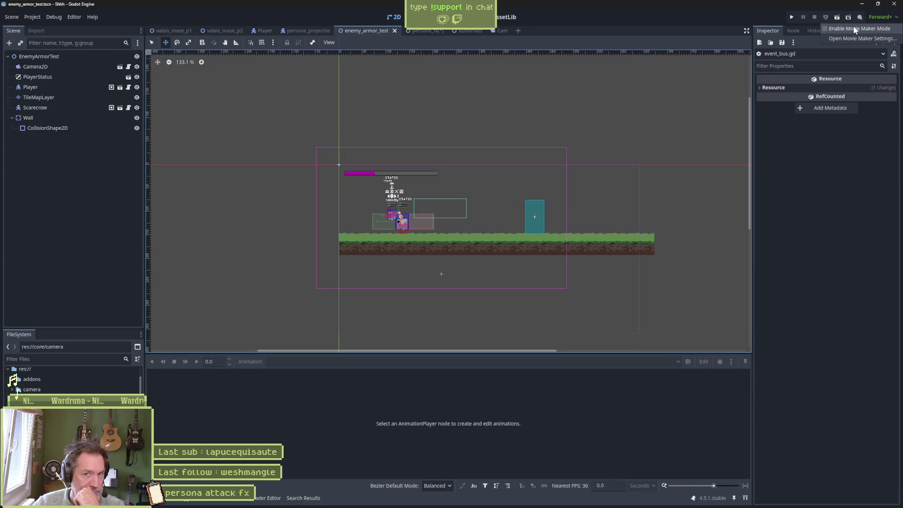
pyautogui.click(853, 28)
pyautogui.press('F6')
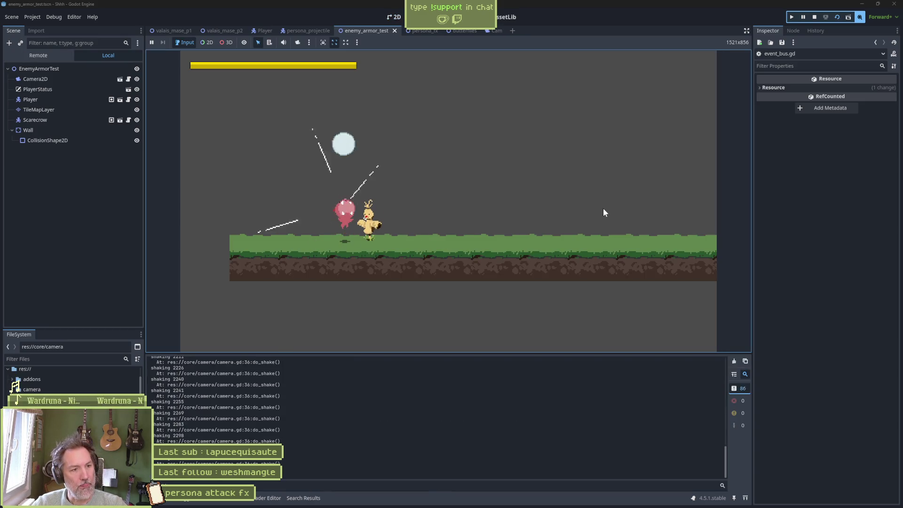
pyautogui.press('F8')
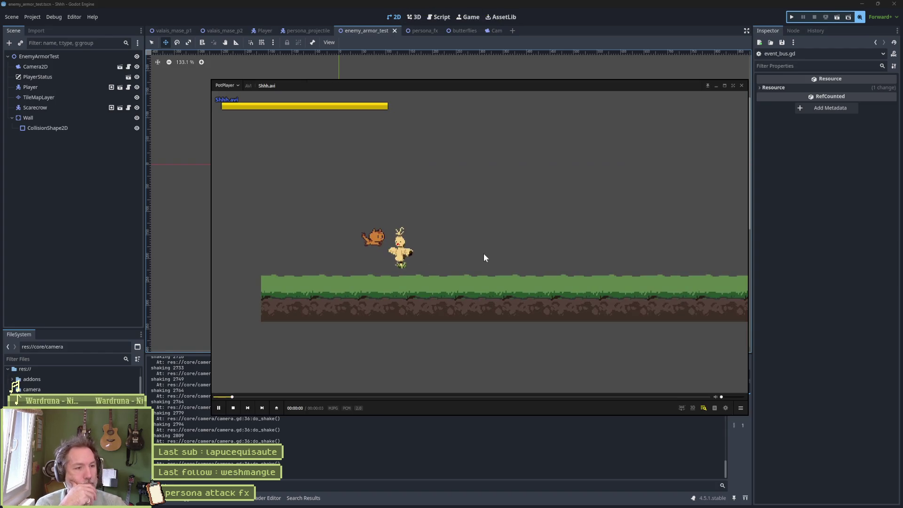
# - Step the recording forward four frames to the sparkle-burst frame
pyautogui.press('f')
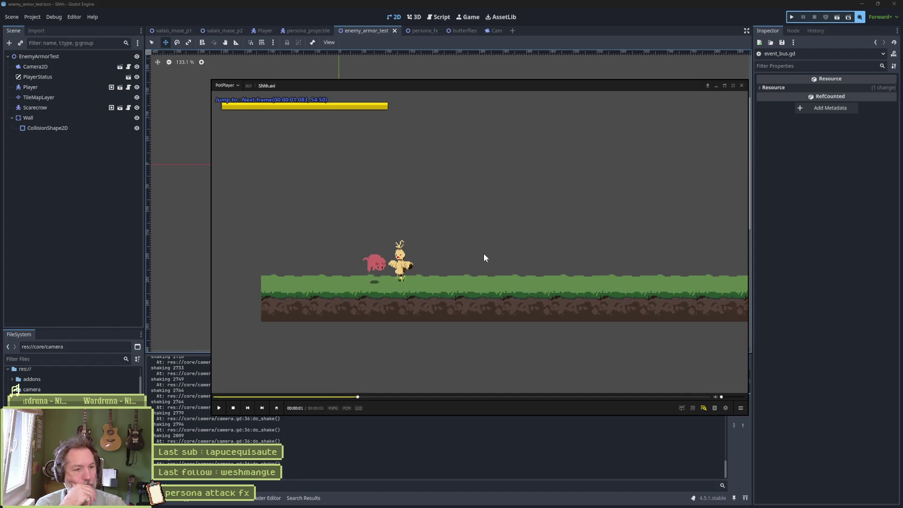
pyautogui.press('f')
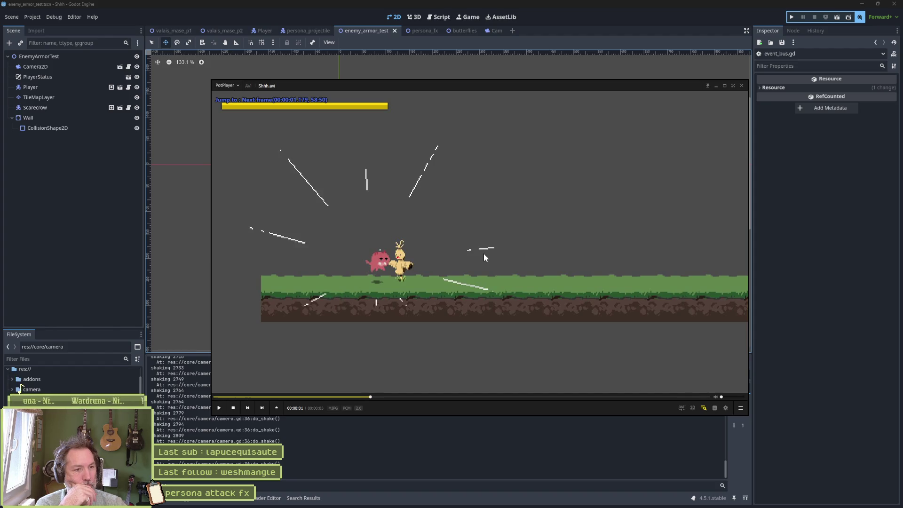
pyautogui.press('f')
pyautogui.press('f')
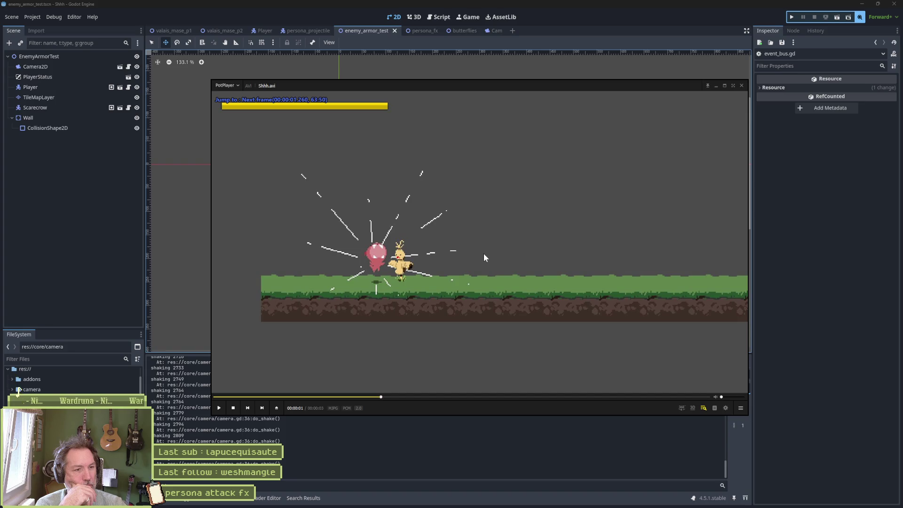
pyautogui.press('f')
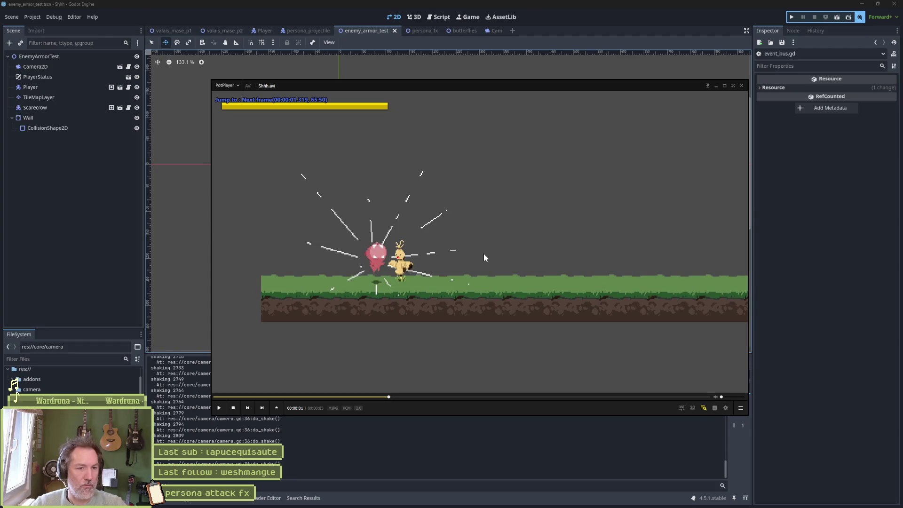
pyautogui.hotkey('alt', 'Tab')
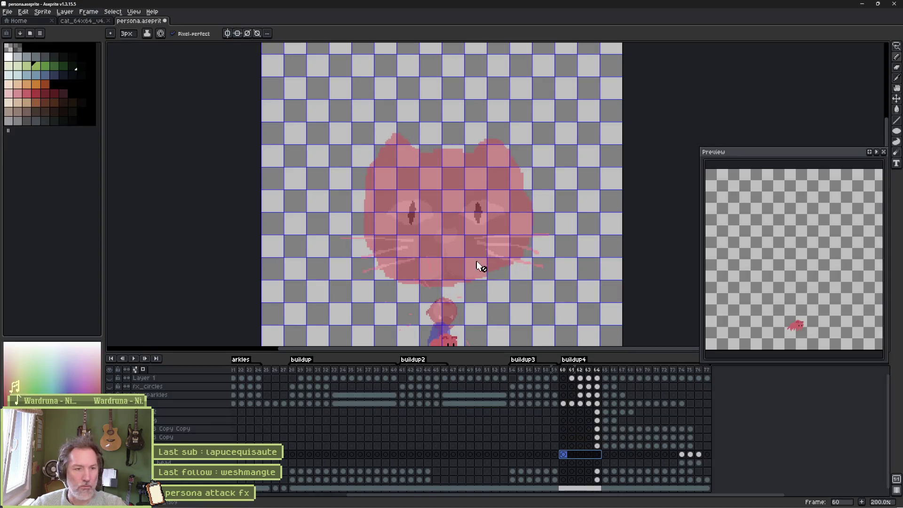
# - Select the frame 62–64 cels, then step Shhh.avi back to just before the burst lines
pyautogui.click(597, 454)
pyautogui.moveTo(600, 457); pyautogui.dragTo(582, 461)
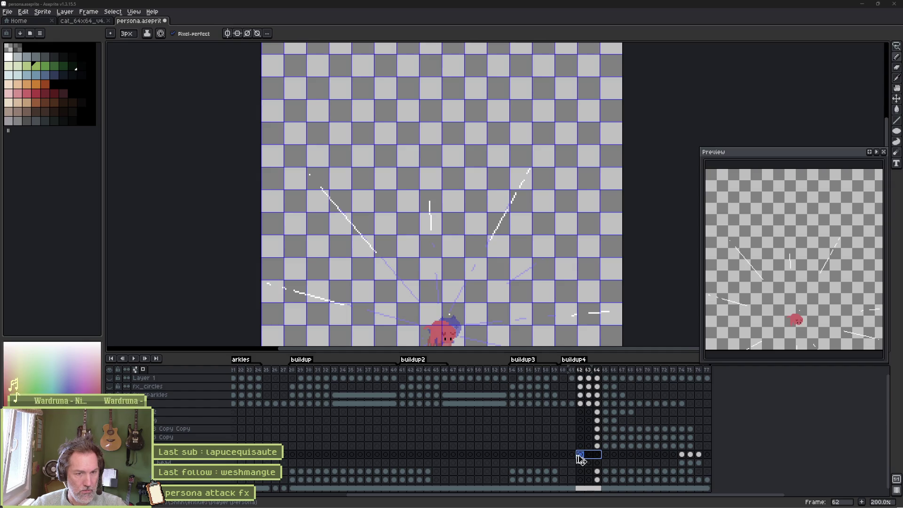
pyautogui.hotkey('alt', 'Tab')
pyautogui.press('d')
pyautogui.press('d')
pyautogui.press('d')
pyautogui.press('d')
pyautogui.press('d')
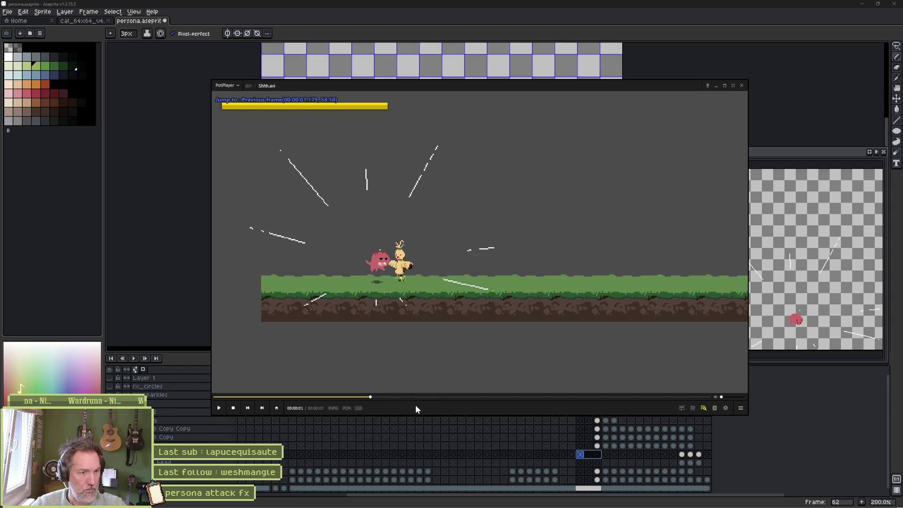
pyautogui.press('d')
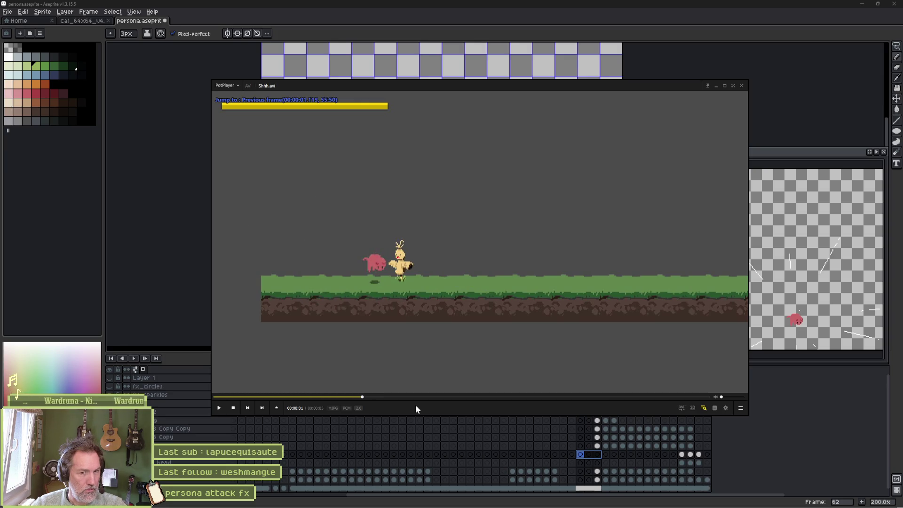
pyautogui.press('d')
pyautogui.press('d')
pyautogui.press('d')
pyautogui.press('d')
pyautogui.press('f')
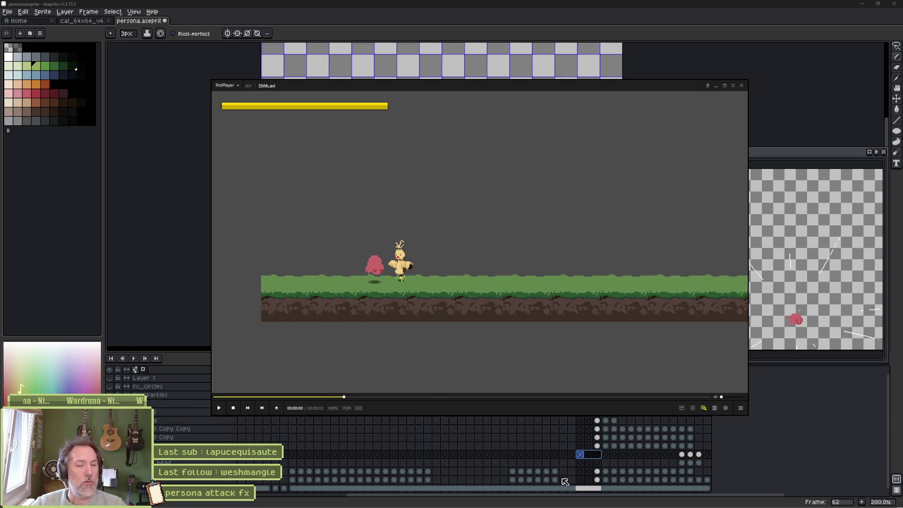
# - Step Shhh.avi frame by frame past the white burst lines to the large pale circle
pyautogui.moveTo(573, 506)
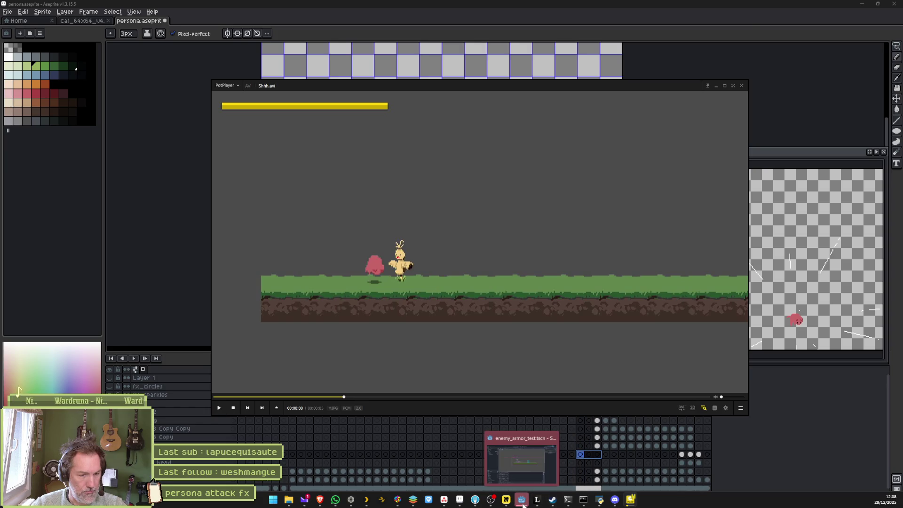
pyautogui.click(522, 501)
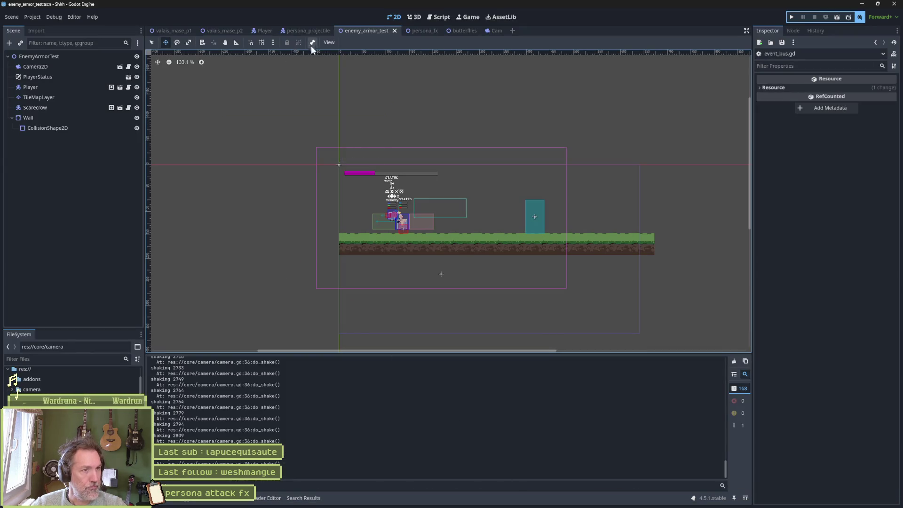
pyautogui.click(263, 31)
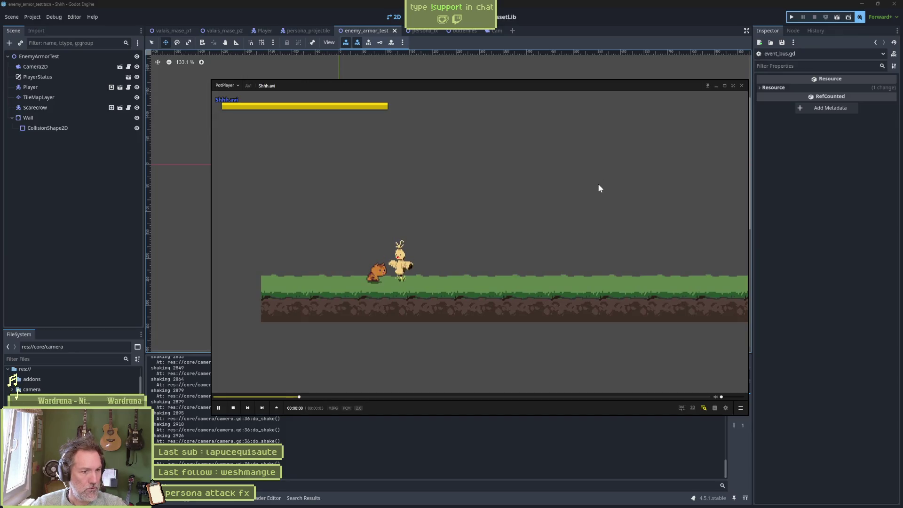
pyautogui.press('d')
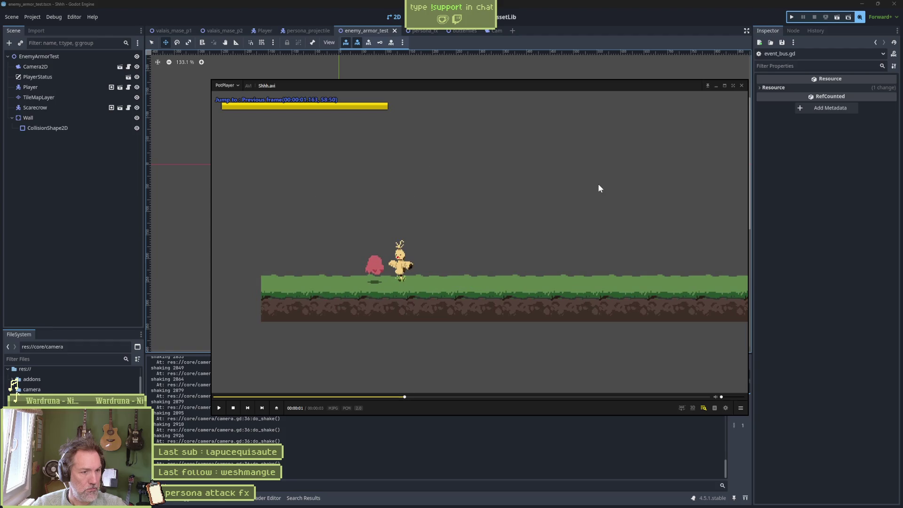
pyautogui.press('f')
pyautogui.press('f')
pyautogui.press('f')
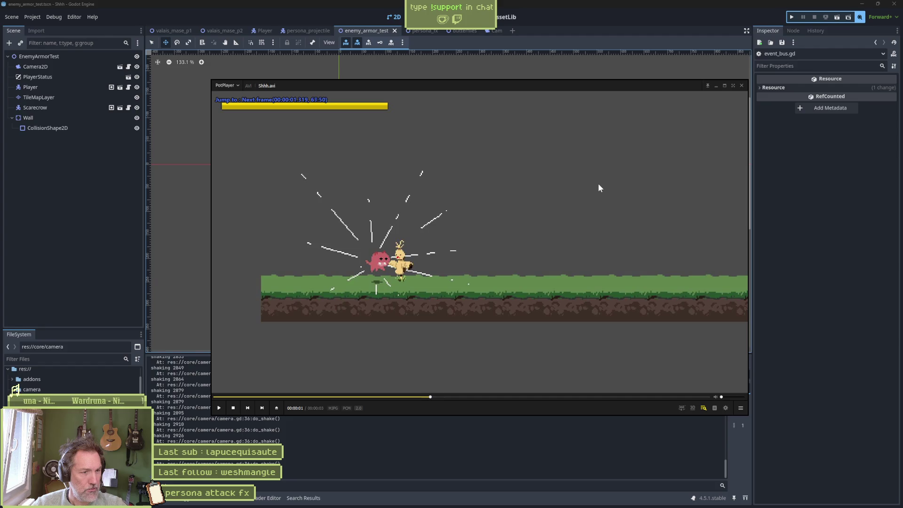
pyautogui.press('f')
pyautogui.press('f')
pyautogui.press('f')
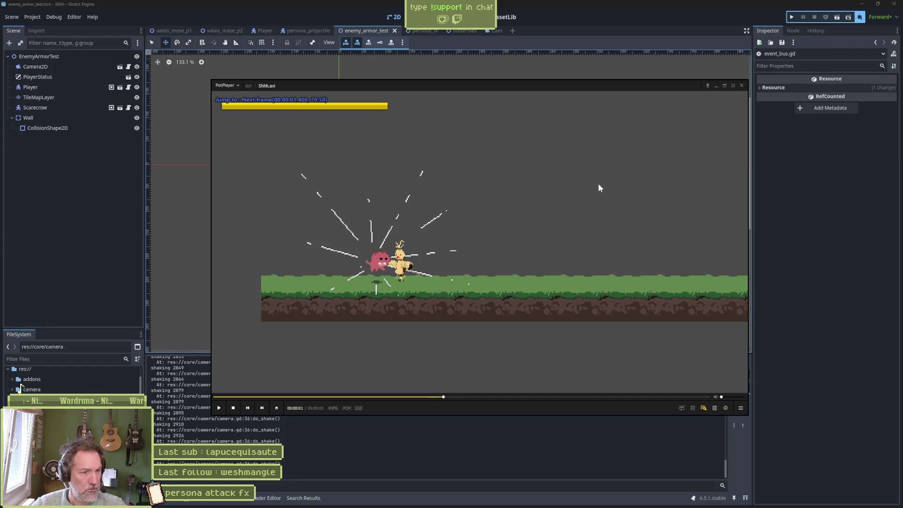
pyautogui.press('f')
pyautogui.press('f')
pyautogui.press('f')
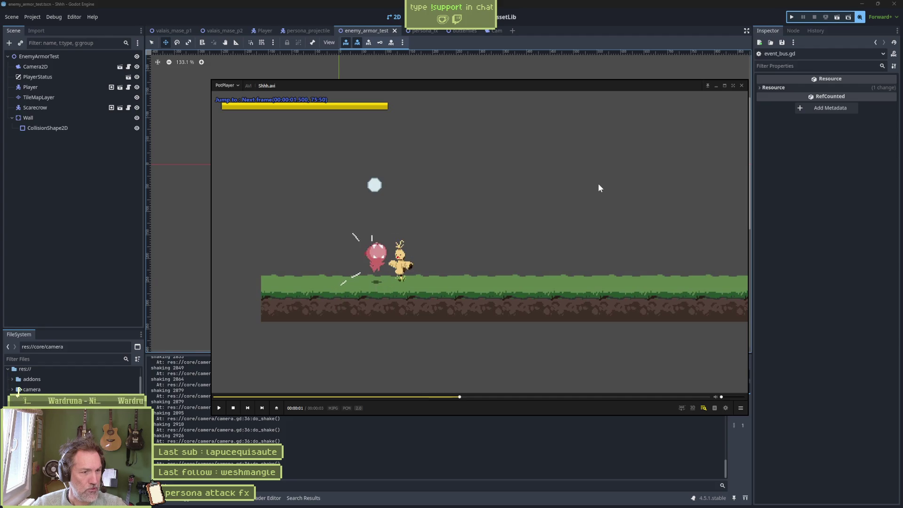
pyautogui.press('f')
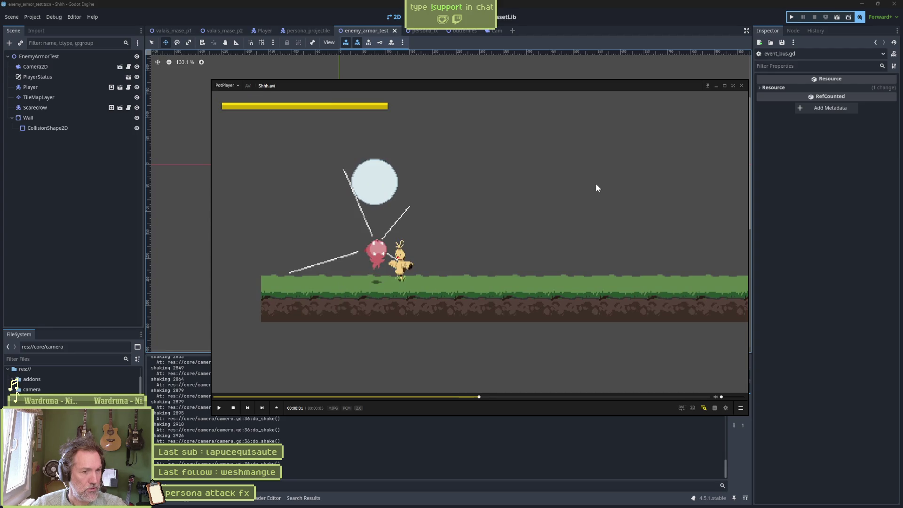
pyautogui.press('f')
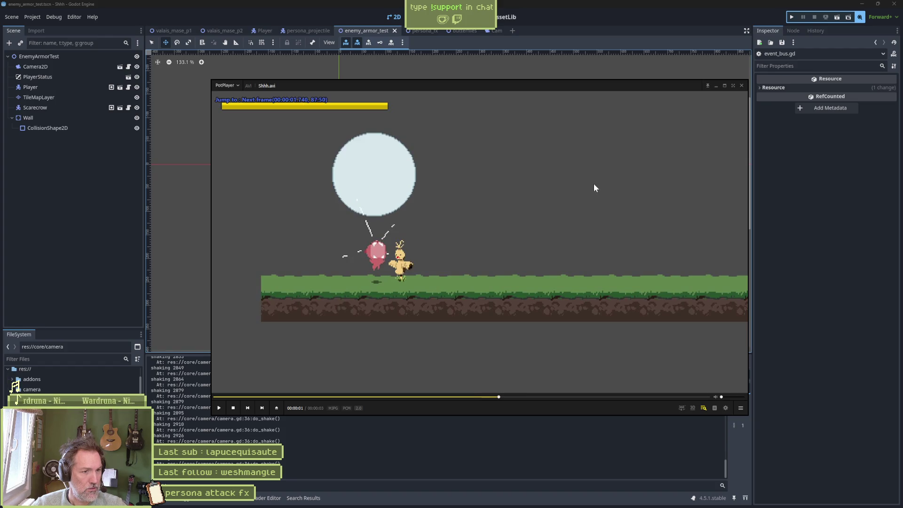
pyautogui.press('f')
pyautogui.press('f')
pyautogui.press('f')
pyautogui.press('f')
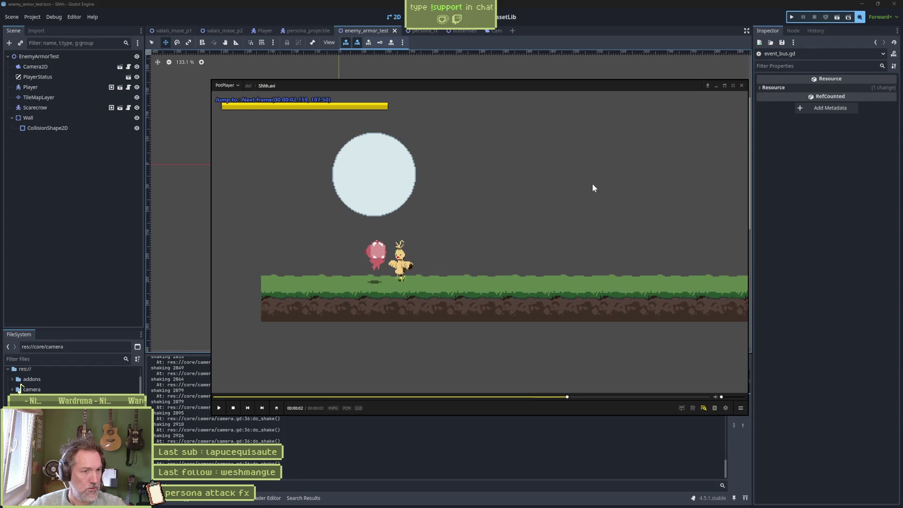
pyautogui.press('f')
pyautogui.press('f')
pyautogui.press('f')
pyautogui.press('f')
pyautogui.press('f')
pyautogui.press('f')
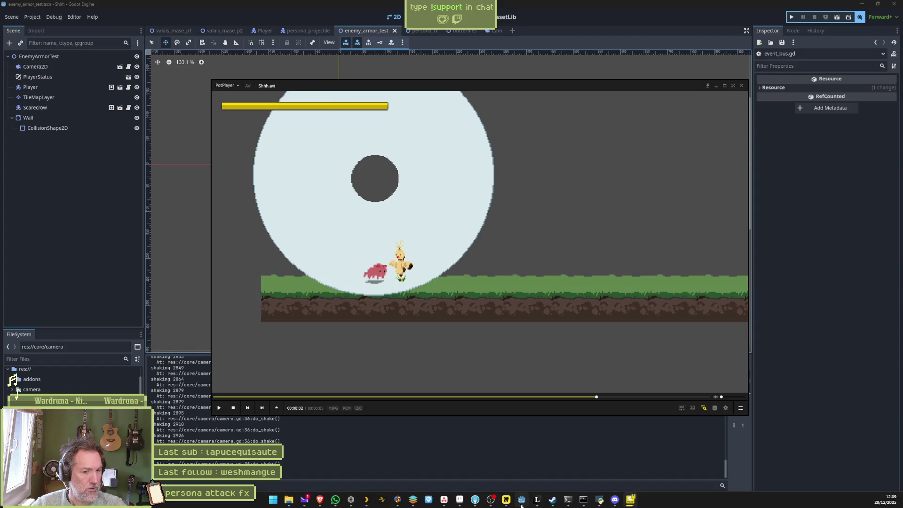
# - In Aseprite, compare frames 60, 61 and 62: the cat frame, the empty frame, and the sparkle lines
pyautogui.click(460, 500)
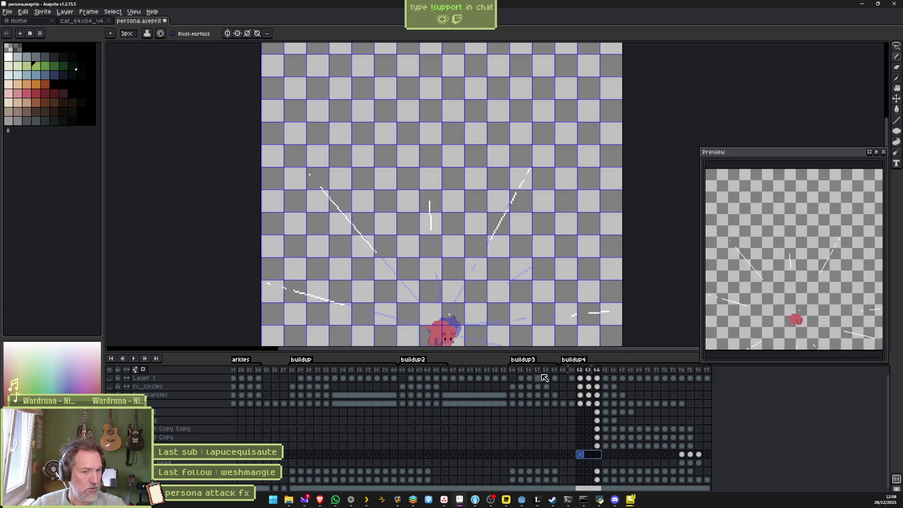
pyautogui.click(564, 370)
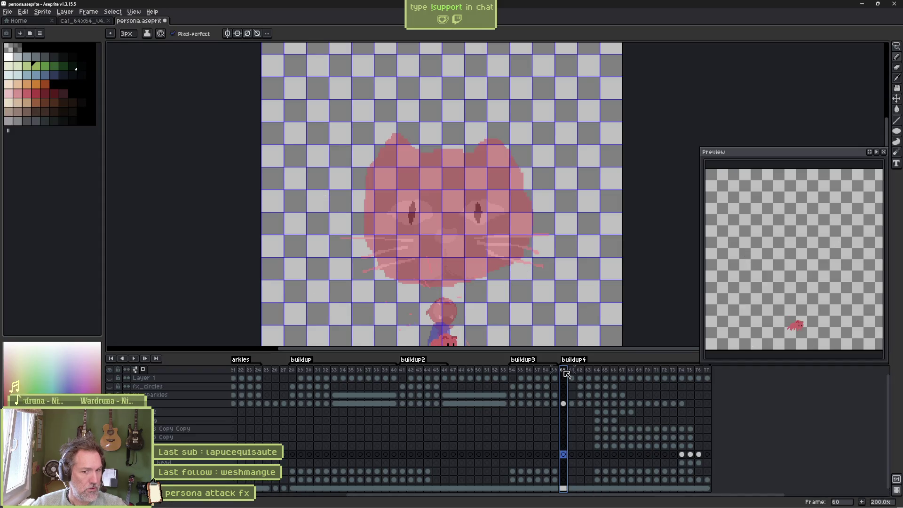
pyautogui.click(572, 371)
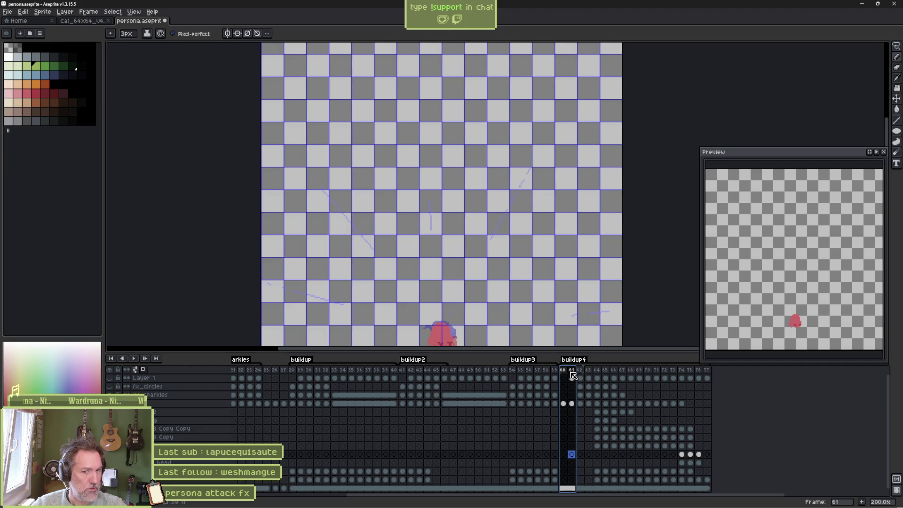
pyautogui.click(580, 370)
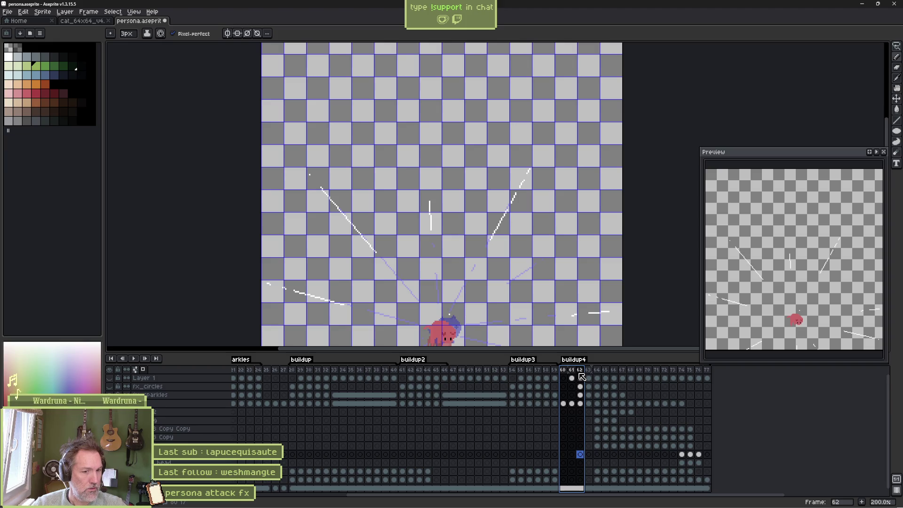
pyautogui.click(572, 374)
pyautogui.click(566, 374)
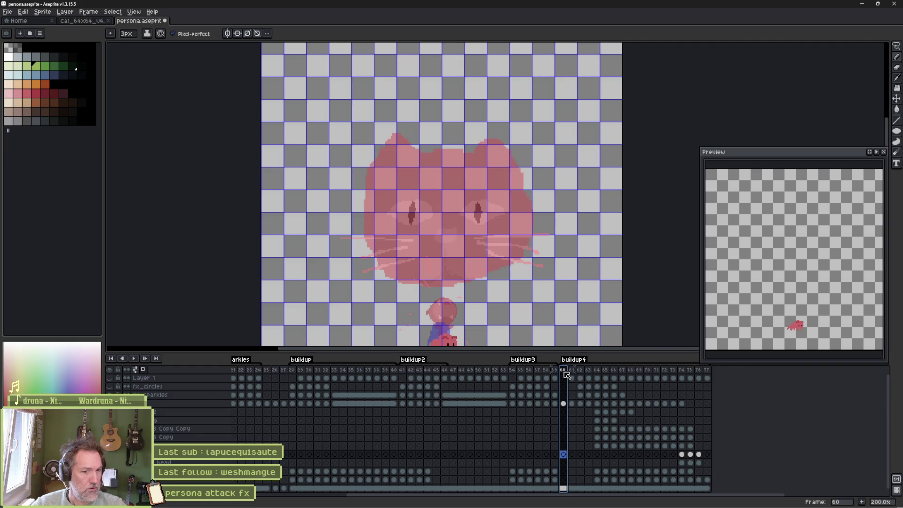
pyautogui.click(573, 374)
pyautogui.click(581, 374)
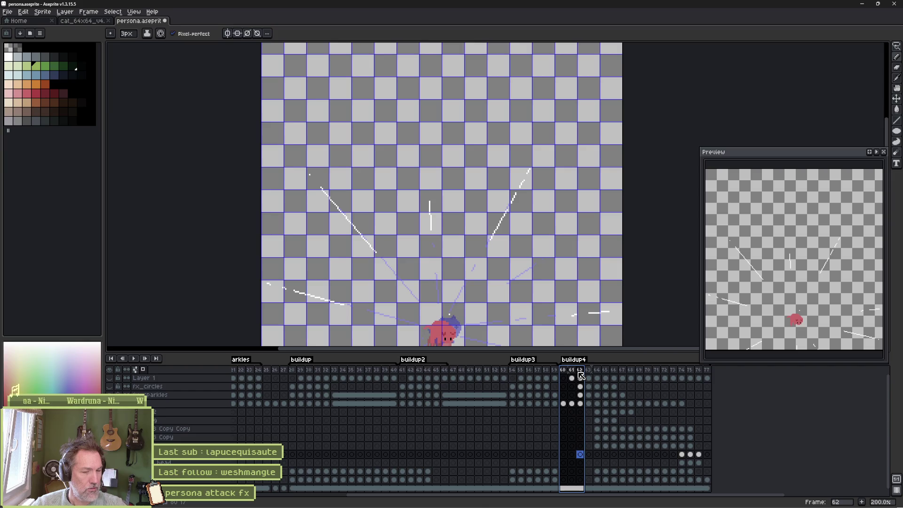
# - Move the buildup4 tag's start to frame 62 and save the sprite file
pyautogui.moveTo(562, 362); pyautogui.dragTo(579, 363)
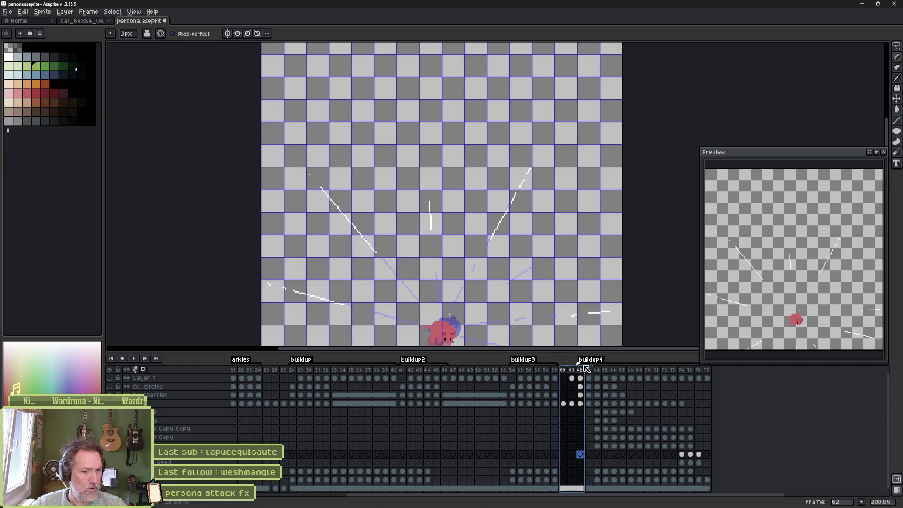
pyautogui.click(582, 404)
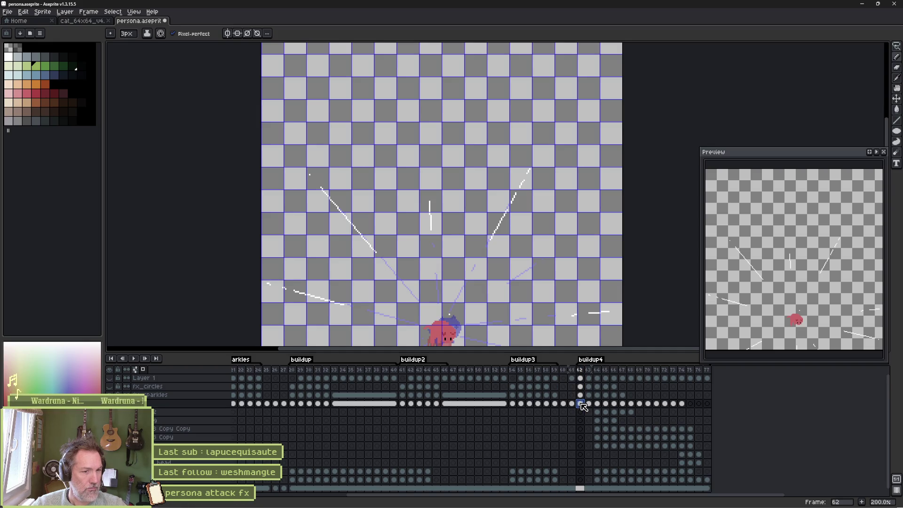
pyautogui.moveTo(572, 259); pyautogui.dragTo(575, 196)
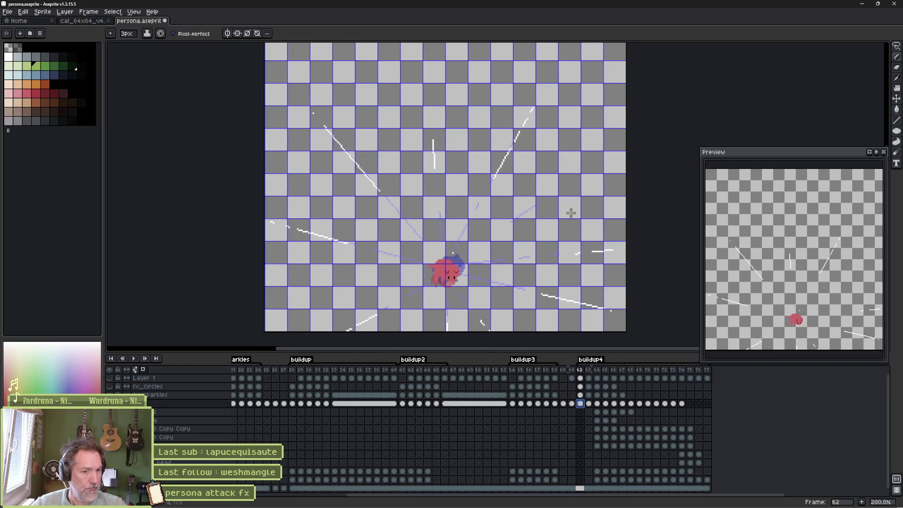
pyautogui.hotkey('ctrl', 's')
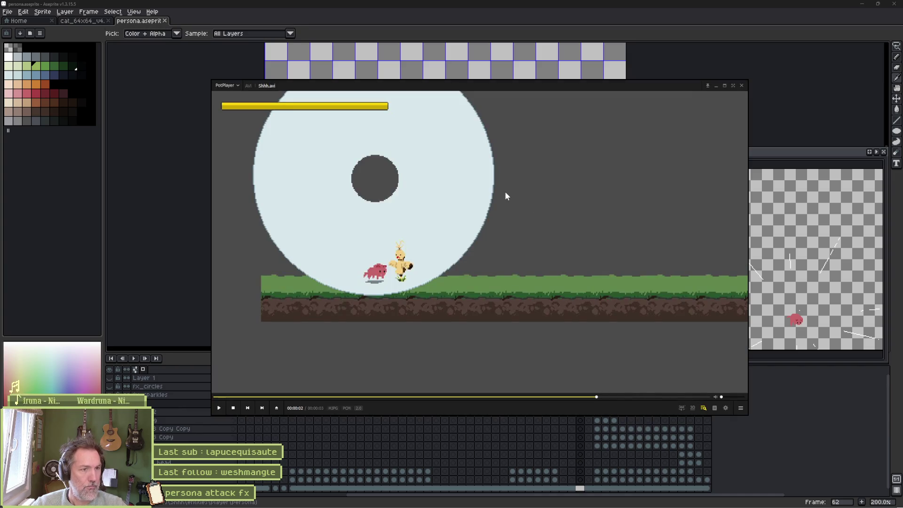
pyautogui.click(741, 85)
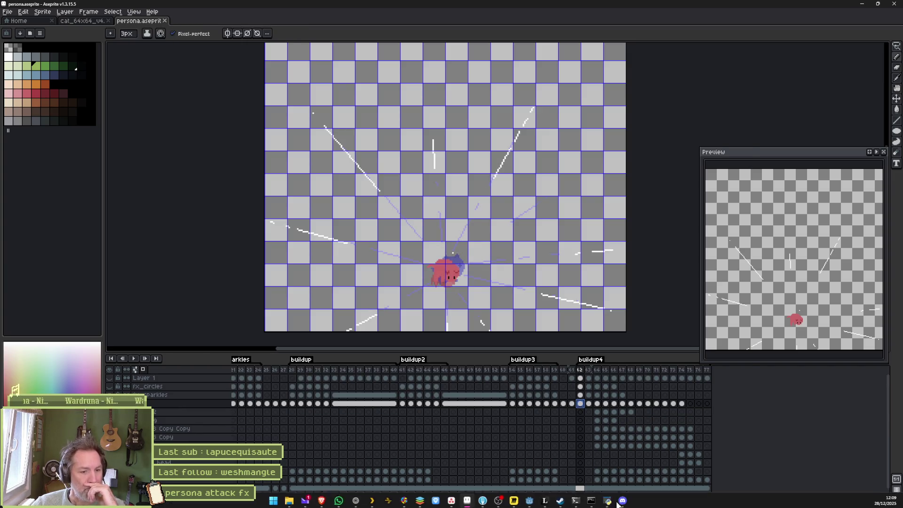
pyautogui.click(622, 501)
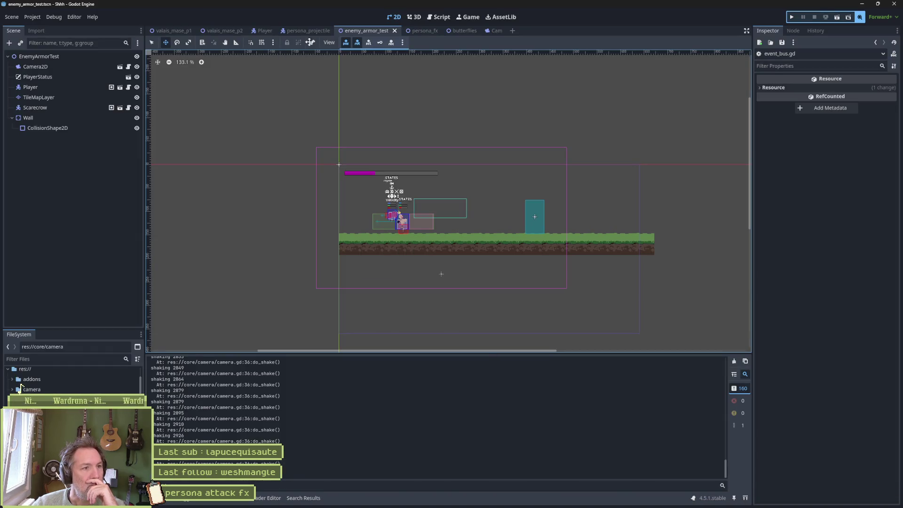
# - Reimport the persona sprite on persona_fx's Sprite2D, then scrub buildup4 to the early sparkle-lines frame
pyautogui.click(414, 30)
pyautogui.click(102, 66)
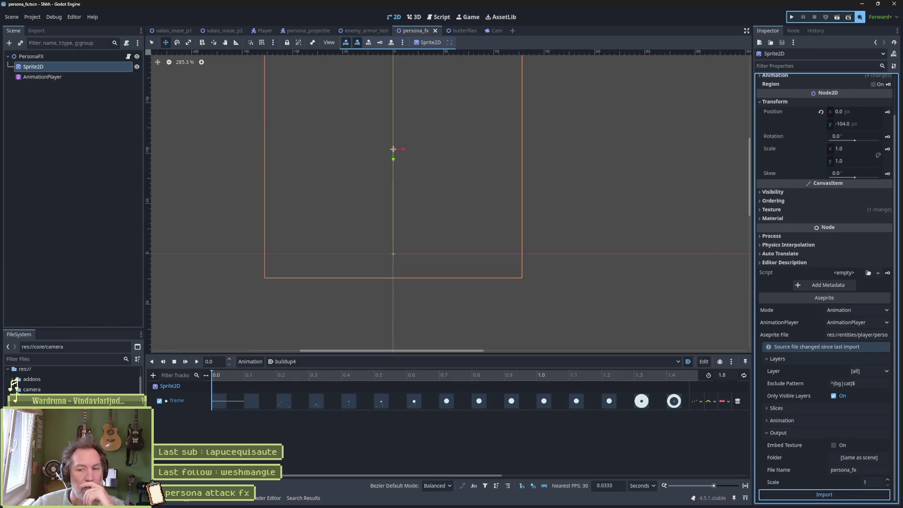
pyautogui.click(824, 495)
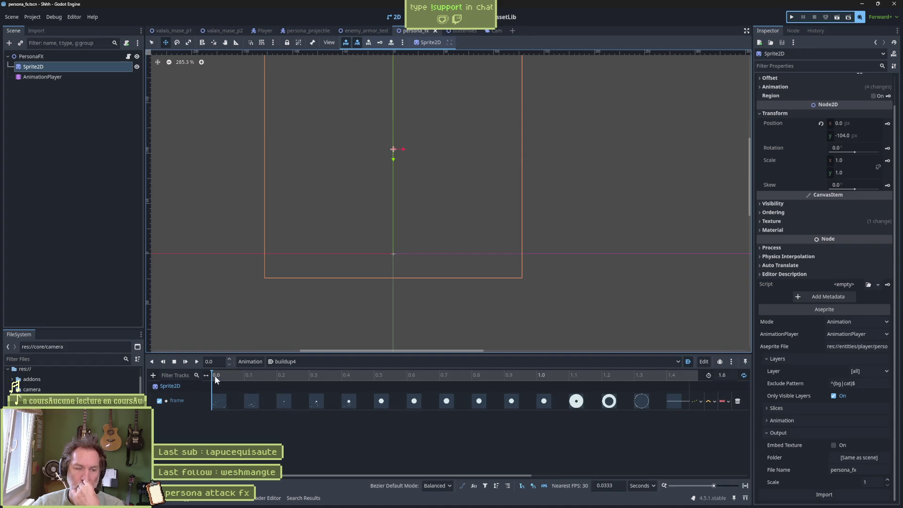
pyautogui.moveTo(214, 375)
pyautogui.mouseDown()
pyautogui.moveTo(348, 376)
pyautogui.moveTo(196, 372)
pyautogui.moveTo(286, 374)
pyautogui.moveTo(242, 374)
pyautogui.mouseUp()
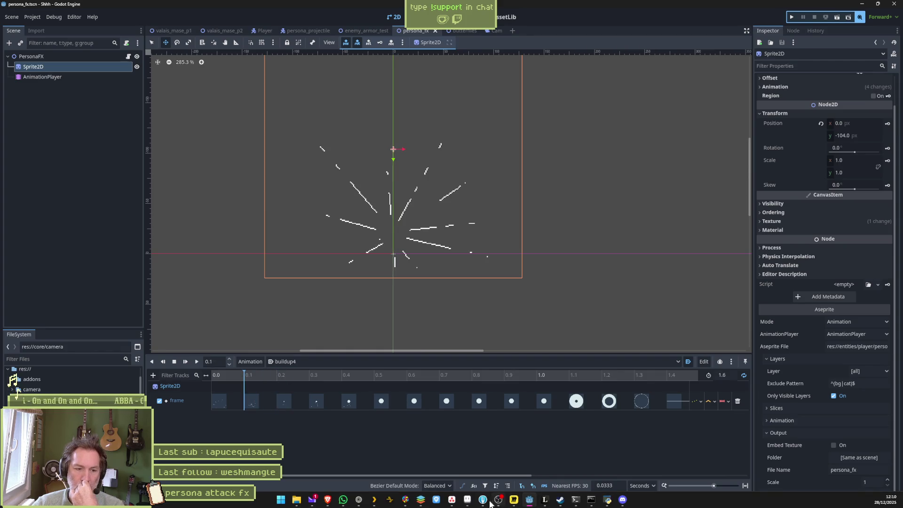
pyautogui.click(491, 503)
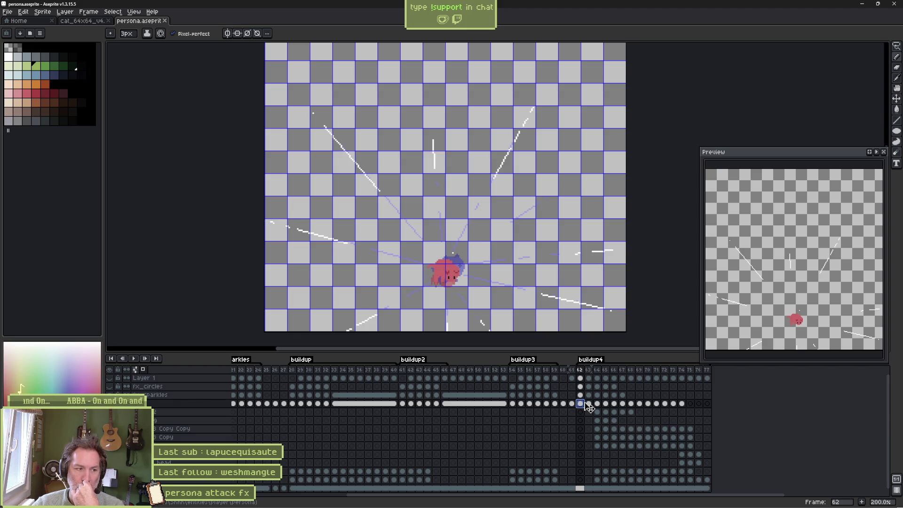
# - Select frames 62–63 on the sparkles layer, then erase the diagonal white sparkle line on frame 64
pyautogui.click(588, 395)
pyautogui.moveTo(581, 395); pyautogui.dragTo(589, 400)
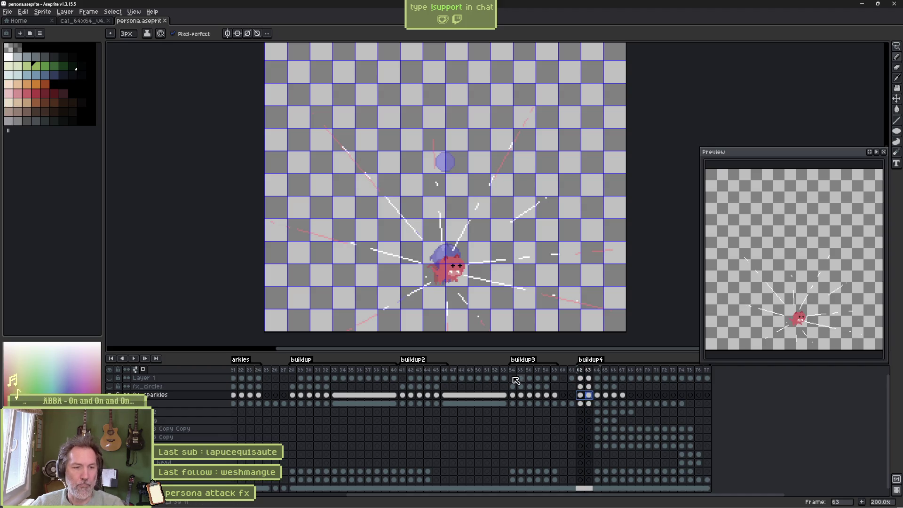
pyautogui.scroll(2, 412, 263)
pyautogui.press('e')
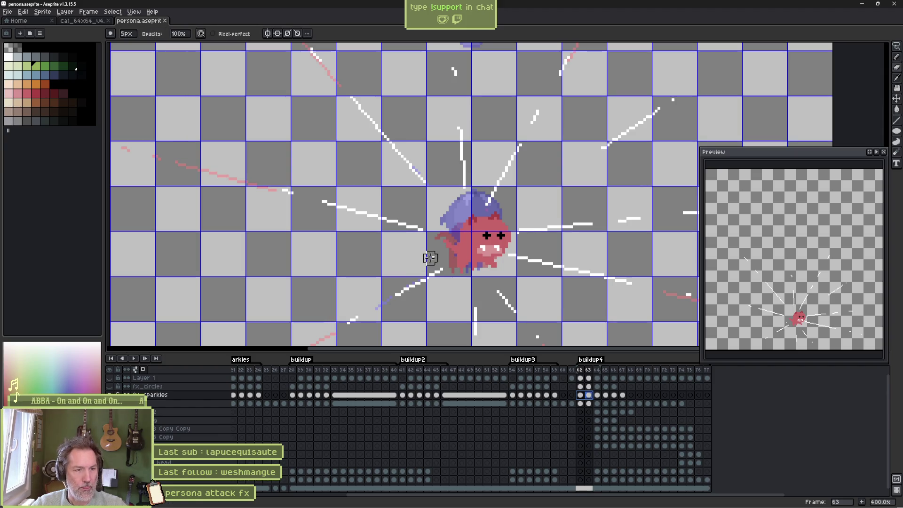
pyautogui.press('Right')
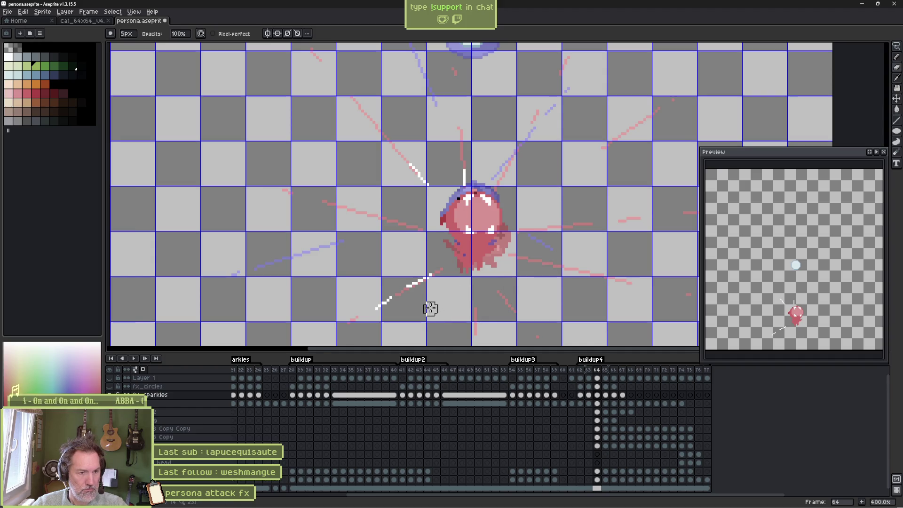
pyautogui.scroll(1, 425, 306)
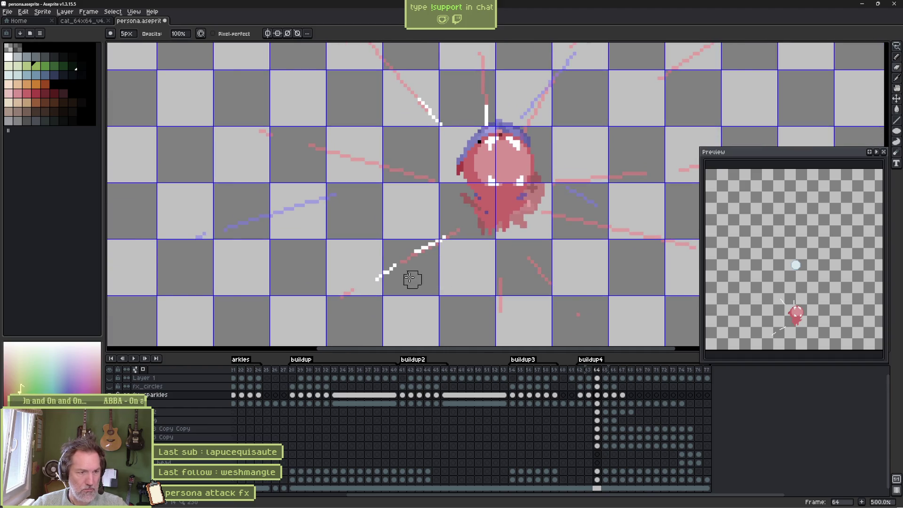
pyautogui.moveTo(443, 236); pyautogui.dragTo(373, 286)
# - Draw a straight white line toward the cat, then erase both ends to leave a short dash
pyautogui.press('b')
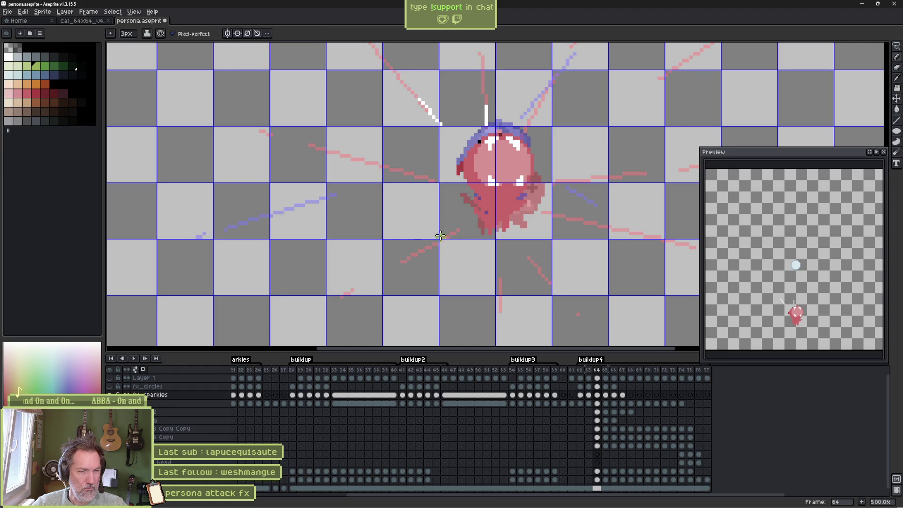
pyautogui.click(9, 56)
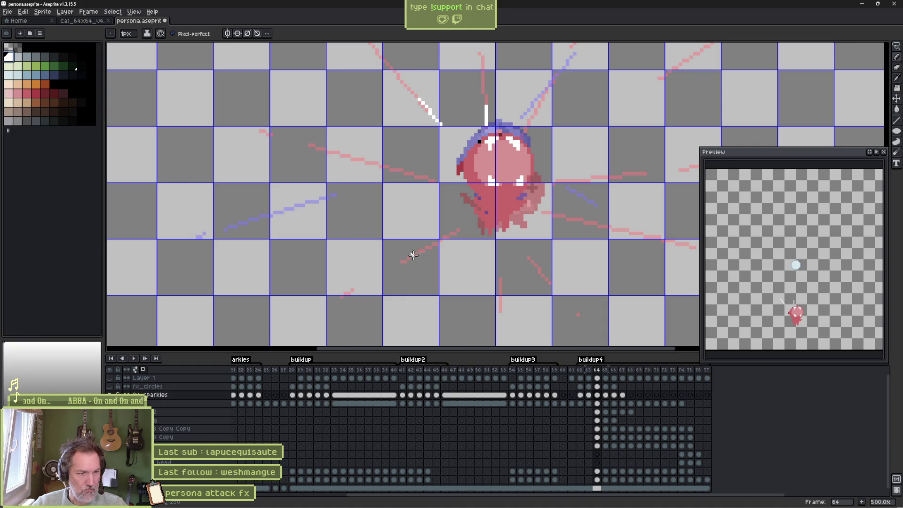
pyautogui.click(341, 297)
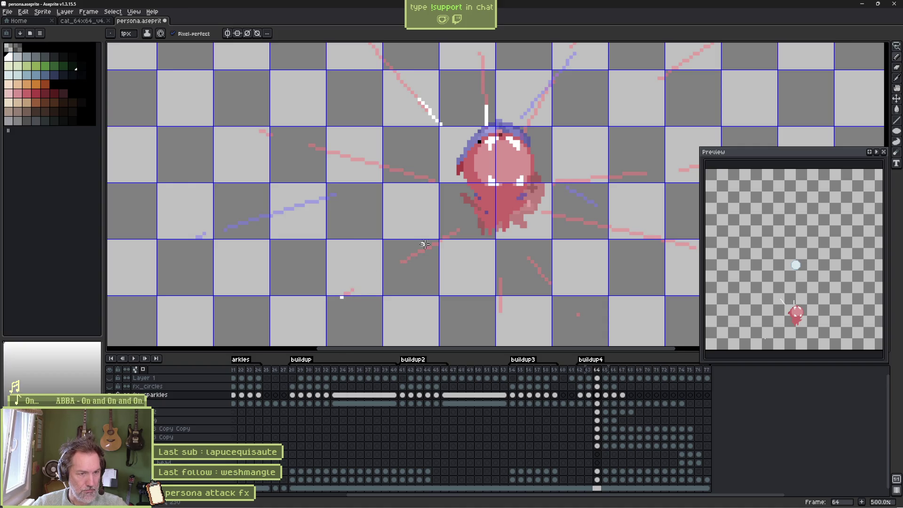
pyautogui.keyDown('shift'); pyautogui.click(472, 224); pyautogui.keyUp('shift')
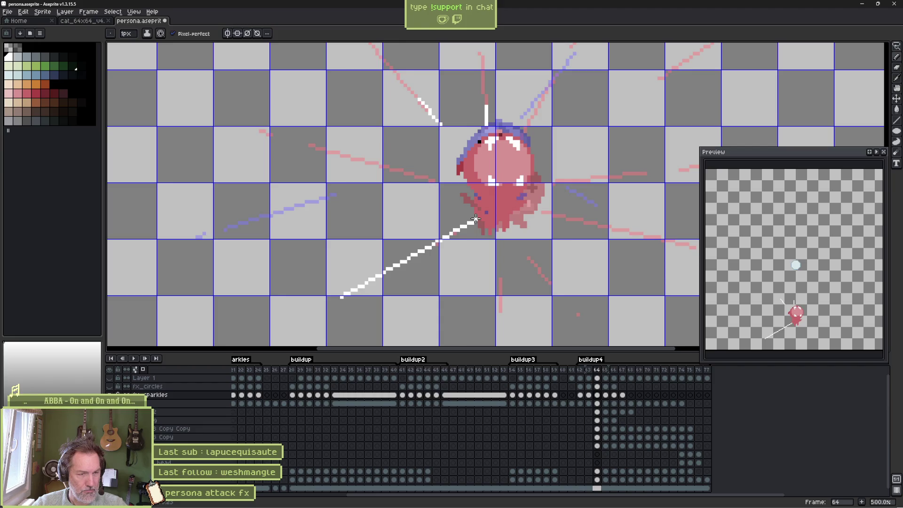
pyautogui.press('e')
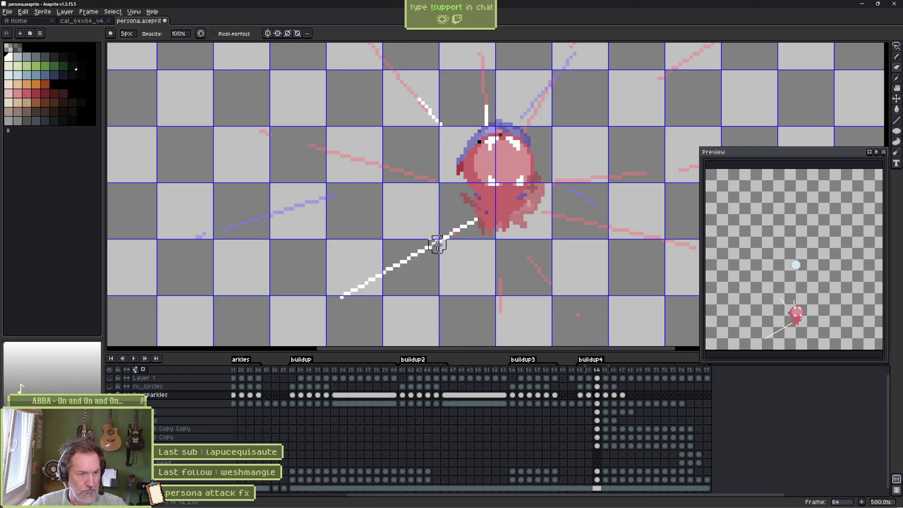
pyautogui.moveTo(437, 245); pyautogui.dragTo(332, 299)
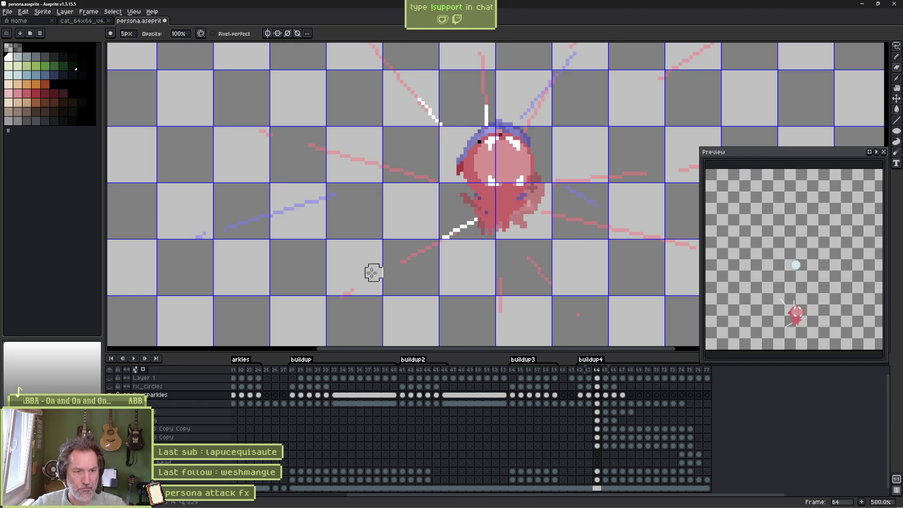
pyautogui.moveTo(468, 229); pyautogui.dragTo(476, 219)
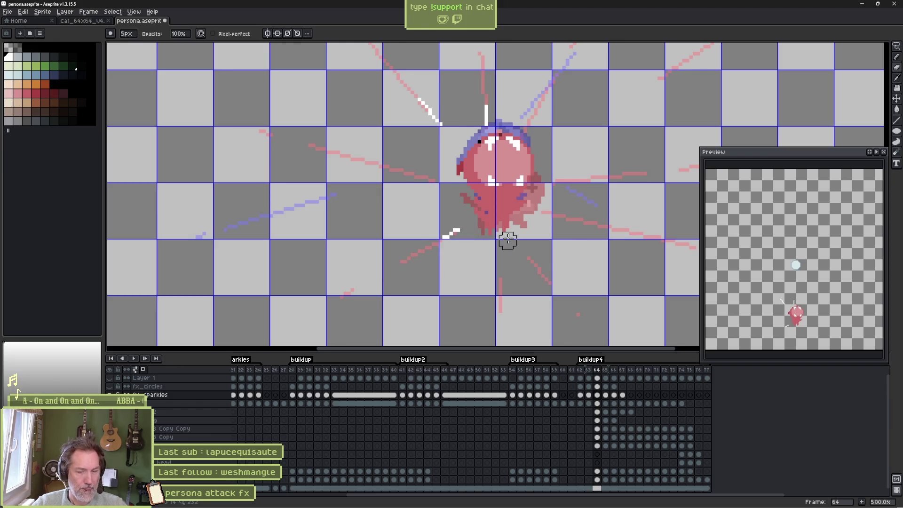
# - Shorten the white dash on the left ray in frame 67 and save persona.aseprite
pyautogui.press('.')
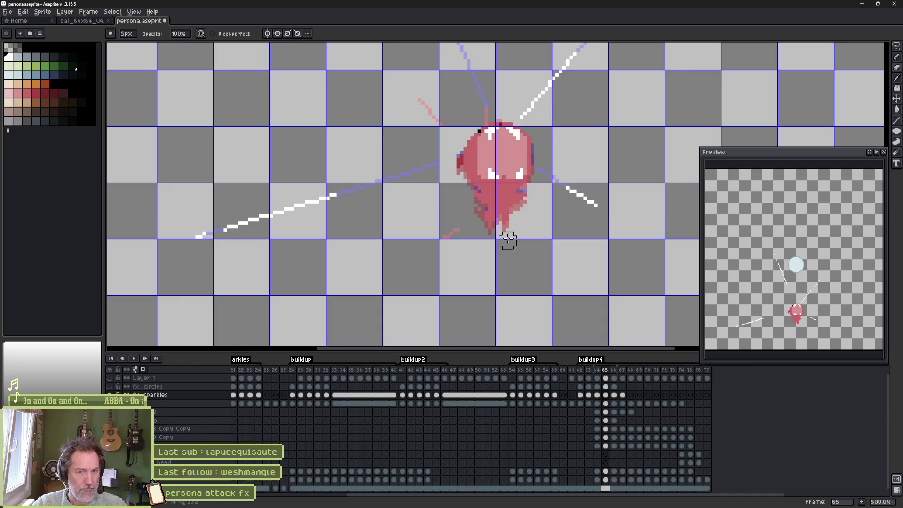
pyautogui.press('.')
pyautogui.press('.')
pyautogui.press(',')
pyautogui.press('.')
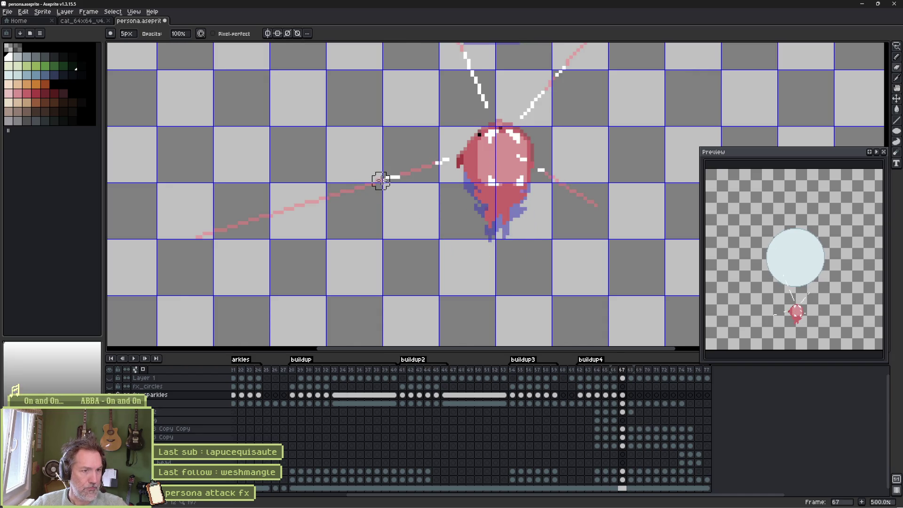
pyautogui.click(386, 177)
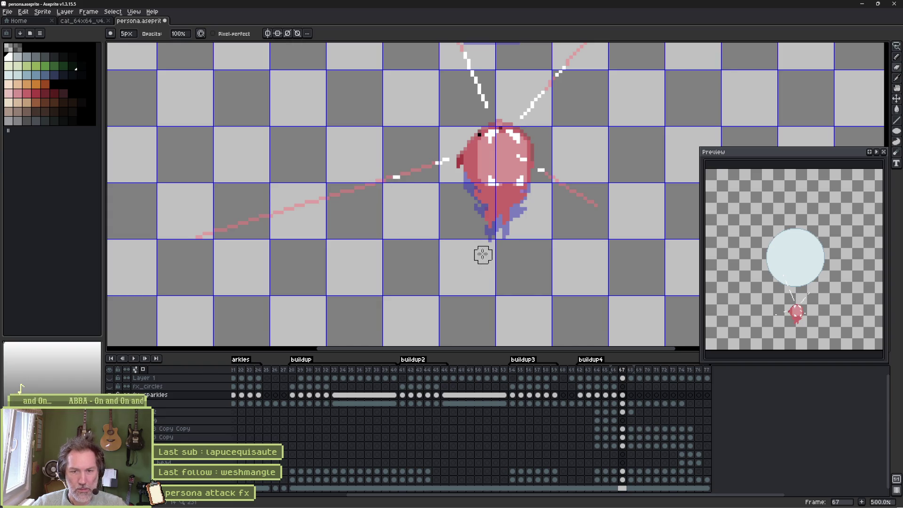
pyautogui.hotkey('ctrl', 's')
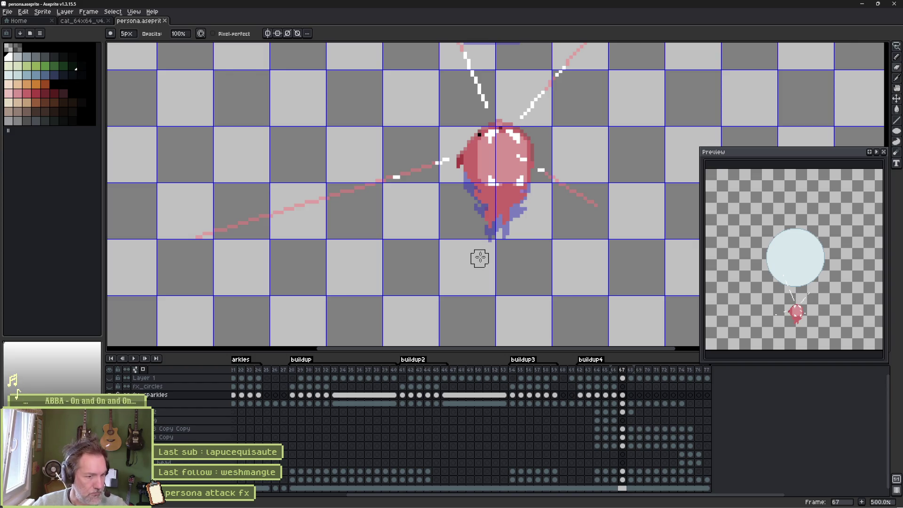
# - Play the animation from frame 68 and select the cels across frames 62–69
pyautogui.press('Right')
pyautogui.press('Return')
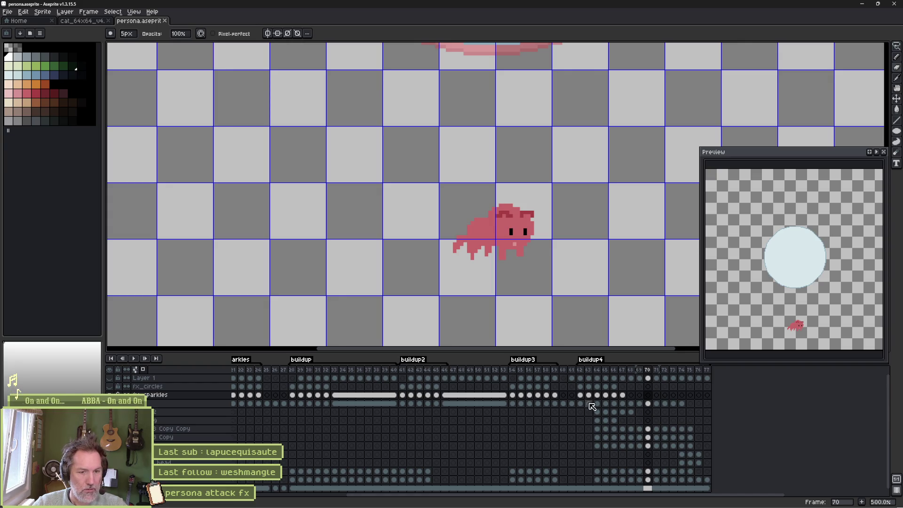
pyautogui.moveTo(580, 404)
pyautogui.mouseDown()
pyautogui.moveTo(679, 404)
pyautogui.moveTo(613, 400)
pyautogui.mouseUp()
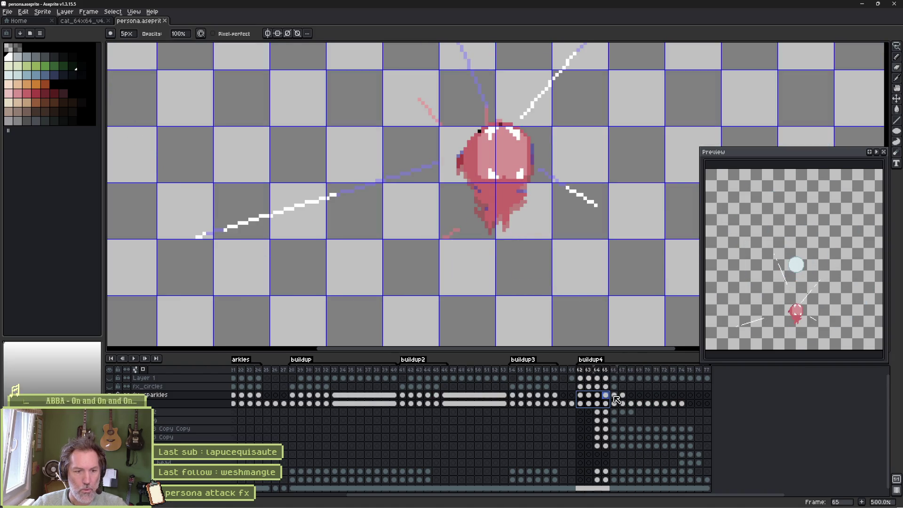
pyautogui.moveTo(460, 505)
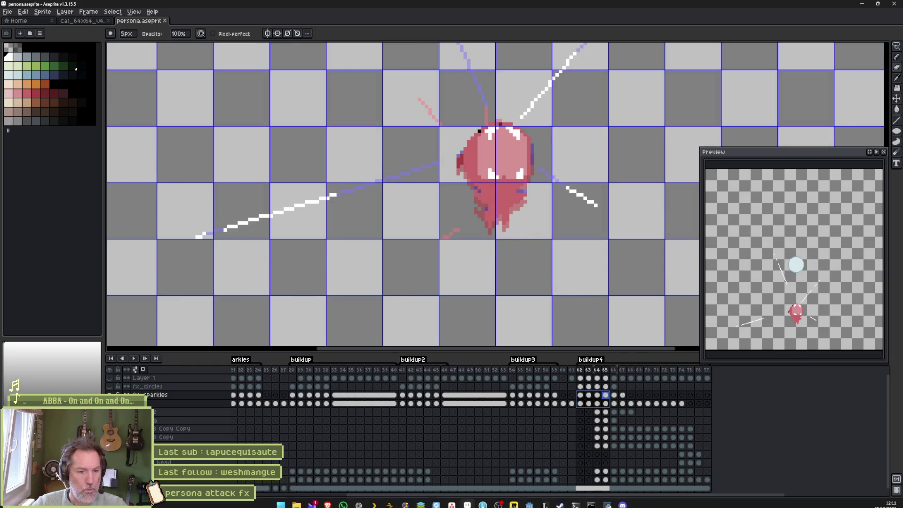
pyautogui.click(529, 499)
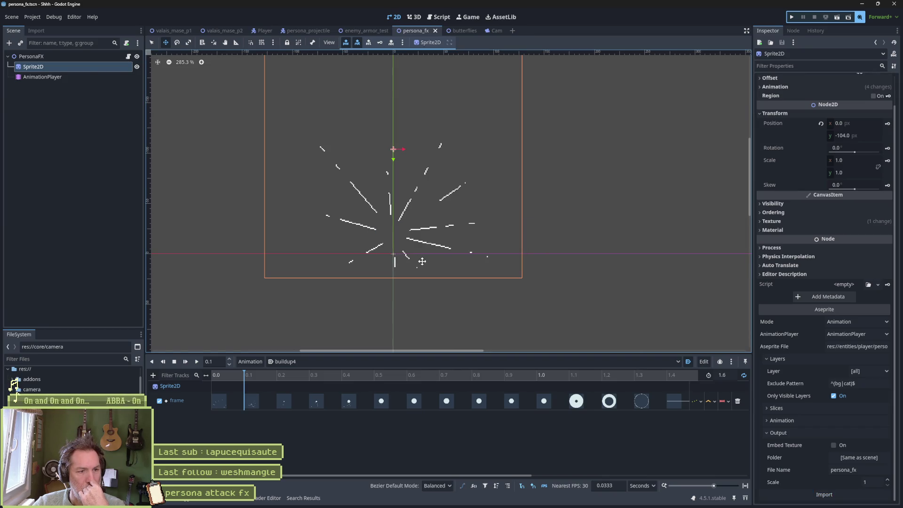
# - Scrub buildup4, then run enemy_armor_test with F6, trigger the attack with X, and stop with F8
pyautogui.moveTo(257, 379)
pyautogui.mouseDown()
pyautogui.moveTo(218, 377)
pyautogui.moveTo(527, 373)
pyautogui.moveTo(212, 376)
pyautogui.mouseUp()
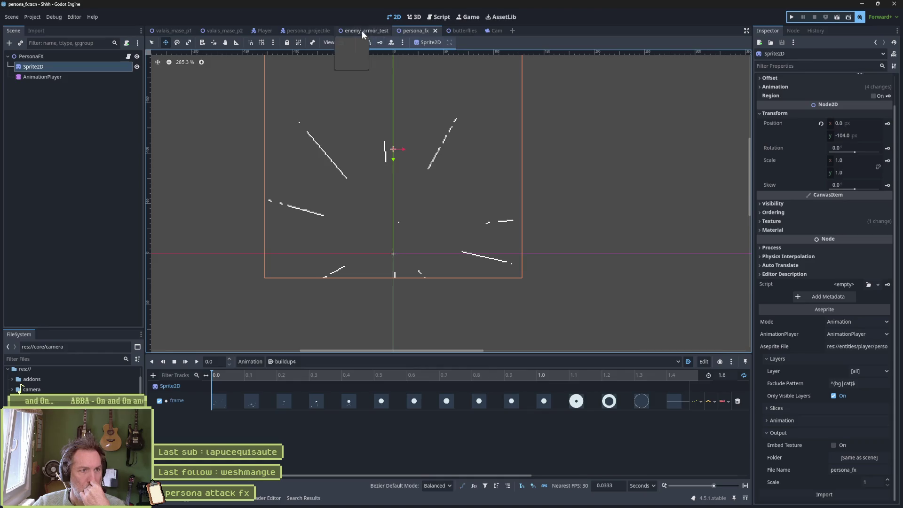
pyautogui.click(366, 30)
pyautogui.press('F6')
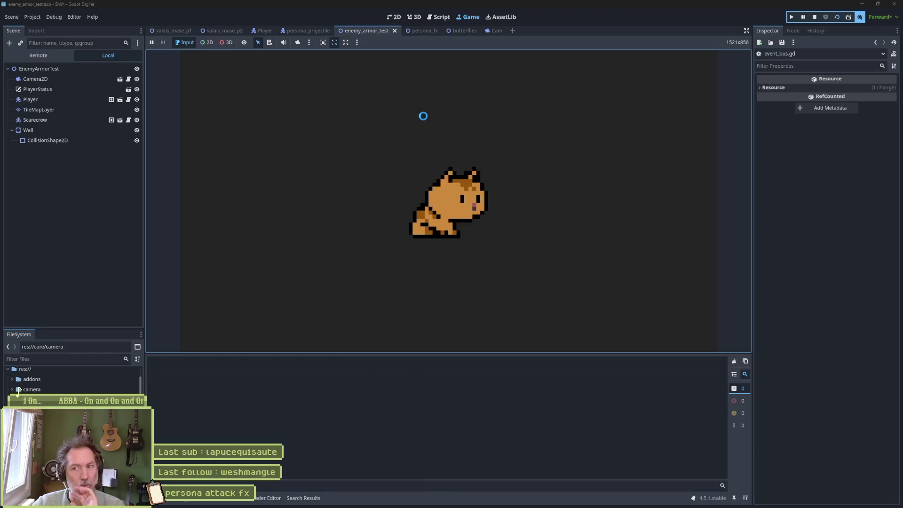
pyautogui.press('x')
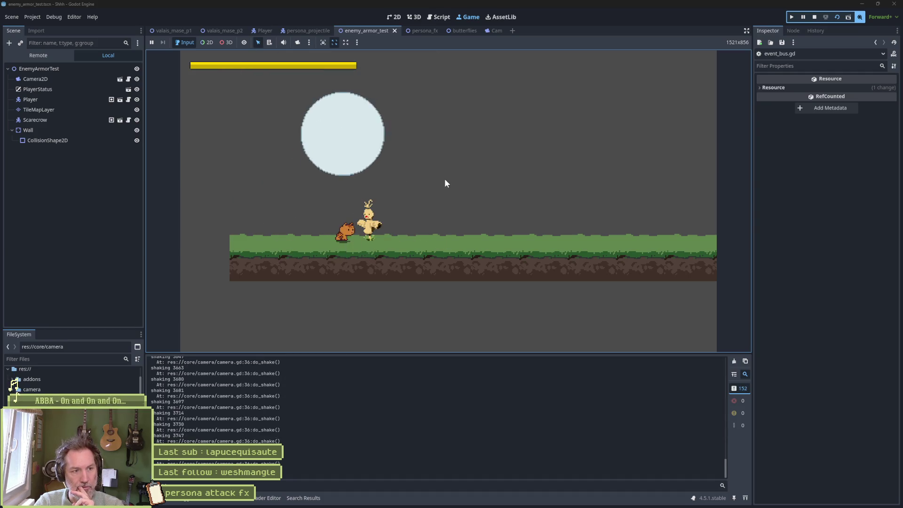
pyautogui.press('F8')
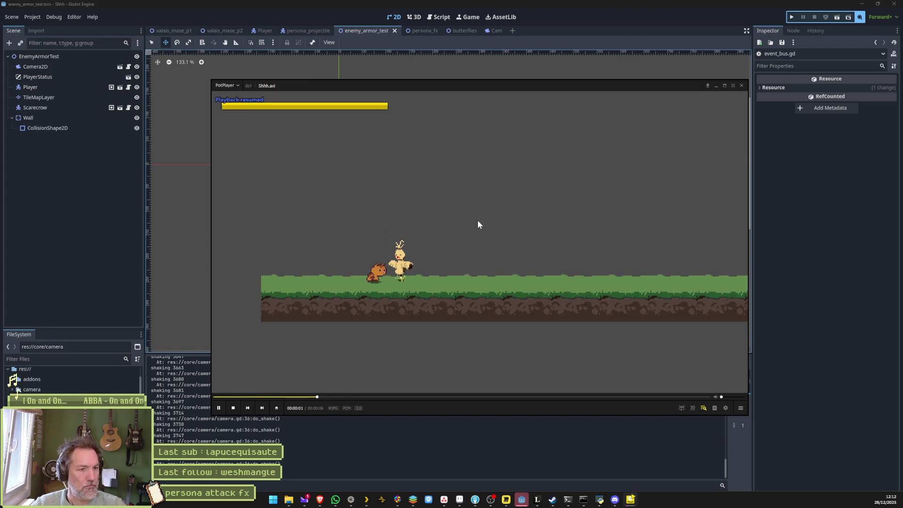
# - Step the recorded attack frame by frame through the impact lines and the growing white orb
pyautogui.press('d')
pyautogui.press('d')
pyautogui.press('d')
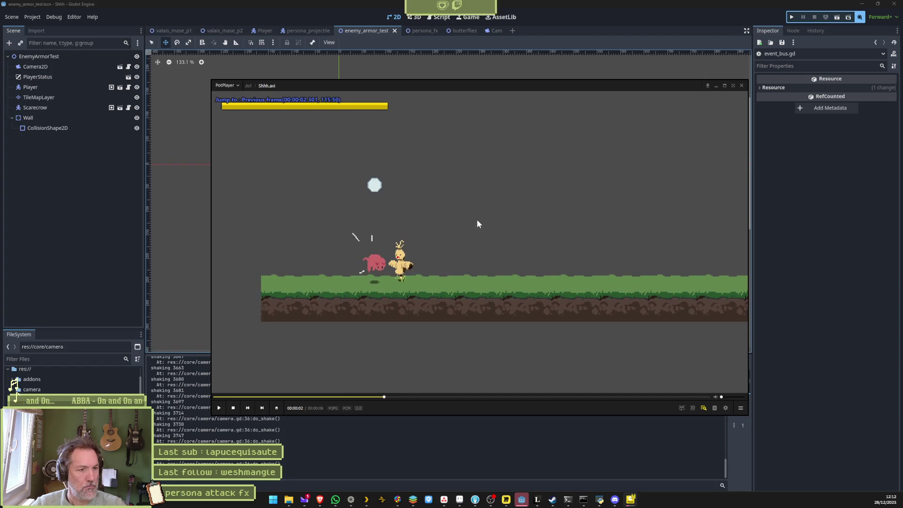
pyautogui.press('f')
pyautogui.press('f')
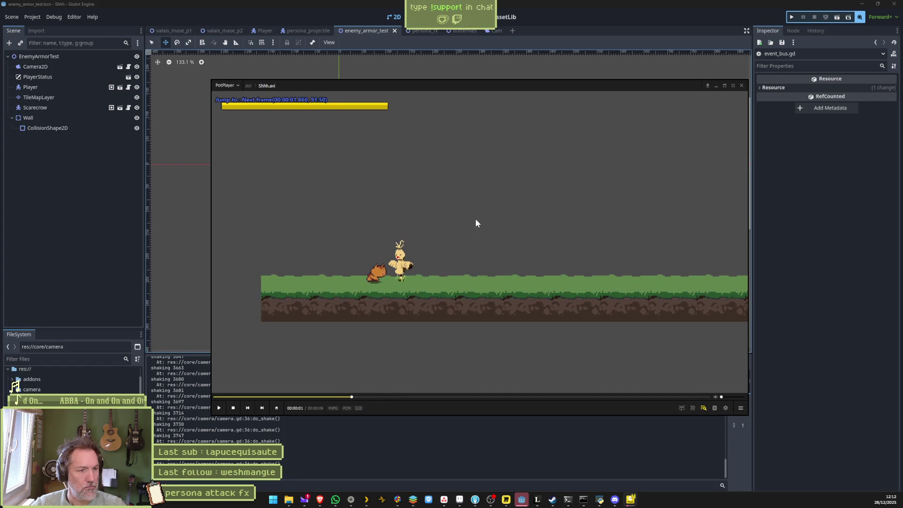
pyautogui.press('f')
pyautogui.press('f')
pyautogui.press('f')
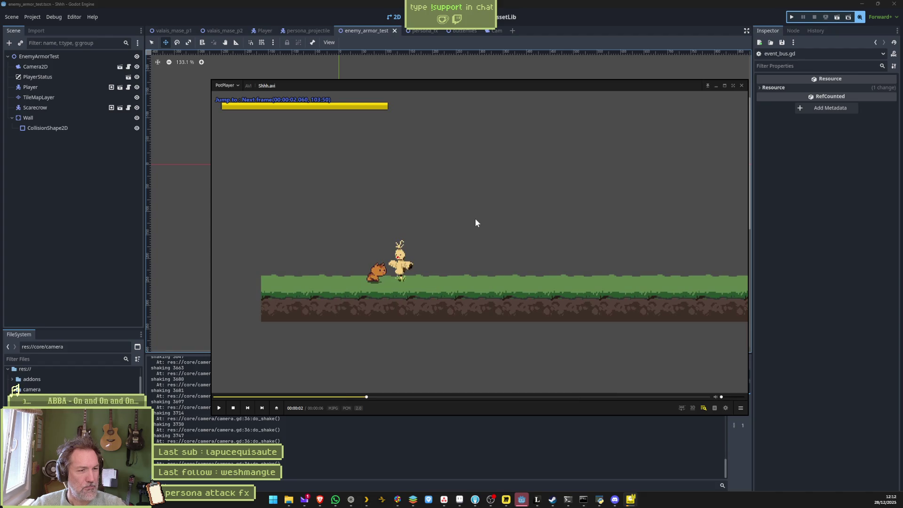
pyautogui.press('f')
pyautogui.press('f')
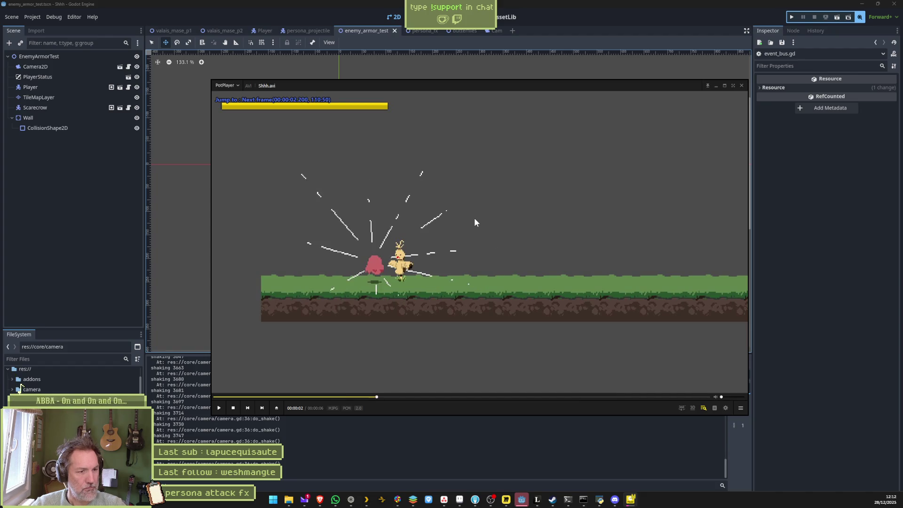
pyautogui.press('f')
pyautogui.press('f')
pyautogui.press('f')
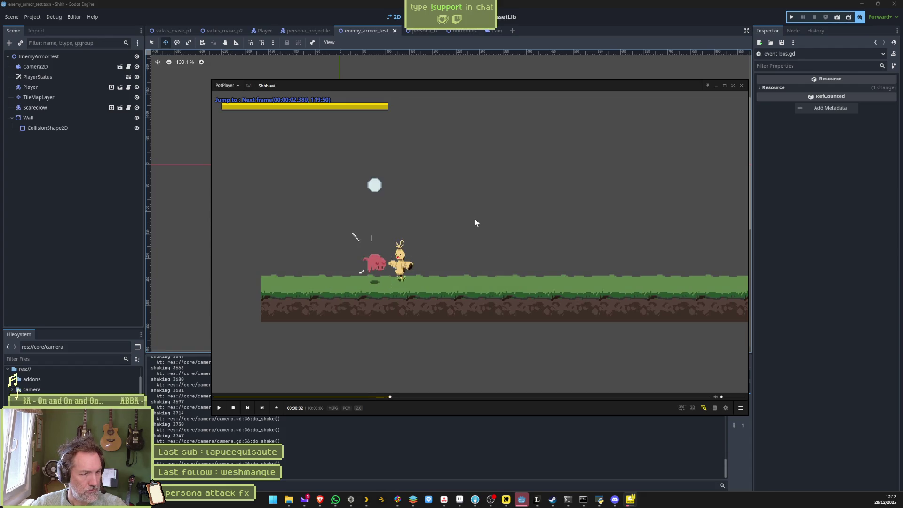
pyautogui.press('f')
pyautogui.press('f')
pyautogui.press('f')
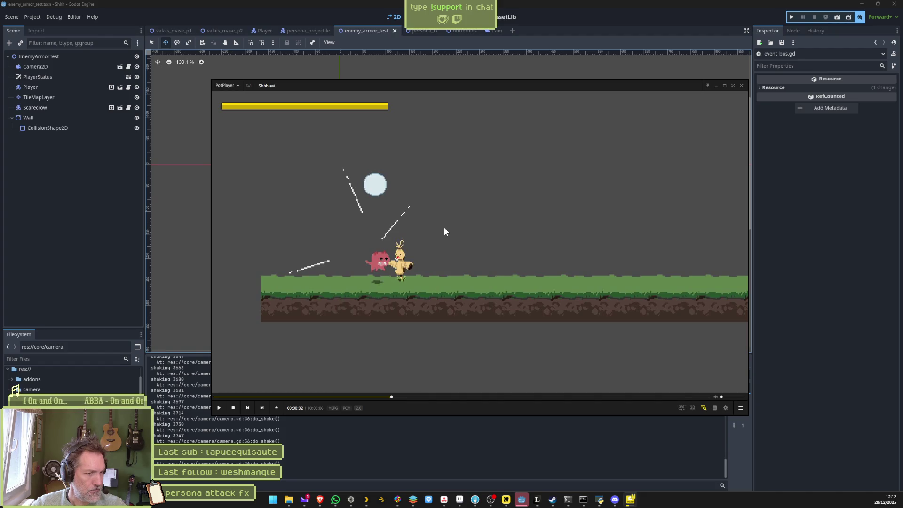
pyautogui.press('f')
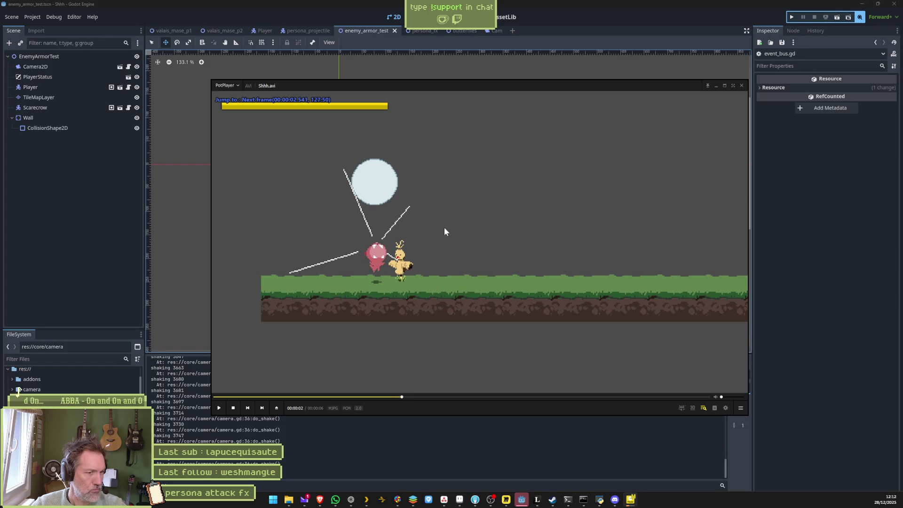
pyautogui.press('f')
pyautogui.press('f')
pyautogui.press('f')
pyautogui.press('f')
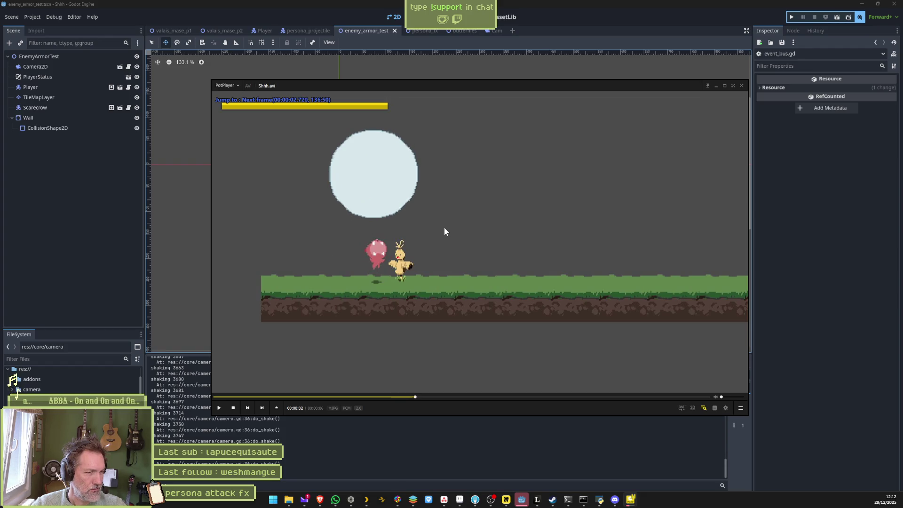
pyautogui.press('f')
pyautogui.press('f')
pyautogui.press('f')
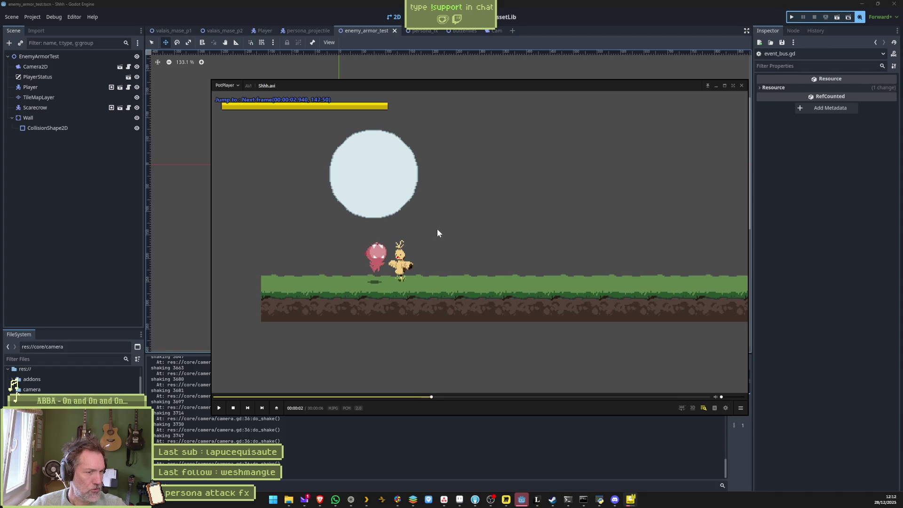
# - Replay the attack from about two seconds, pause it, and return to Aseprite
pyautogui.press('space')
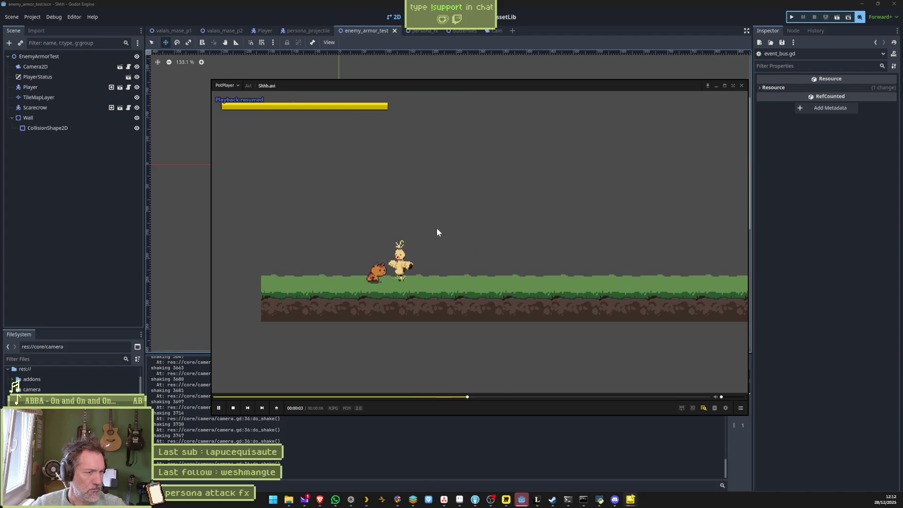
pyautogui.press('space')
pyautogui.click(376, 397)
pyautogui.press('space')
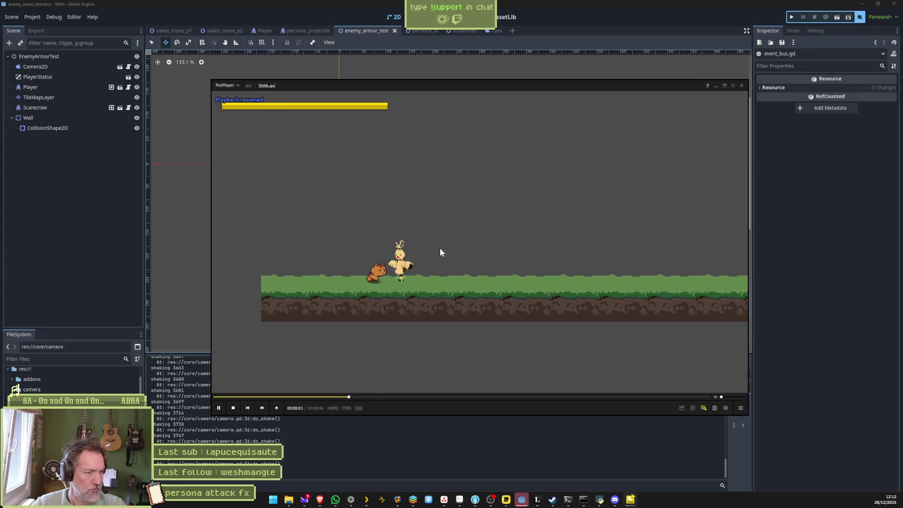
pyautogui.press('space')
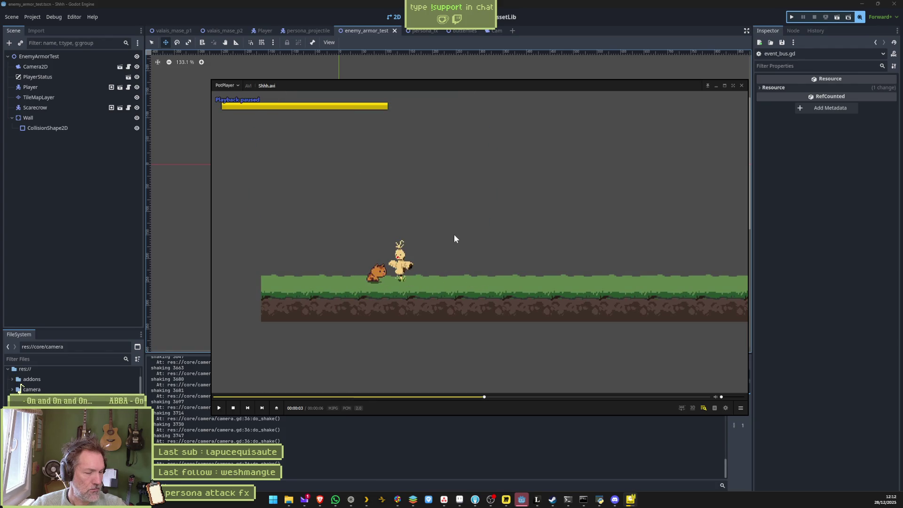
pyautogui.click(463, 502)
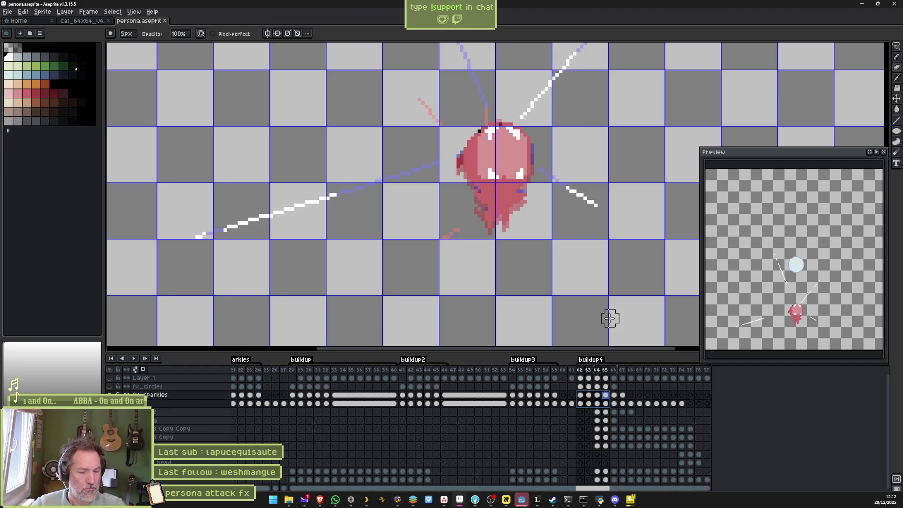
# - Bring the Shhh.avi clip back and seek it back to replay the recorded attack
pyautogui.hotkey('alt', 'Tab')
pyautogui.click(431, 397)
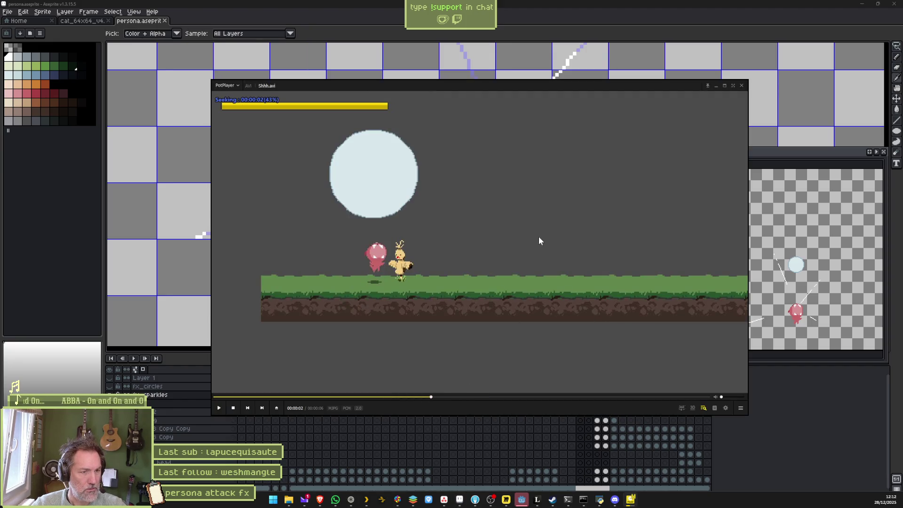
pyautogui.click(332, 396)
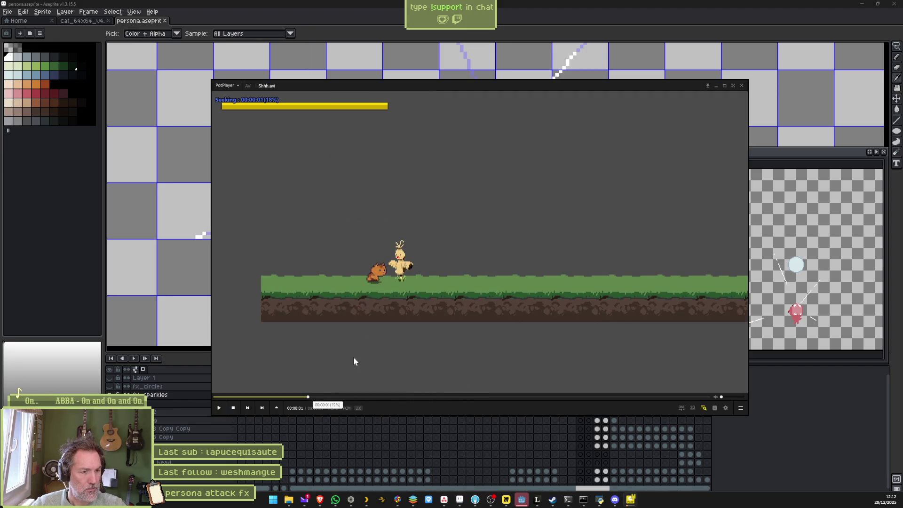
pyautogui.click(556, 236)
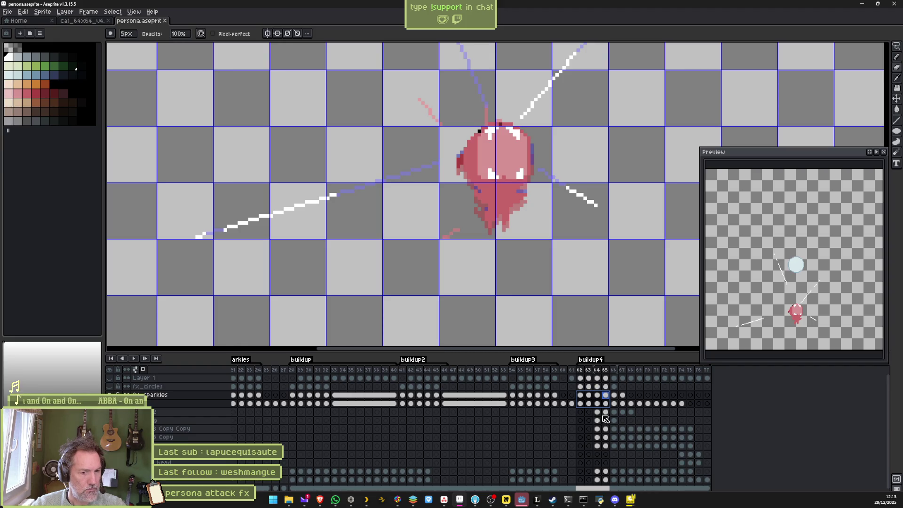
# - Play the Aseprite animation, select frames 65–67 on the sparkles layer, then go to frame 68
pyautogui.press('Return')
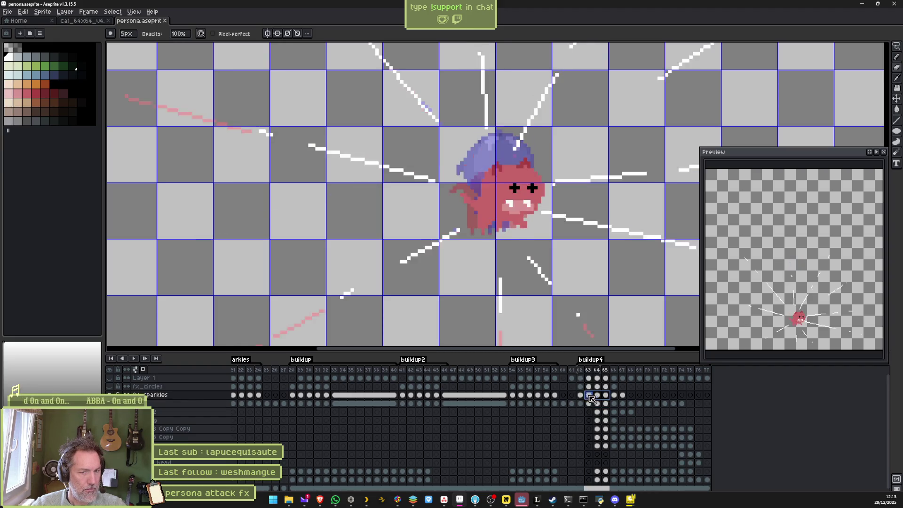
pyautogui.click(608, 398)
pyautogui.moveTo(610, 399); pyautogui.dragTo(624, 400)
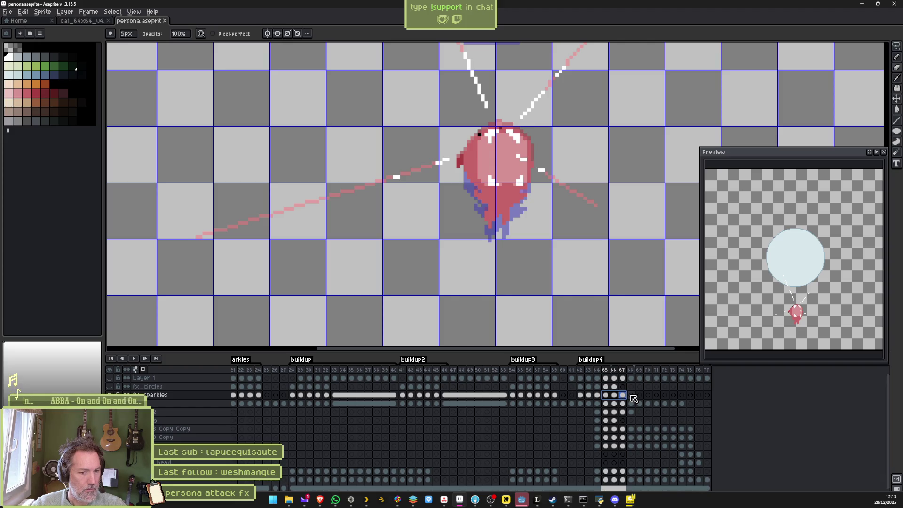
pyautogui.click(631, 396)
pyautogui.scroll(-2, 403, 191)
# - Draw four straight white lines converging on the cat in frame 68 and copy them to frames 69–70
pyautogui.moveTo(403, 191); pyautogui.dragTo(419, 211)
pyautogui.moveTo(292, 96)
pyautogui.mouseDown()
pyautogui.moveTo(417, 167)
pyautogui.moveTo(437, 191)
pyautogui.mouseUp()
pyautogui.moveTo(499, 223); pyautogui.dragTo(630, 237)
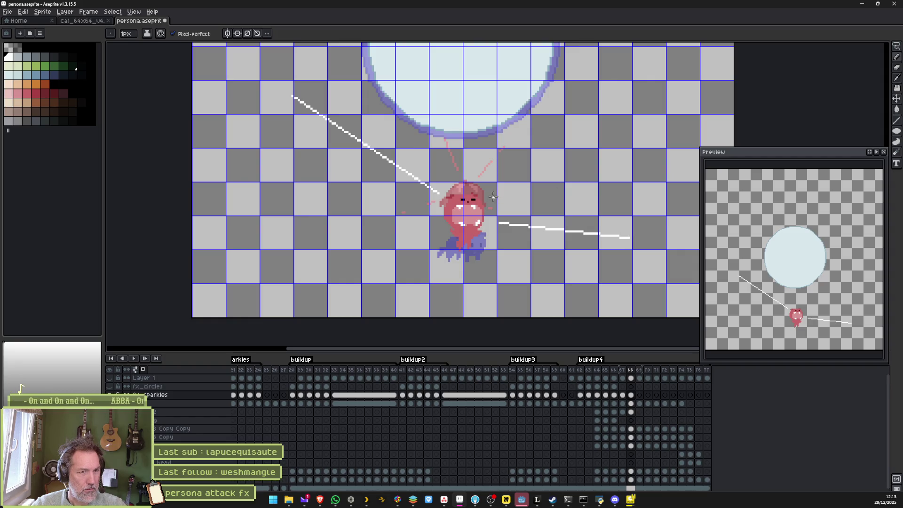
pyautogui.moveTo(506, 184); pyautogui.dragTo(653, 97)
pyautogui.moveTo(433, 220); pyautogui.dragTo(217, 273)
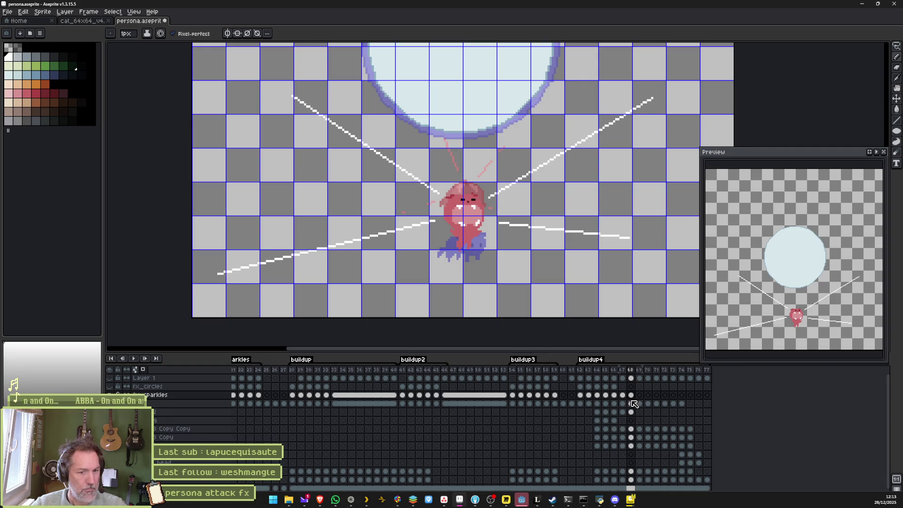
pyautogui.moveTo(636, 400)
pyautogui.mouseDown()
pyautogui.moveTo(649, 399)
pyautogui.moveTo(635, 398)
pyautogui.mouseUp()
# - Erase the inner ends of the four sparkle lines near the cat
pyautogui.press('e')
pyautogui.moveTo(440, 195); pyautogui.dragTo(358, 139)
pyautogui.moveTo(433, 221); pyautogui.dragTo(261, 267)
pyautogui.moveTo(485, 200); pyautogui.dragTo(597, 132)
pyautogui.click(645, 103)
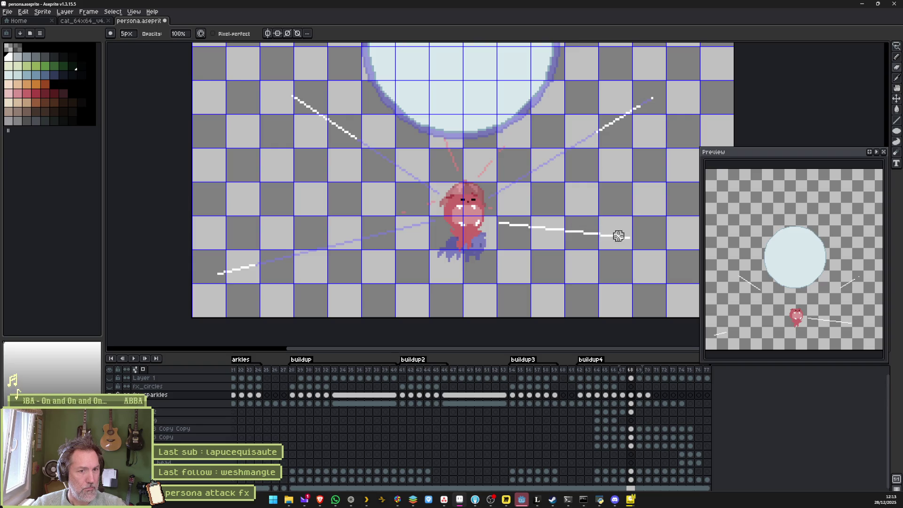
pyautogui.click(600, 235)
# - Trim the right line's inner part, then the outer ends of all four lines on the next frame
pyautogui.moveTo(570, 230); pyautogui.dragTo(499, 225)
pyautogui.press('Right')
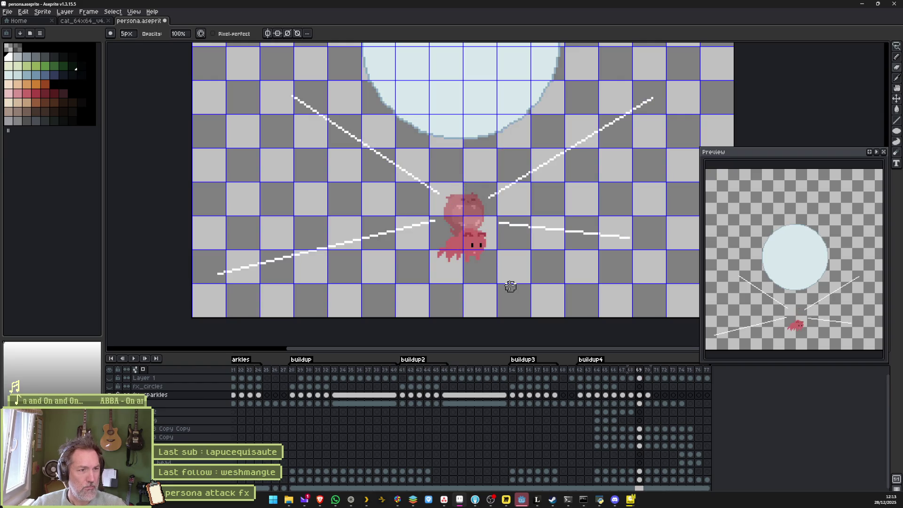
pyautogui.moveTo(292, 96); pyautogui.dragTo(314, 111)
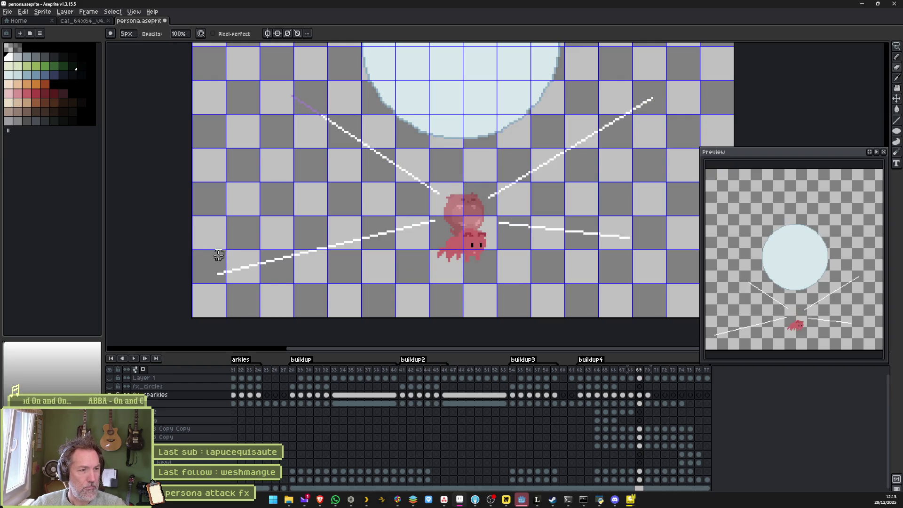
pyautogui.moveTo(216, 278); pyautogui.dragTo(292, 254)
pyautogui.moveTo(611, 124); pyautogui.dragTo(653, 98)
pyautogui.moveTo(631, 238); pyautogui.dragTo(598, 235)
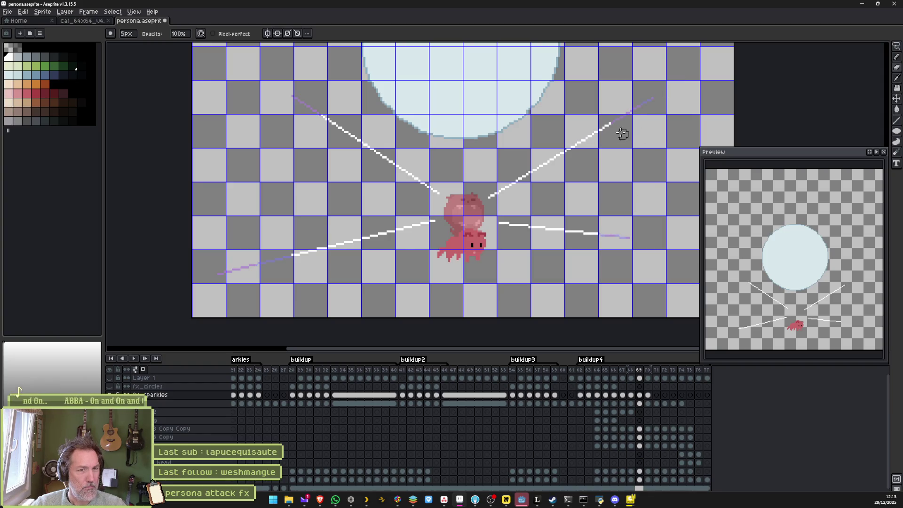
pyautogui.click(602, 127)
pyautogui.click(326, 119)
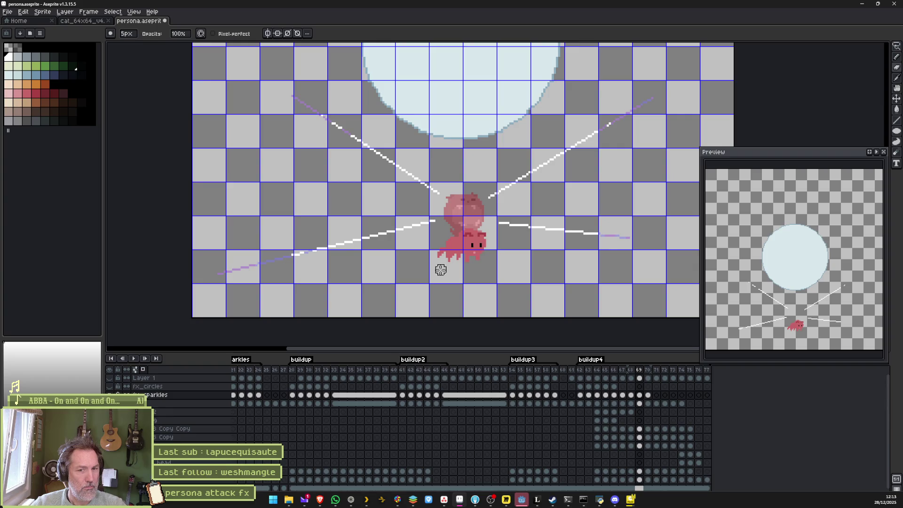
# - Erase most of all four sparkle lines on the following frame, then play the animation to check
pyautogui.press('Right')
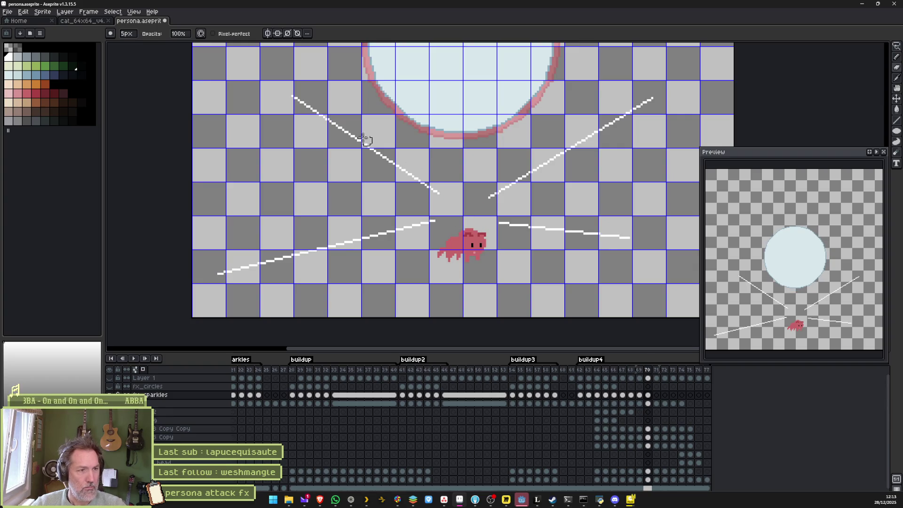
pyautogui.moveTo(286, 95); pyautogui.dragTo(407, 172)
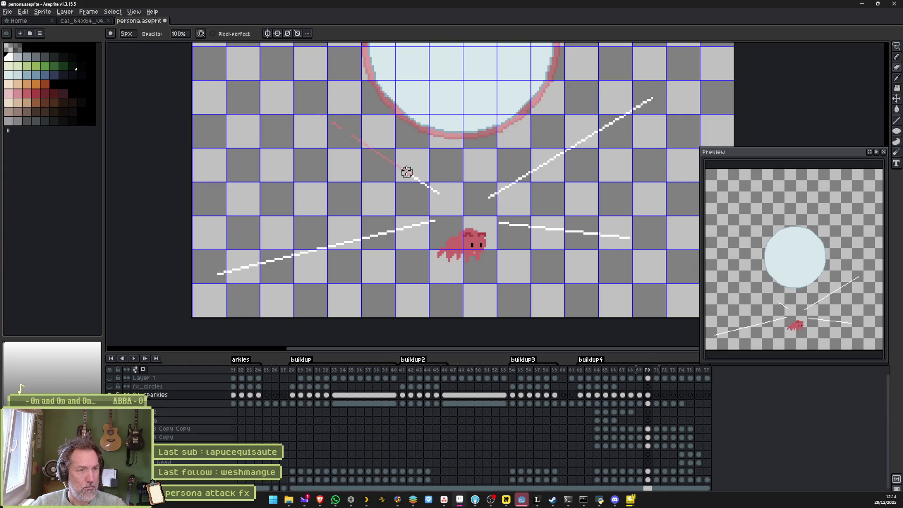
pyautogui.moveTo(417, 227); pyautogui.dragTo(199, 276)
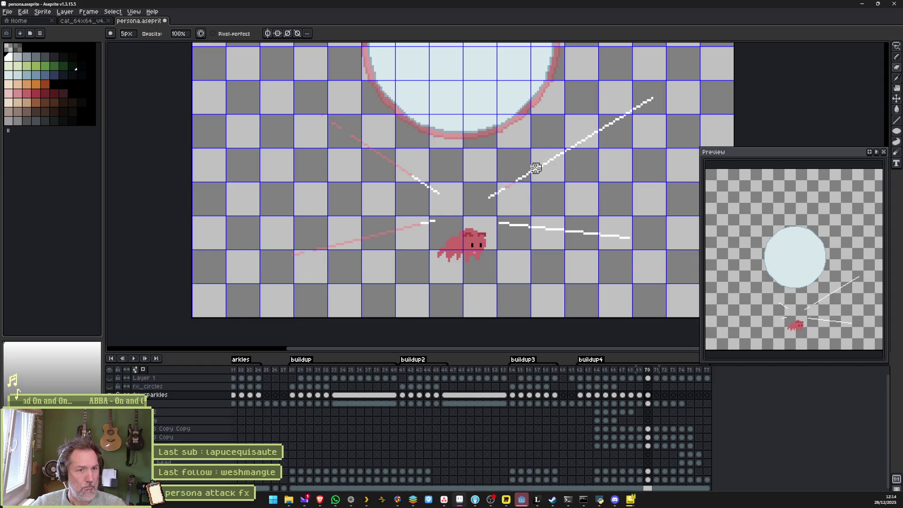
pyautogui.moveTo(530, 173); pyautogui.dragTo(613, 121)
pyautogui.moveTo(630, 236); pyautogui.dragTo(493, 222)
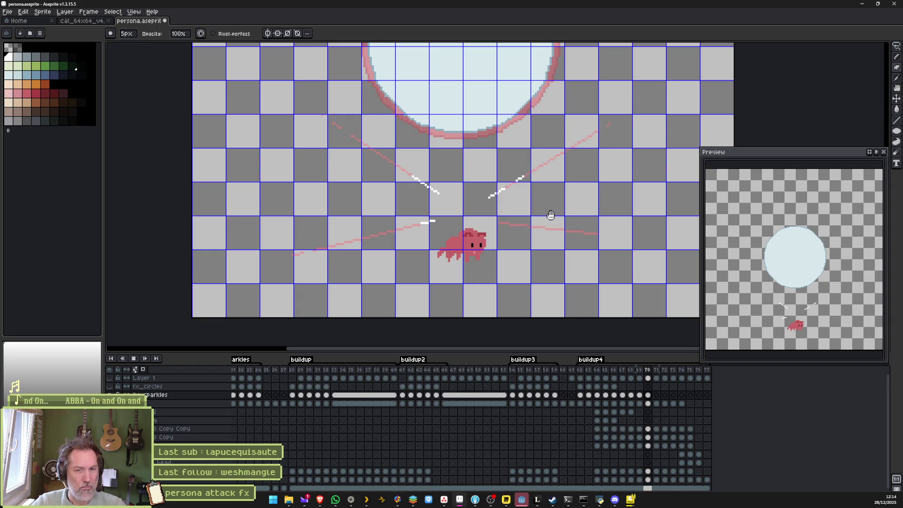
pyautogui.press('Return')
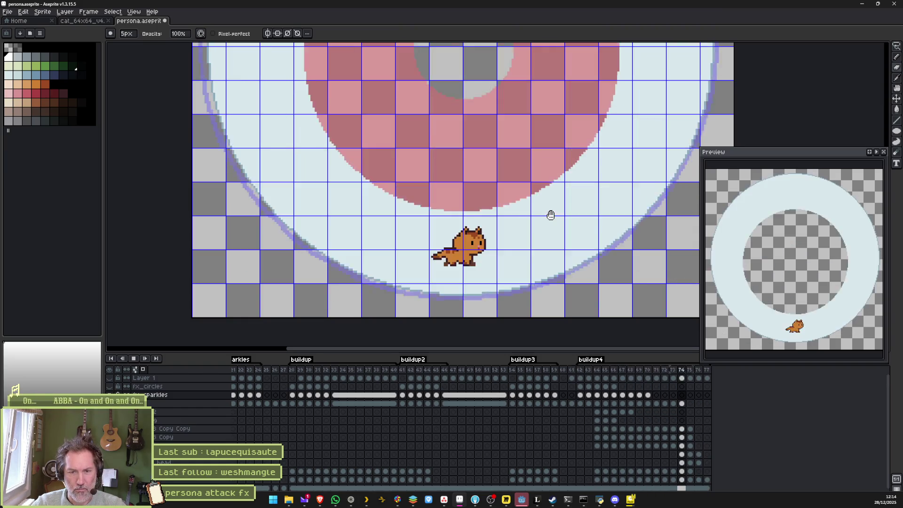
pyautogui.hotkey('alt', 'Tab')
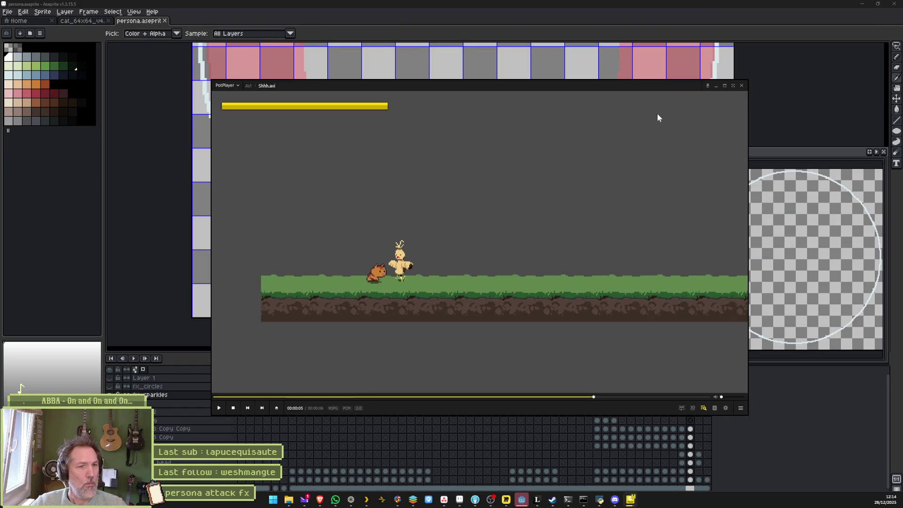
# - Close PotPlayer and check the persona_fx scene in Godot
pyautogui.click(741, 85)
pyautogui.moveTo(522, 501)
pyautogui.click(545, 463)
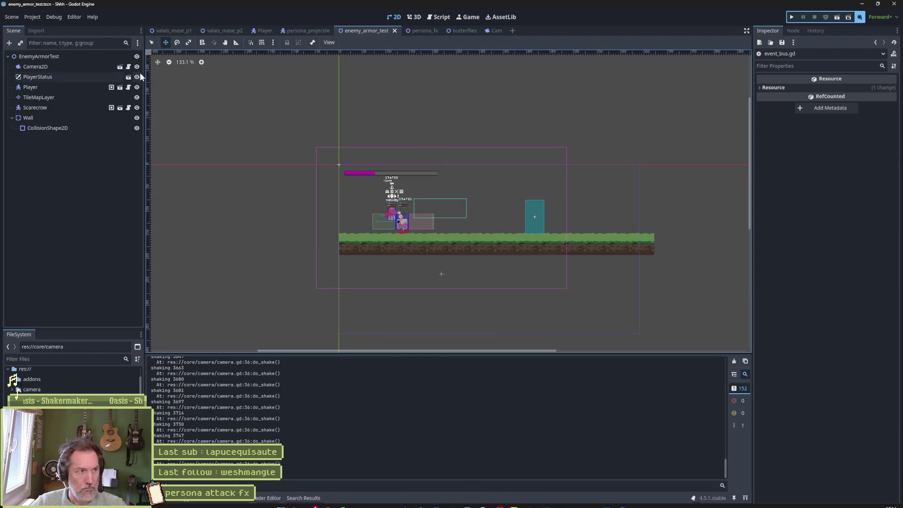
pyautogui.click(414, 31)
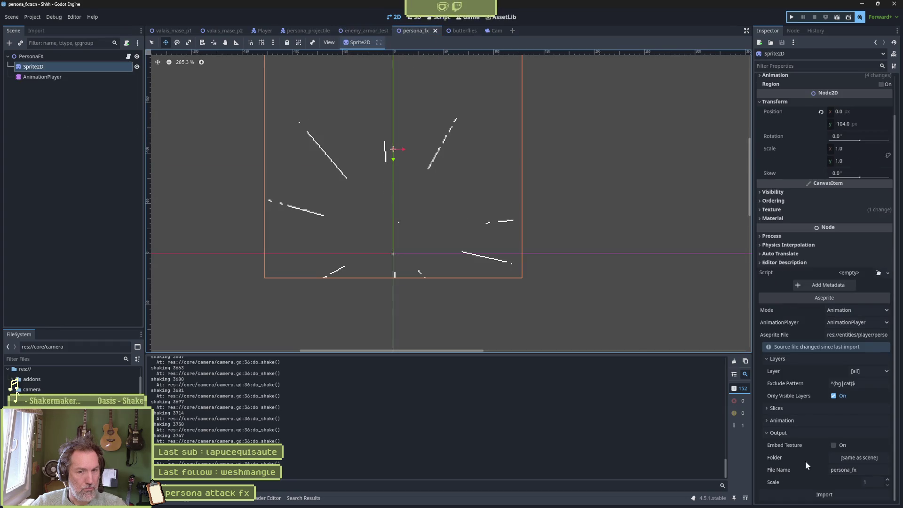
# - Run enemy_armor_test with F6, make the cat attack with X, then stop with F8
pyautogui.click(359, 32)
pyautogui.press('F6')
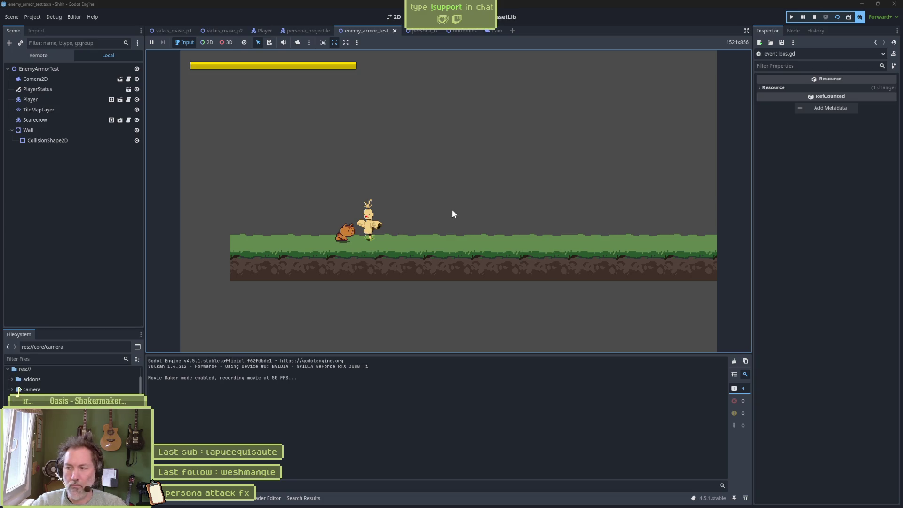
pyautogui.press('x')
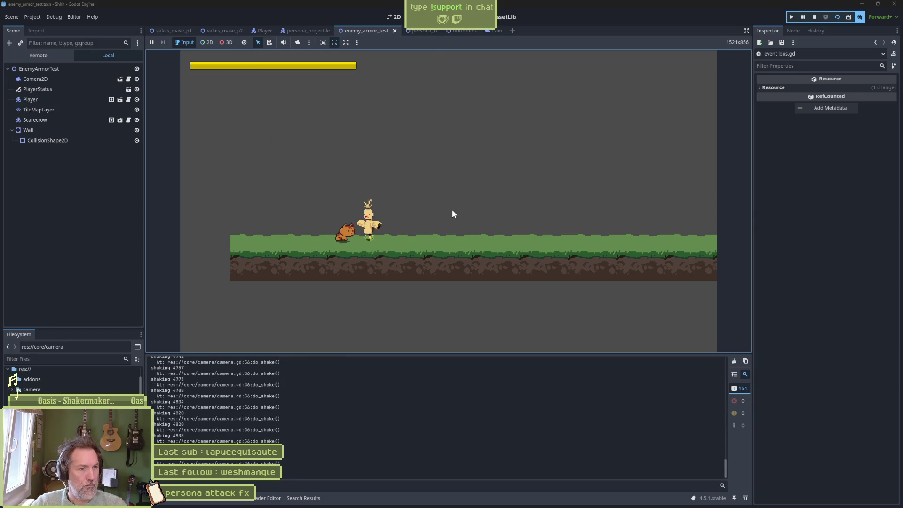
pyautogui.press('F8')
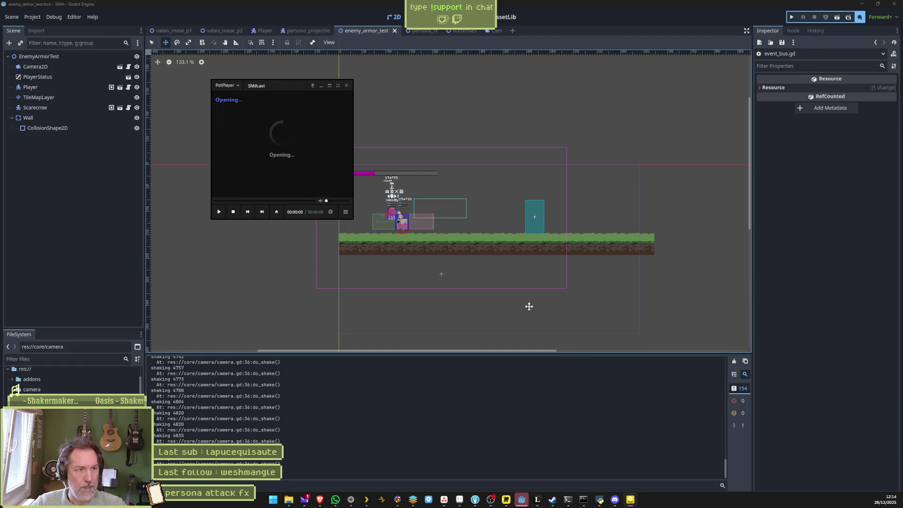
# - Pause the Shhh.avi clip and step frame by frame to the big pale circle with converging sparkle lines
pyautogui.click(612, 195)
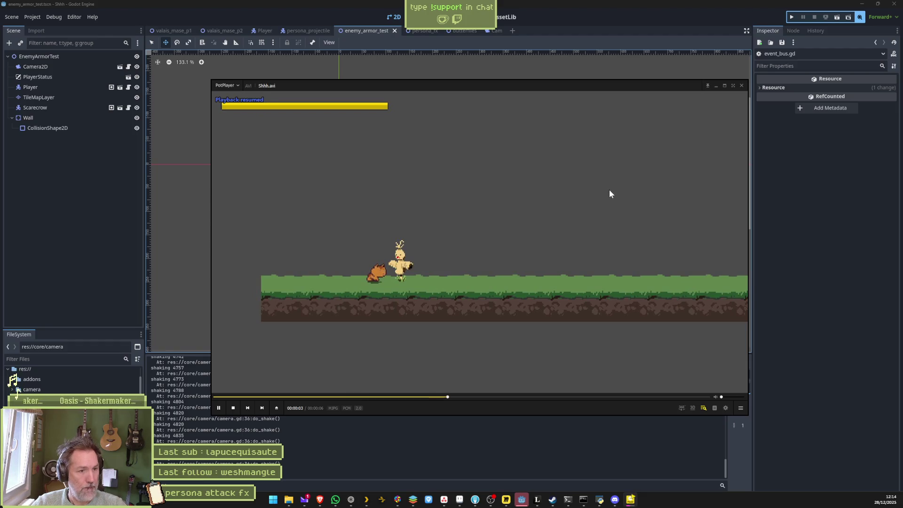
pyautogui.press('d')
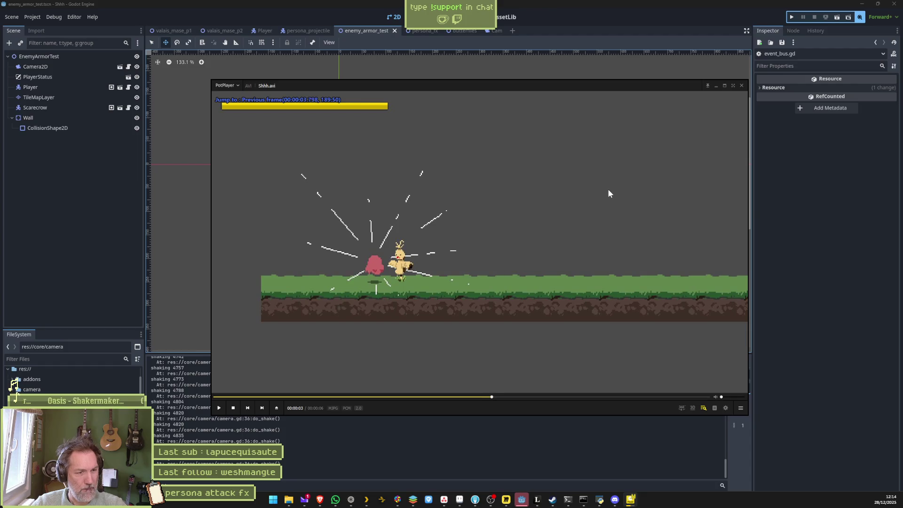
pyautogui.press('f')
pyautogui.press('f')
pyautogui.press('f')
pyautogui.press('f')
pyautogui.press('f')
pyautogui.press('f')
pyautogui.press('f')
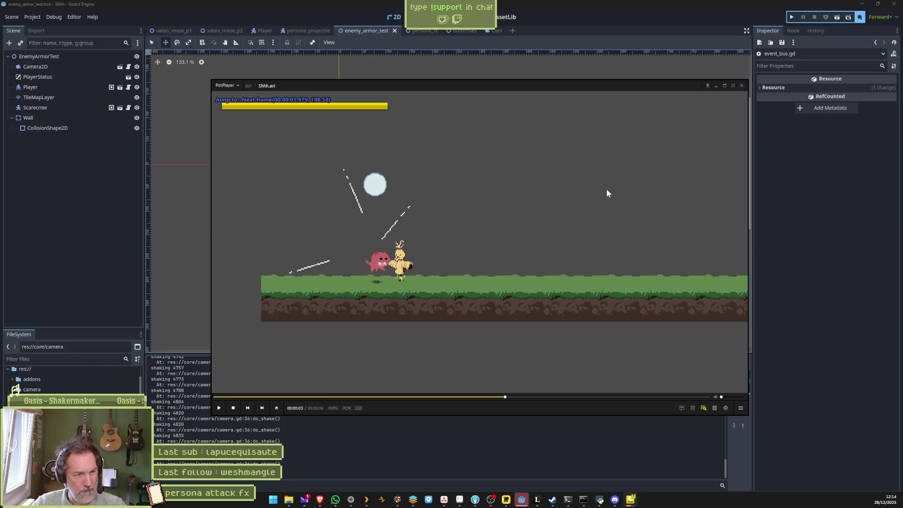
pyautogui.press('f')
pyautogui.press('f')
pyautogui.press('f')
pyautogui.press('f')
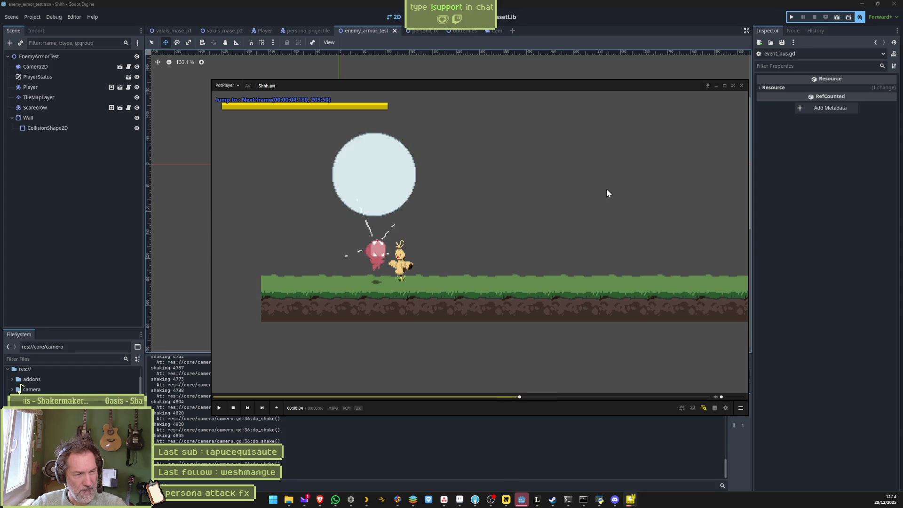
pyautogui.press('f')
pyautogui.press('f')
pyautogui.press('f')
pyautogui.press('f')
pyautogui.press('f')
pyautogui.press('f')
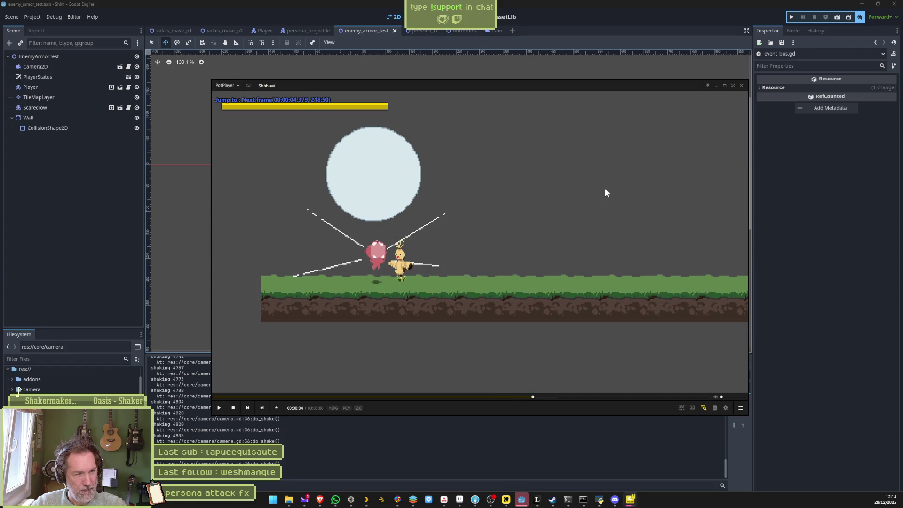
pyautogui.press('f')
pyautogui.press('f')
# - On sparkles frames 69–70, draw a straight 1px white line from the cat up into the pale circle
pyautogui.click(459, 499)
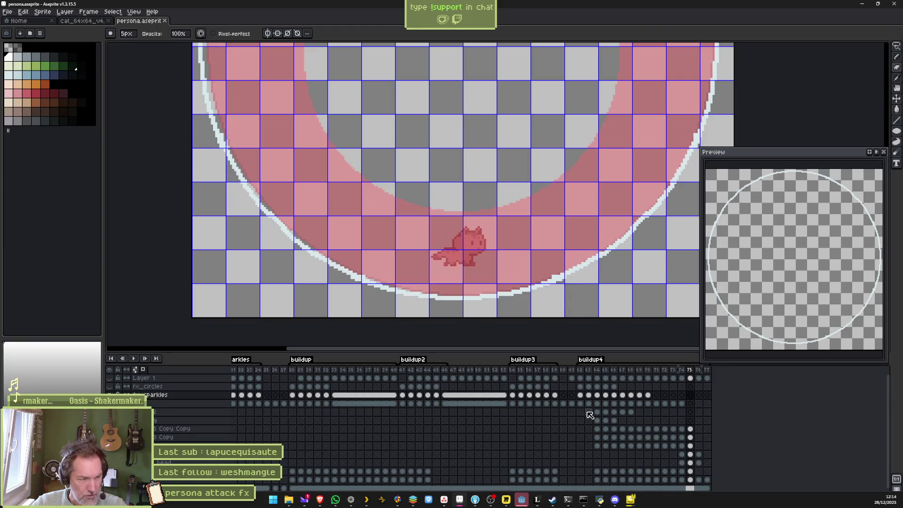
pyautogui.click(581, 396)
pyautogui.click(480, 198)
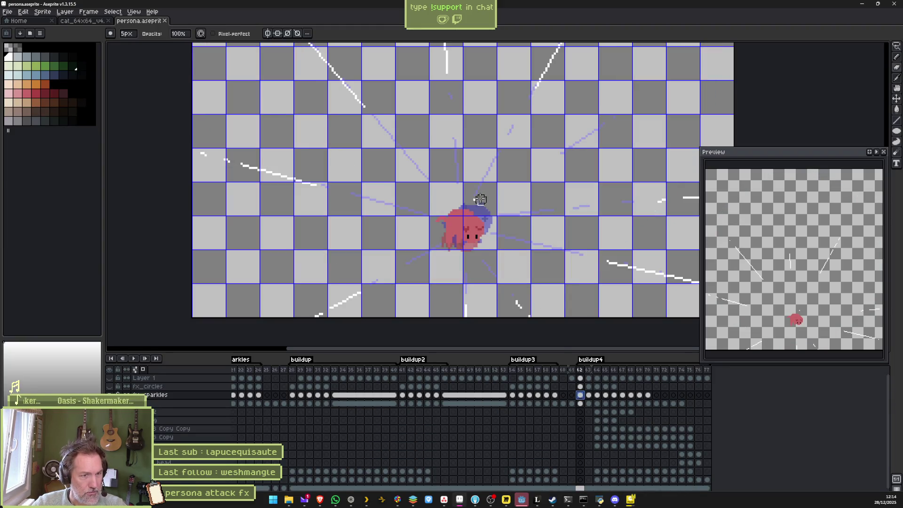
pyautogui.click(647, 396)
pyautogui.moveTo(647, 396); pyautogui.dragTo(640, 397)
pyautogui.press('b')
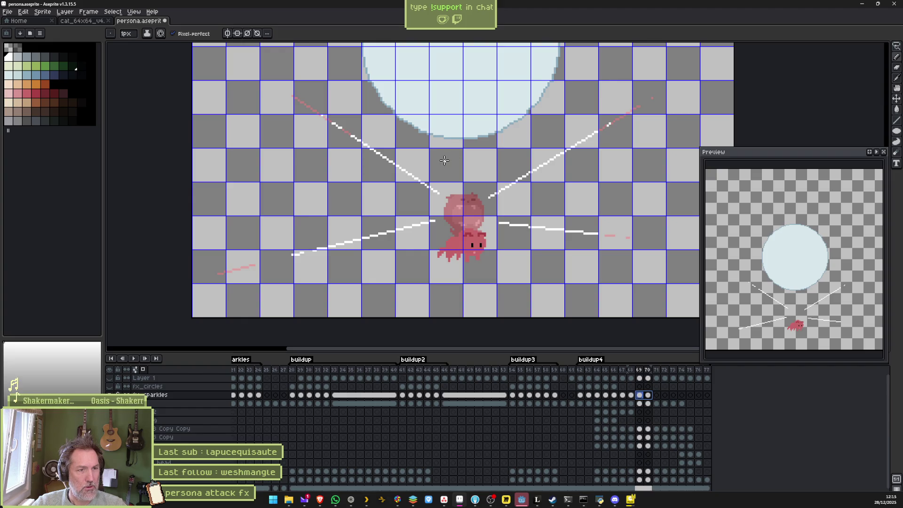
pyautogui.moveTo(444, 161)
pyautogui.mouseDown()
pyautogui.moveTo(371, 75)
pyautogui.moveTo(365, 43)
pyautogui.moveTo(381, 47)
pyautogui.mouseUp()
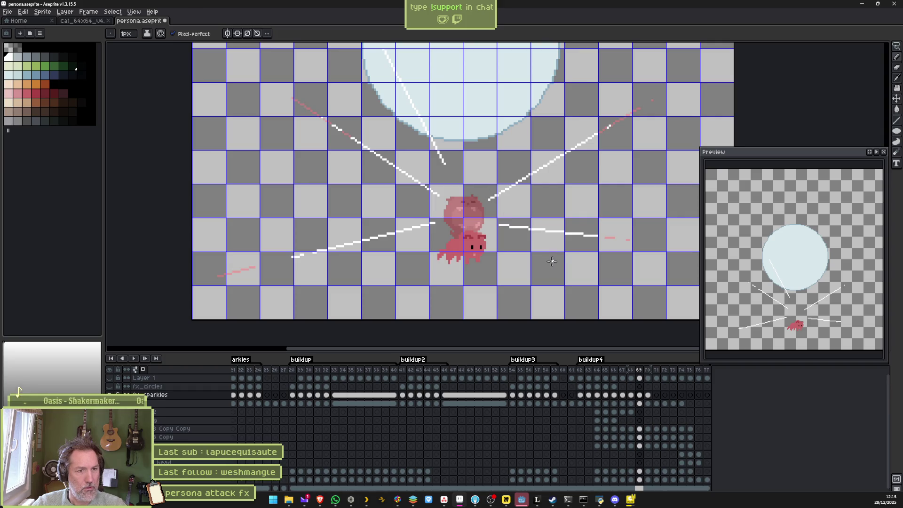
# - Lasso-select the new sparkle line and copy it
pyautogui.scroll(-1, 497, 172)
pyautogui.press('q')
pyautogui.moveTo(443, 96)
pyautogui.mouseDown()
pyautogui.moveTo(474, 182)
pyautogui.moveTo(400, 121)
pyautogui.moveTo(393, 75)
pyautogui.mouseUp()
pyautogui.hotkey('ctrl', 'd')
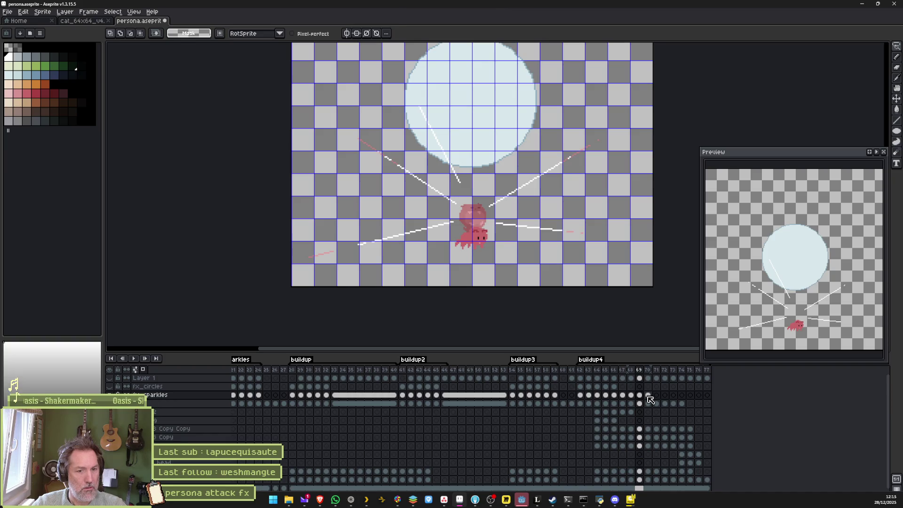
# - Discard the floating paste on frame 70 and delete the stray white line inside the circle on frame 69
pyautogui.click(648, 397)
pyautogui.hotkey('ctrl', 'v')
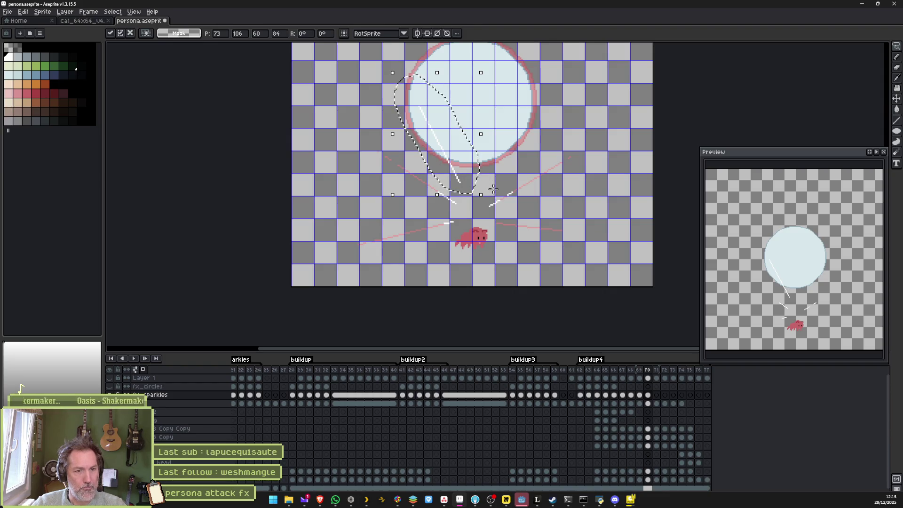
pyautogui.press('Escape')
pyautogui.click(639, 395)
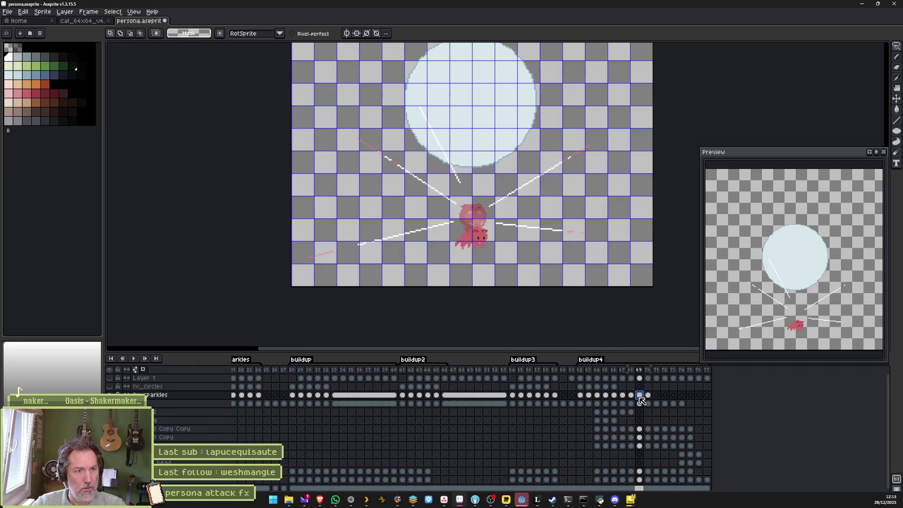
pyautogui.moveTo(442, 101)
pyautogui.mouseDown()
pyautogui.moveTo(470, 194)
pyautogui.moveTo(408, 97)
pyautogui.mouseUp()
pyautogui.press('Delete')
pyautogui.press('b')
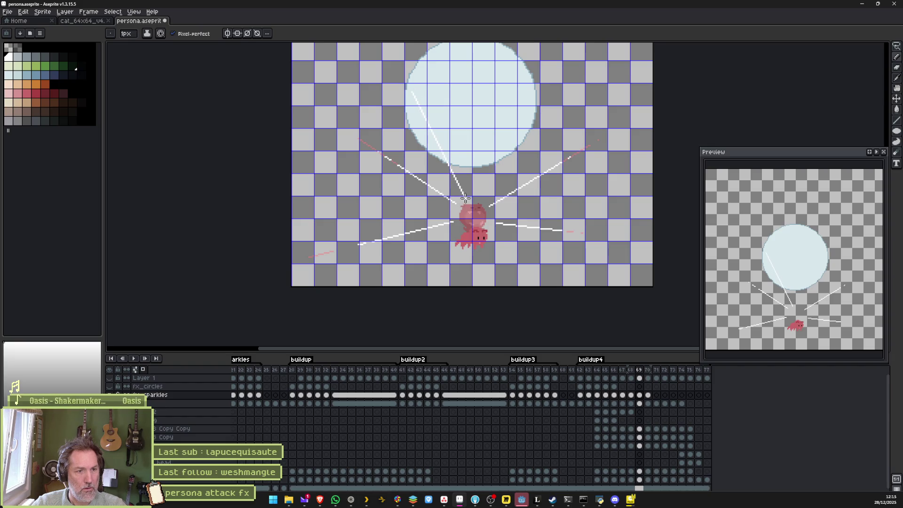
# - Select the sparkle line and paste it onto frames 70 and 71, then commit it
pyautogui.moveTo(433, 93); pyautogui.dragTo(447, 108)
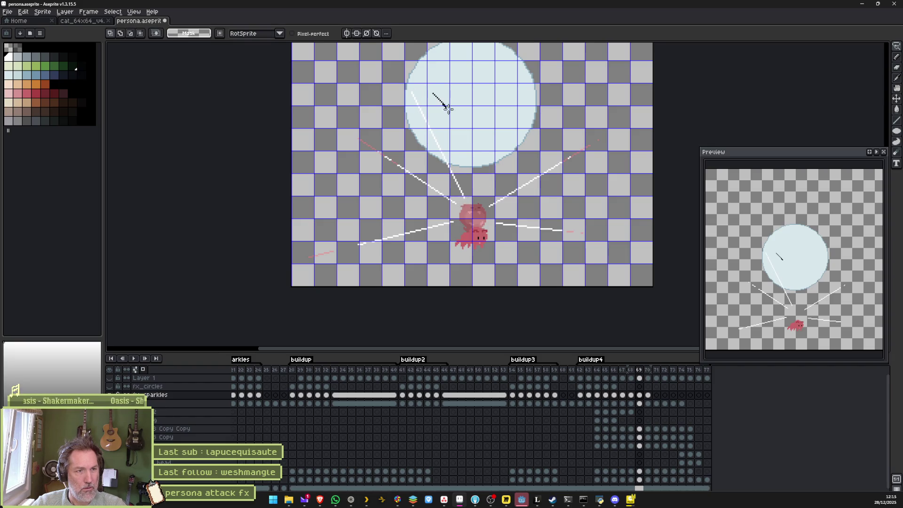
pyautogui.moveTo(415, 66); pyautogui.dragTo(487, 176)
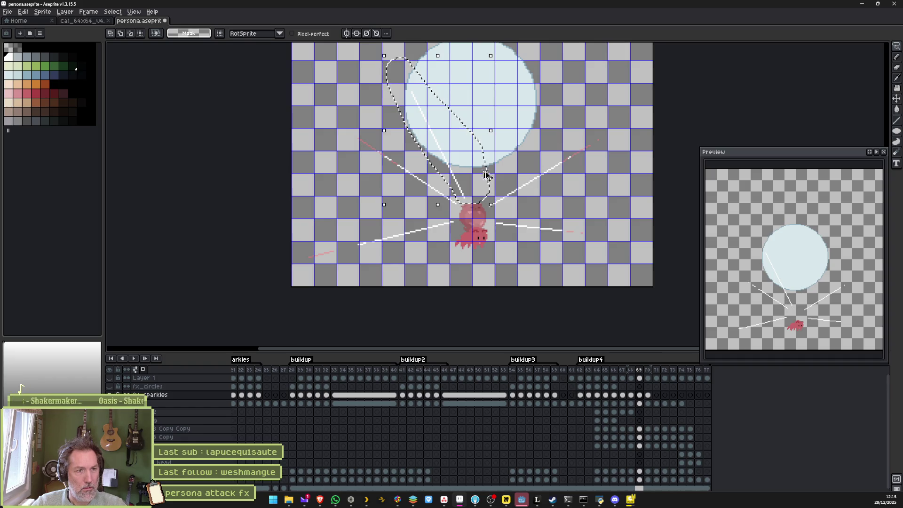
pyautogui.click(654, 397)
pyautogui.hotkey('ctrl', 'shift', 'd')
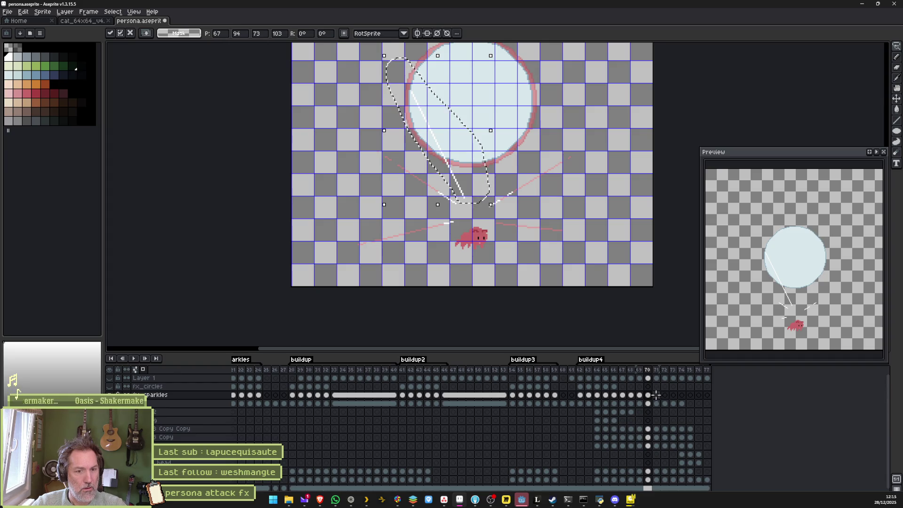
pyautogui.click(655, 395)
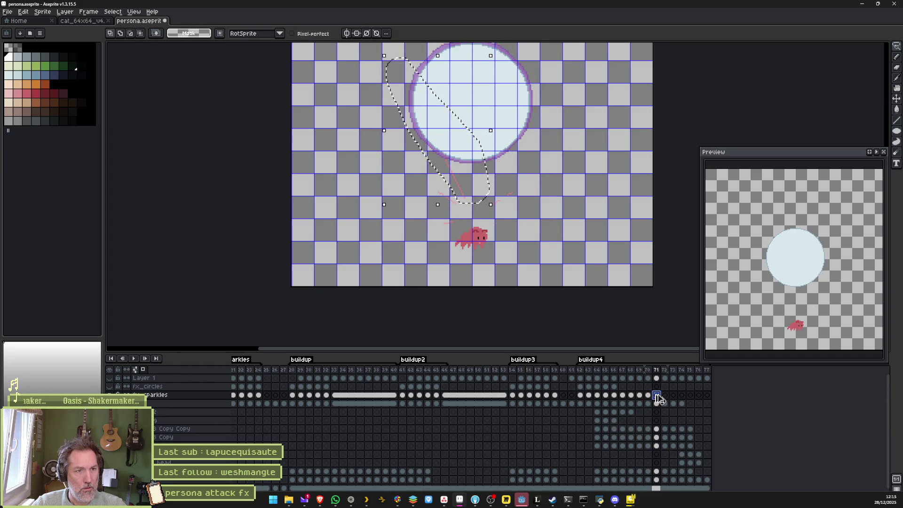
pyautogui.click(664, 395)
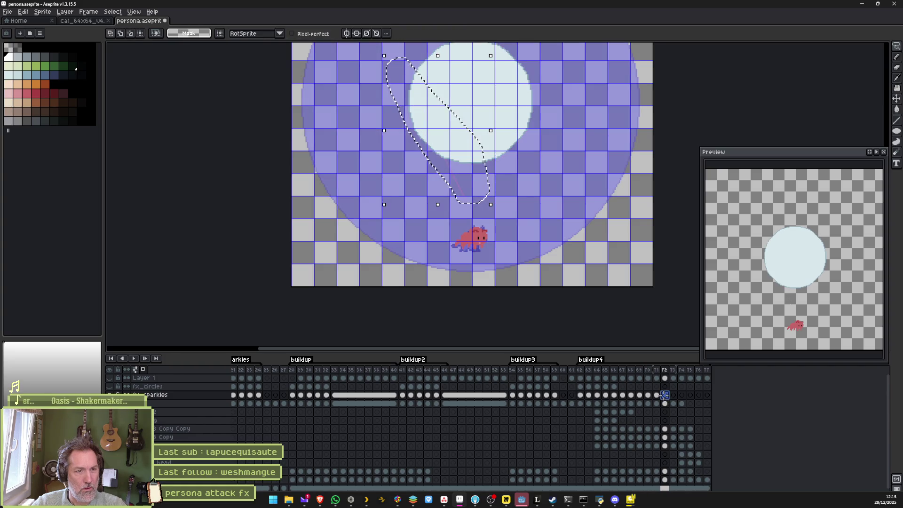
pyautogui.hotkey('ctrl', 'd')
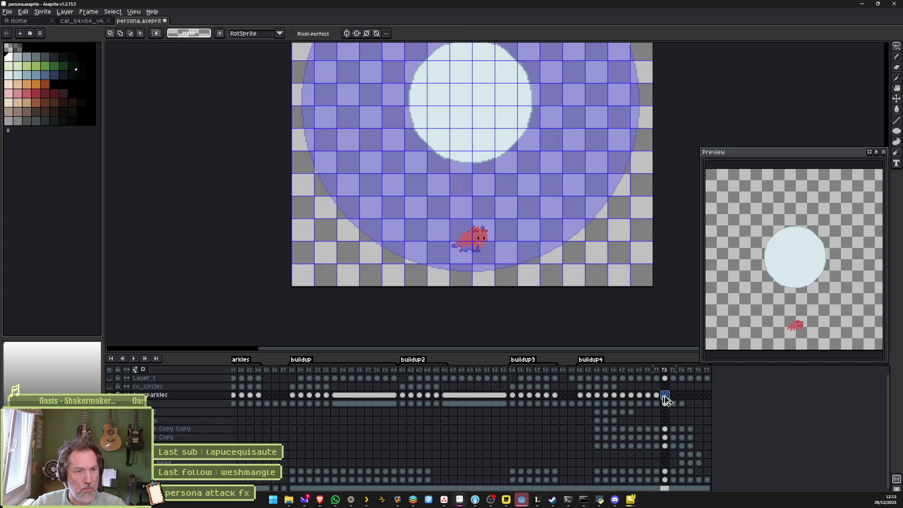
# - Check frames 69–71 with the pencil ready, then play and stop the animation to review it
pyautogui.click(640, 396)
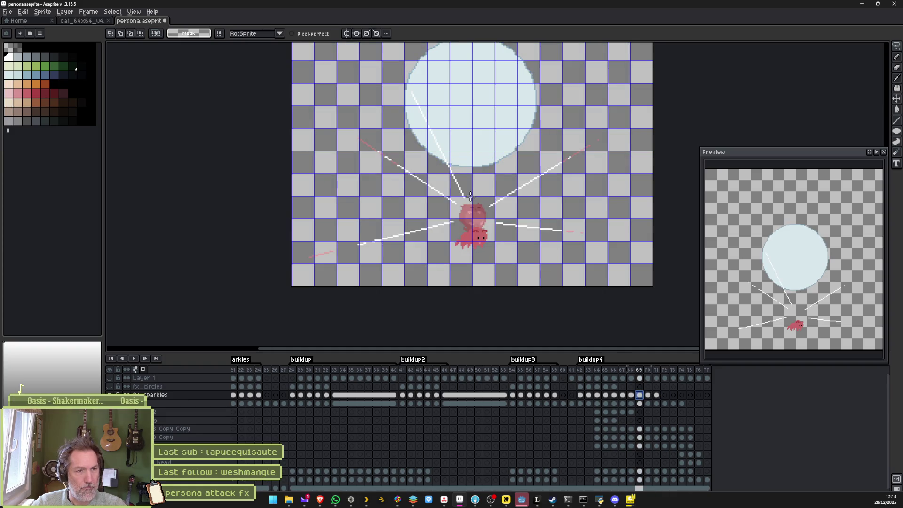
pyautogui.press('b')
pyautogui.click(647, 395)
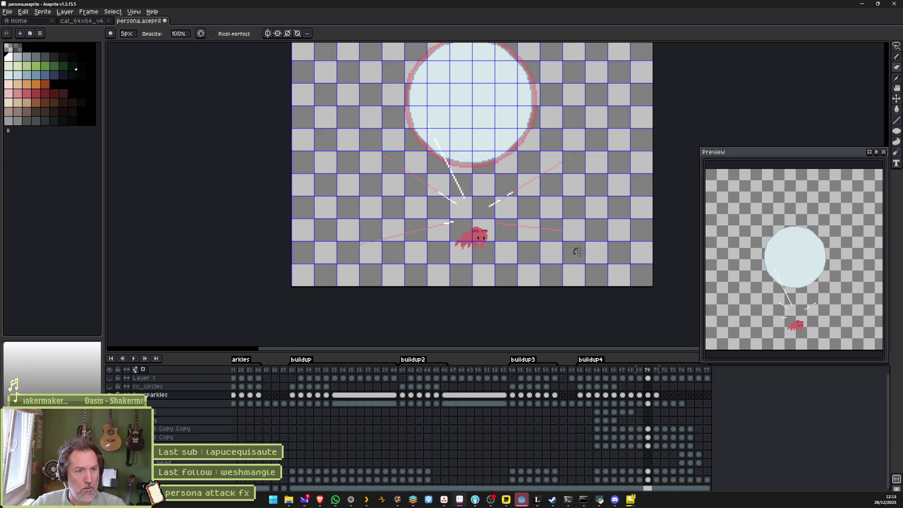
pyautogui.click(657, 395)
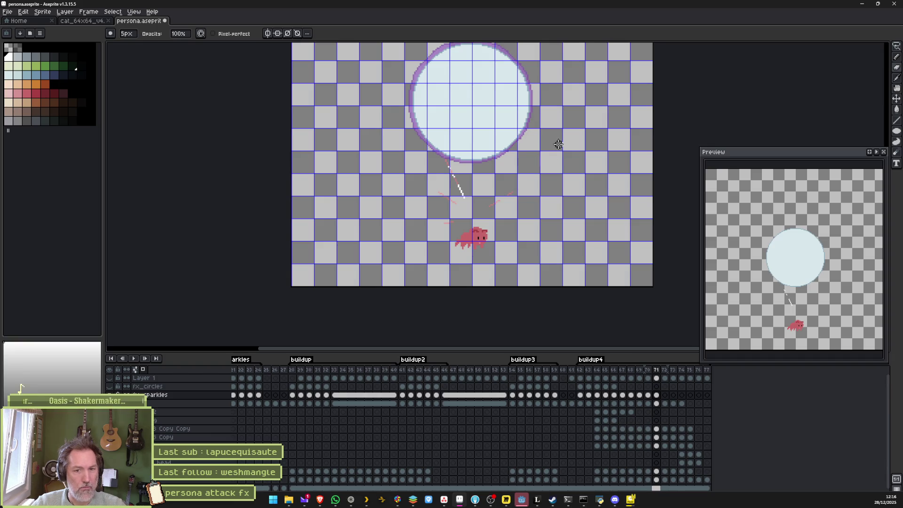
pyautogui.press('Return')
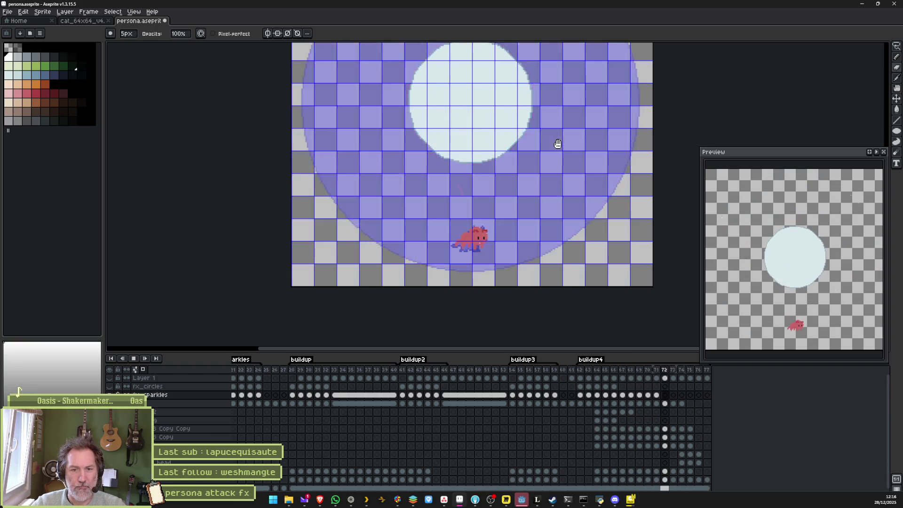
pyautogui.press('Return')
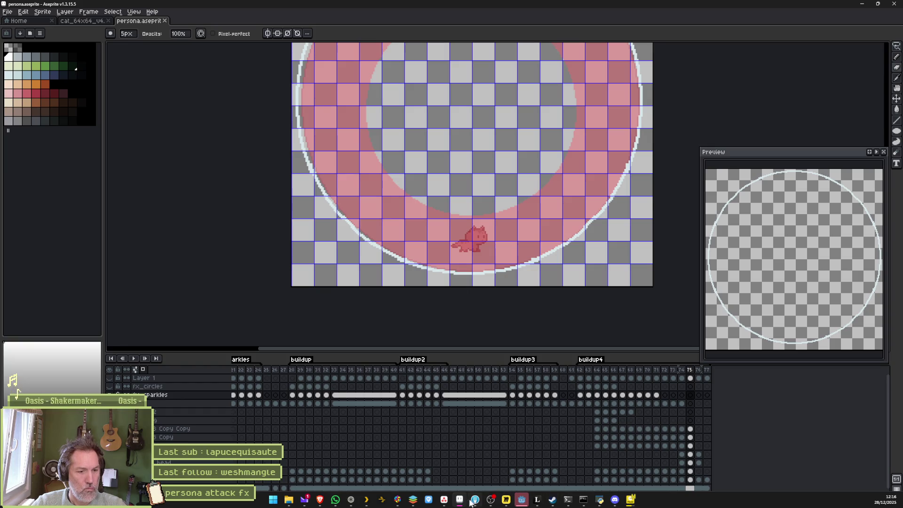
# - In Godot, reimport the updated persona_fx effect animation
pyautogui.click(521, 505)
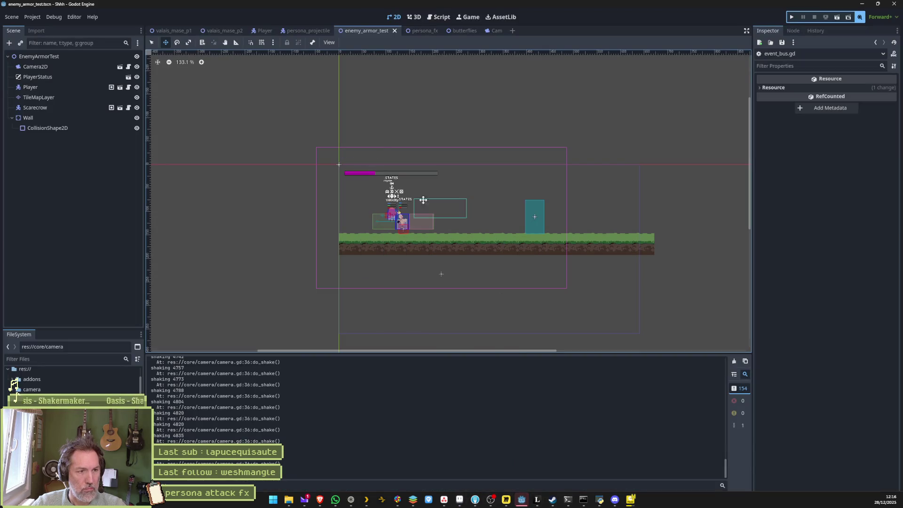
pyautogui.click(425, 33)
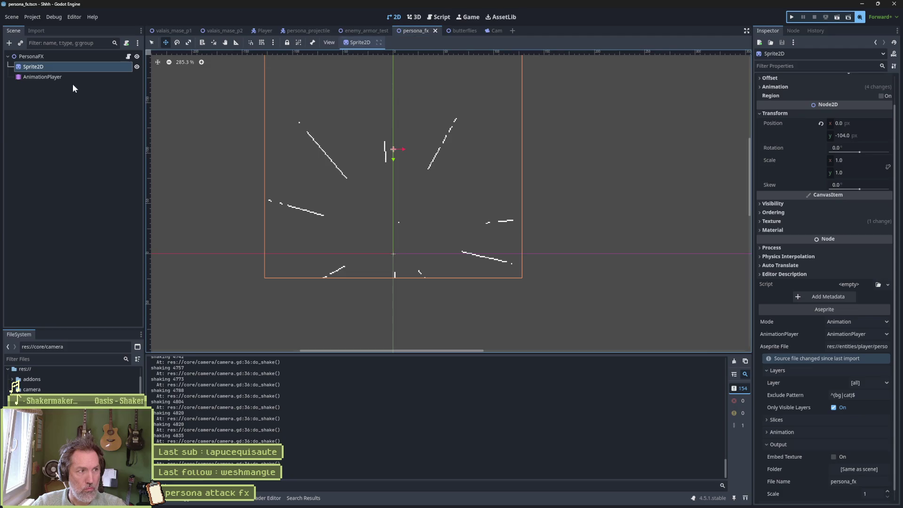
pyautogui.scroll(-1, 832, 442)
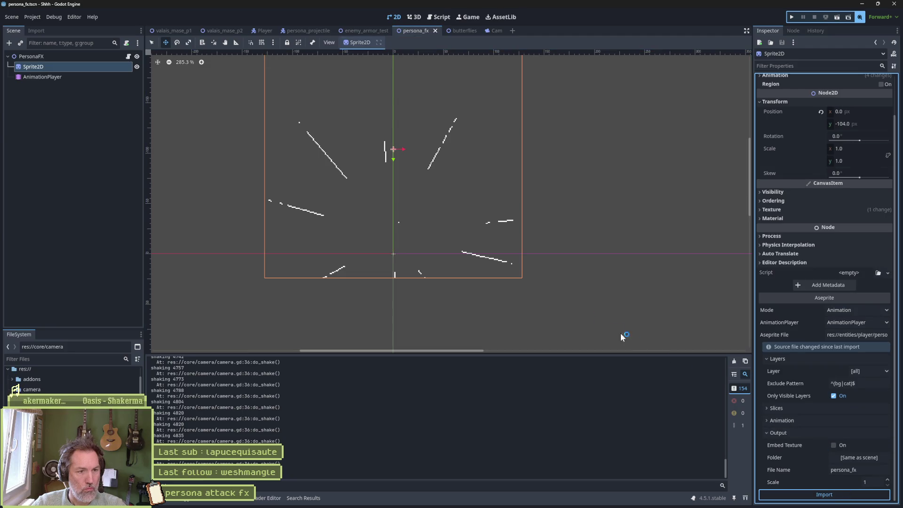
pyautogui.click(364, 29)
# - Run enemy_armor_test with F6, trigger the cat's persona attack with X, then stop the game
pyautogui.press('F6')
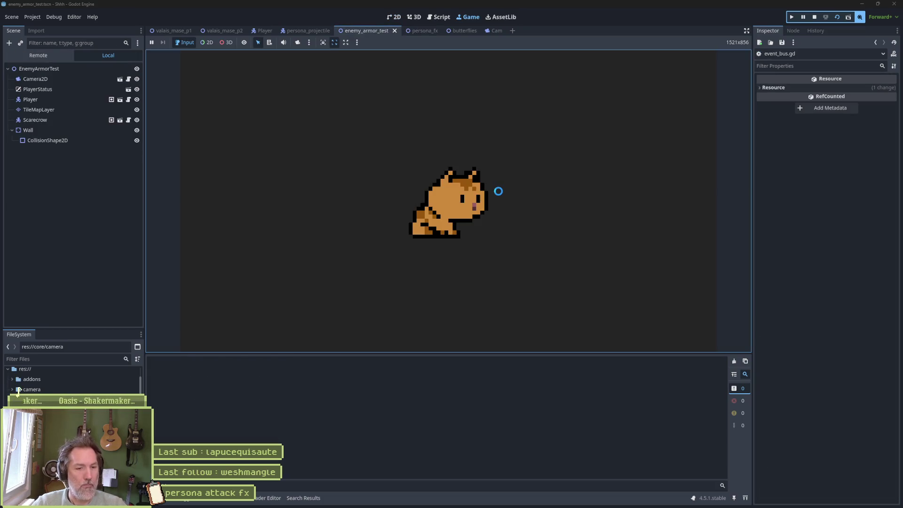
pyautogui.press('x')
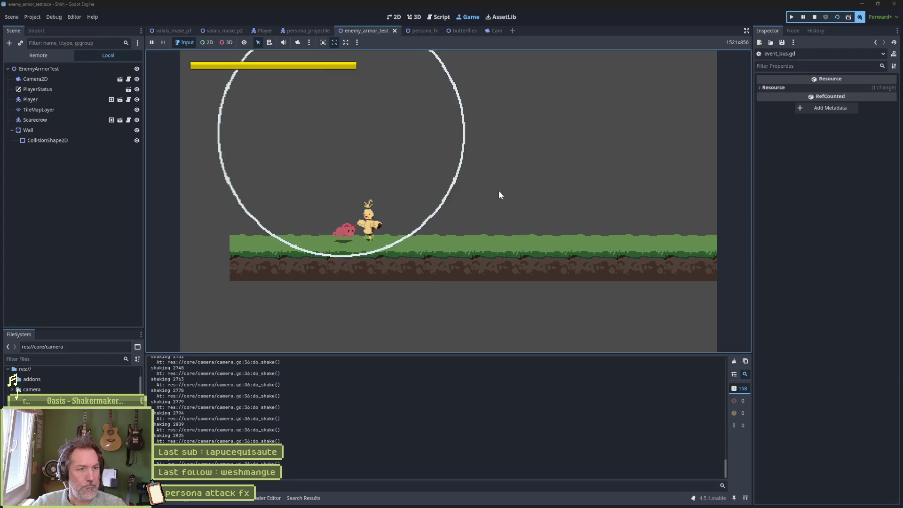
pyautogui.press('F8')
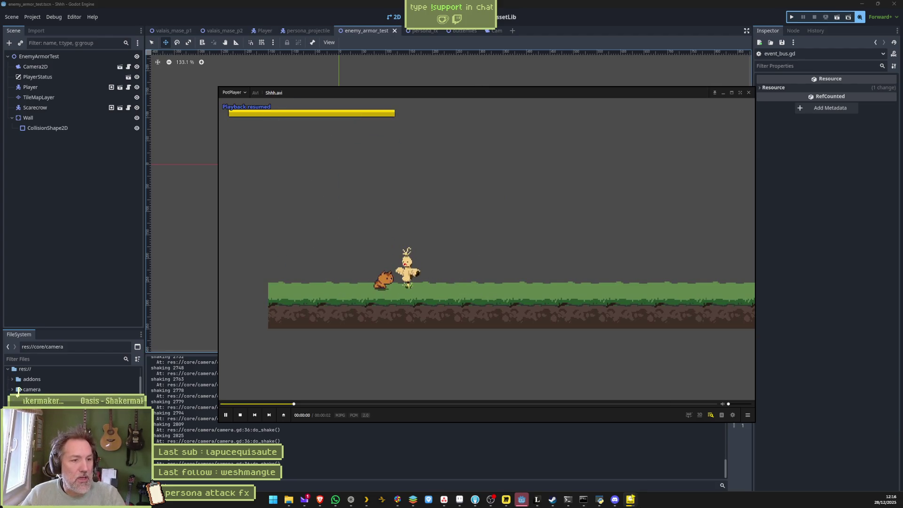
pyautogui.click(451, 403)
pyautogui.moveTo(451, 403); pyautogui.dragTo(391, 405)
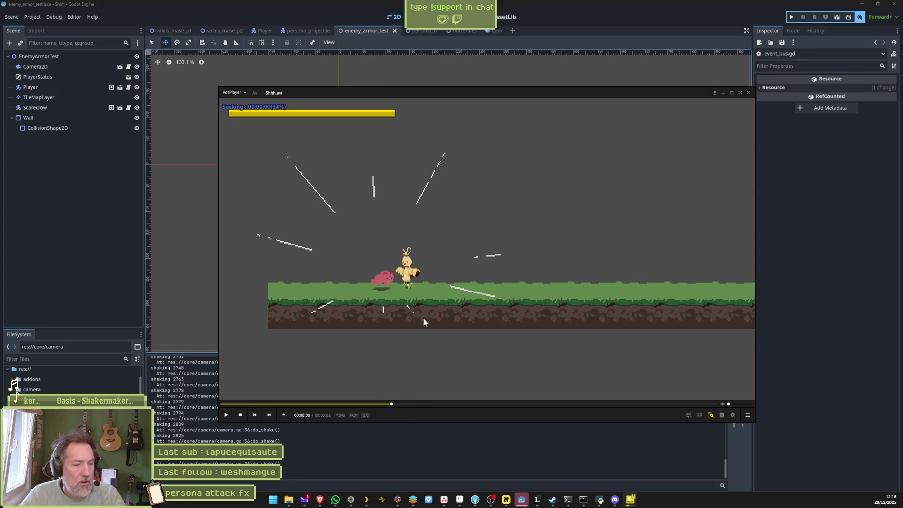
pyautogui.press('f')
pyautogui.press('f')
pyautogui.press('f')
pyautogui.press('f')
pyautogui.press('f')
pyautogui.press('f')
pyautogui.press('f')
pyautogui.press('f')
pyautogui.press('f')
pyautogui.press('f')
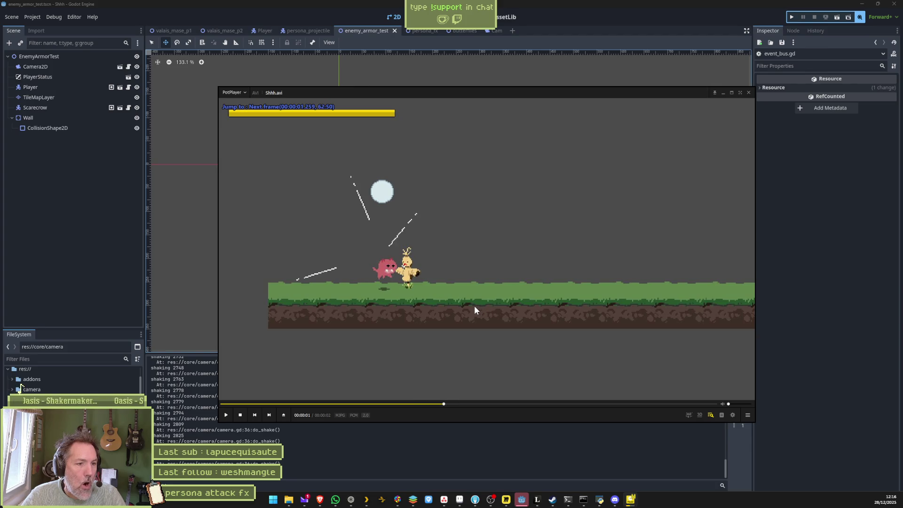
pyautogui.press('f')
pyautogui.press('f')
pyautogui.press('f')
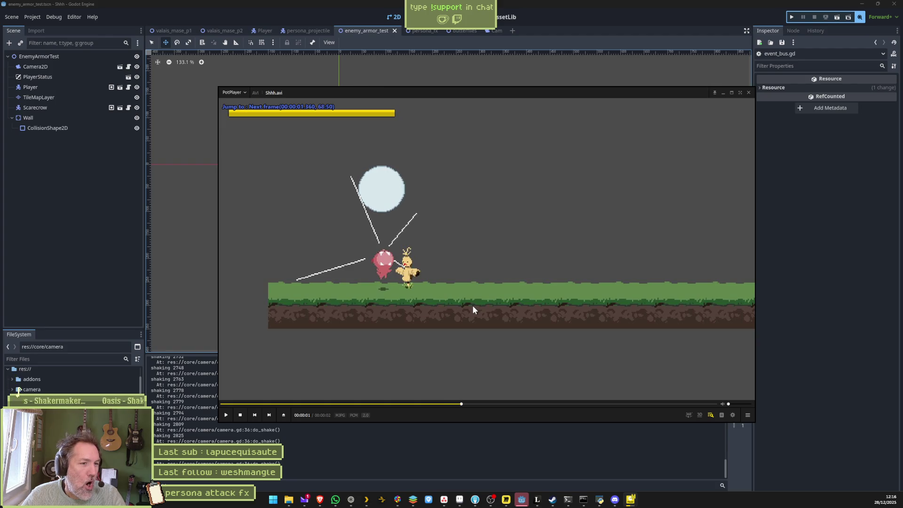
pyautogui.press('f')
pyautogui.press('f')
pyautogui.press('f')
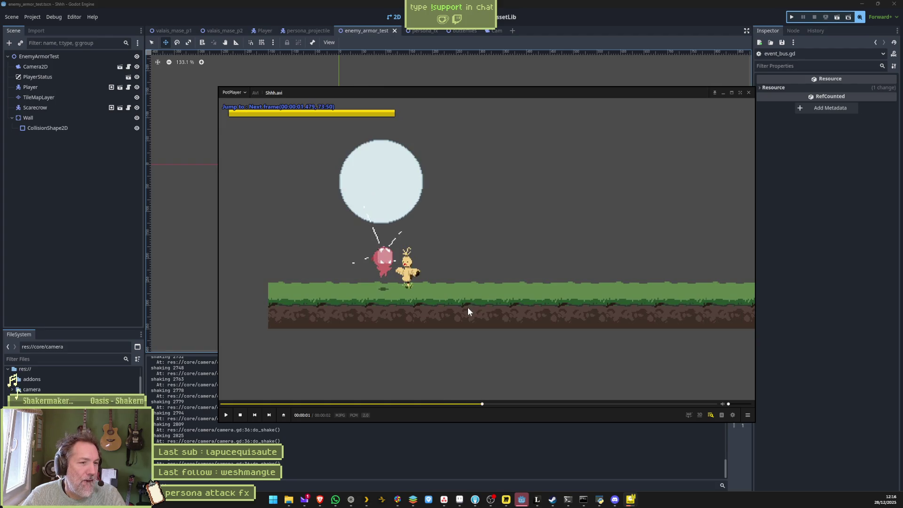
pyautogui.press('f')
pyautogui.press('f')
pyautogui.press('f')
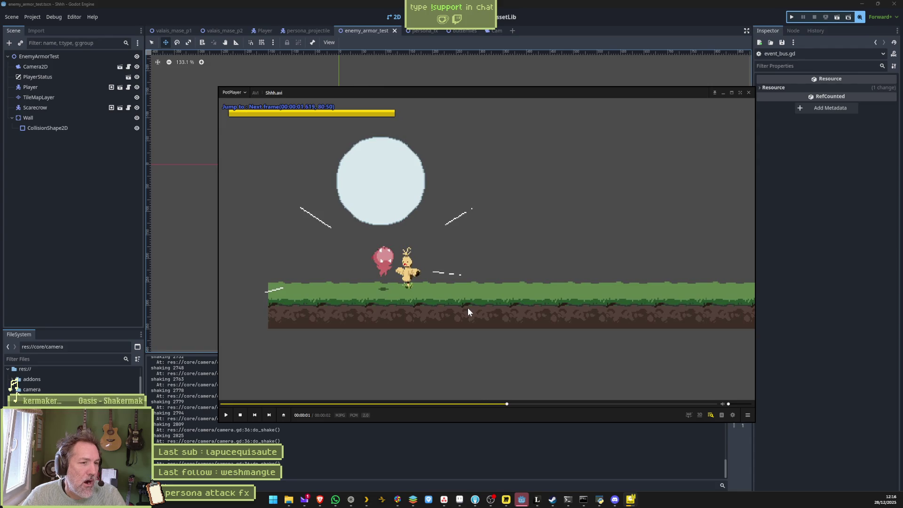
pyautogui.press('f')
pyautogui.press('f')
pyautogui.press('f')
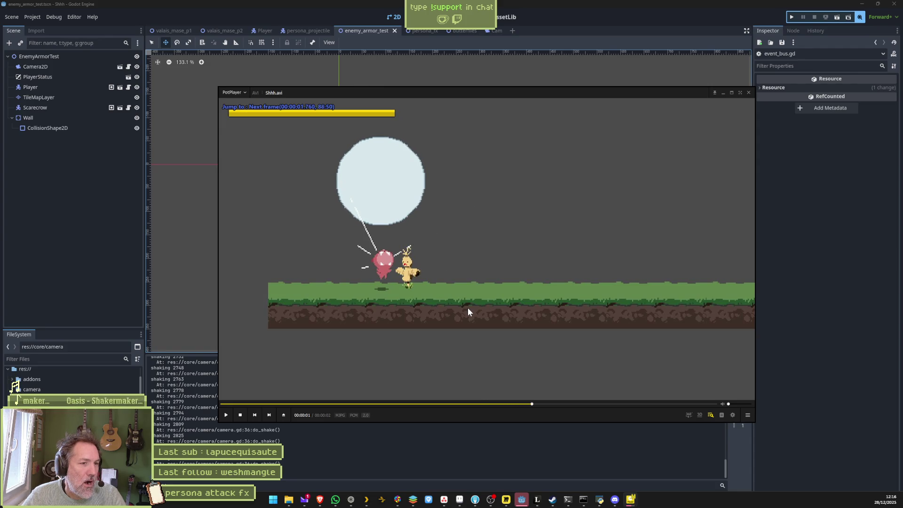
pyautogui.press('f')
pyautogui.press('f')
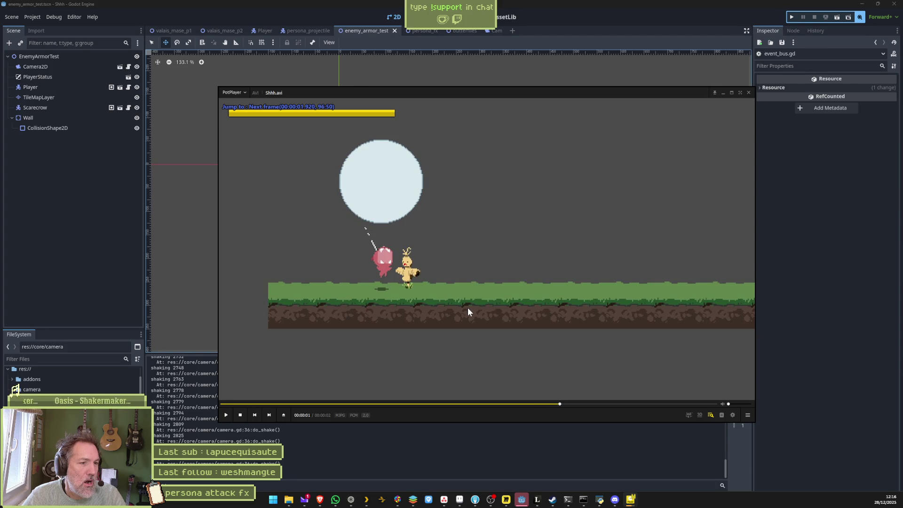
pyautogui.press('f')
pyautogui.press('f')
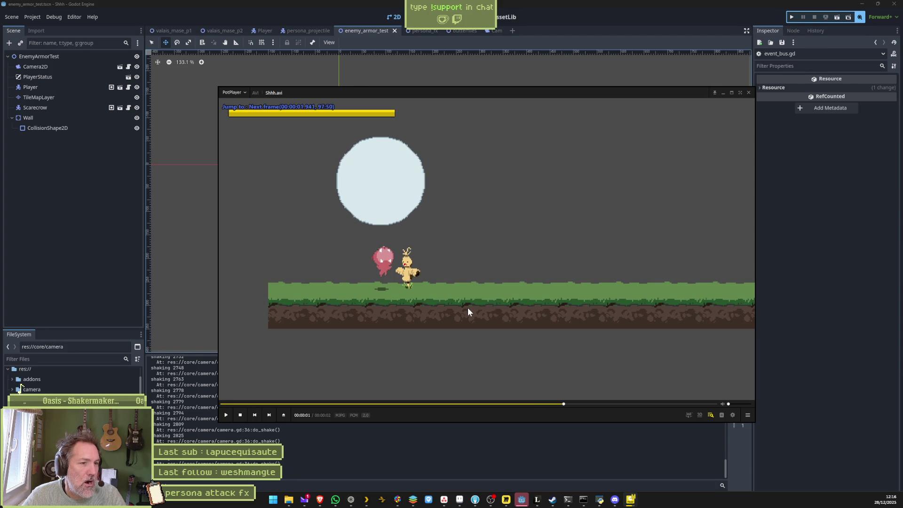
pyautogui.press('f')
pyautogui.press('f')
pyautogui.press('f')
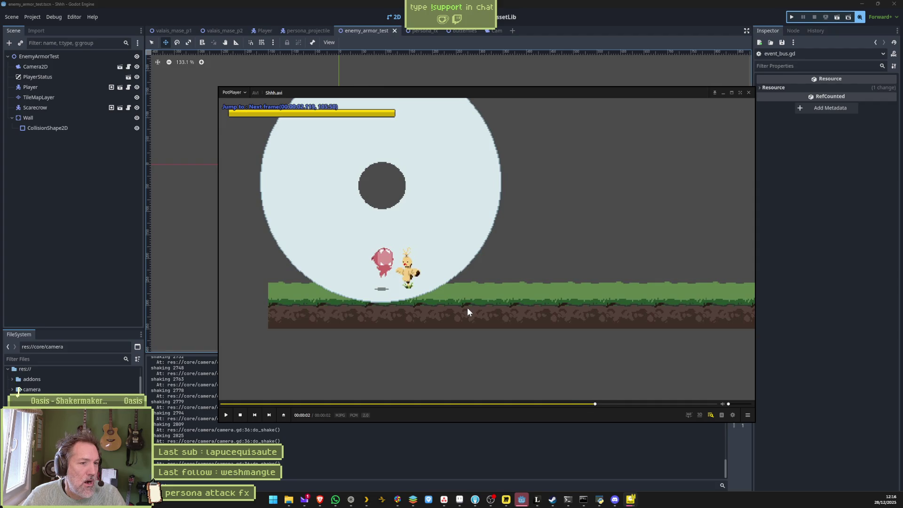
pyautogui.press('f')
pyautogui.press('f')
pyautogui.press('f')
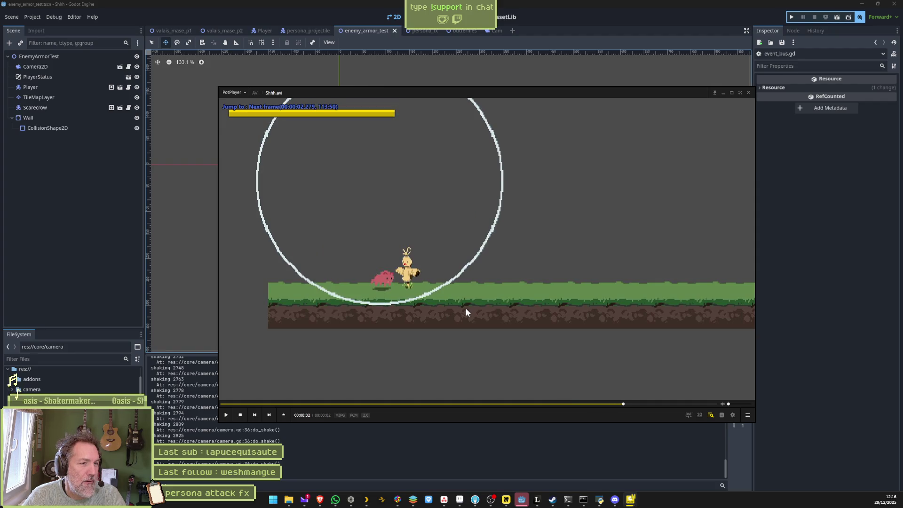
pyautogui.press('space')
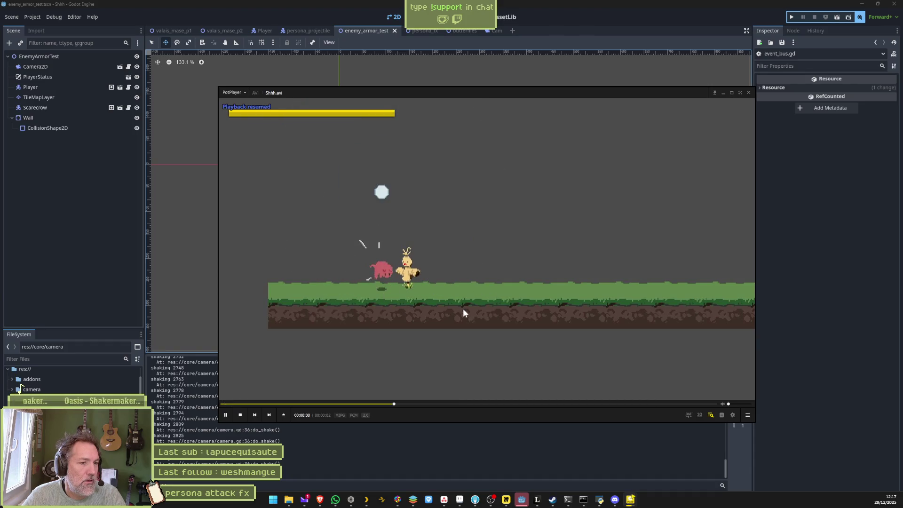
pyautogui.moveTo(353, 405); pyautogui.dragTo(315, 405)
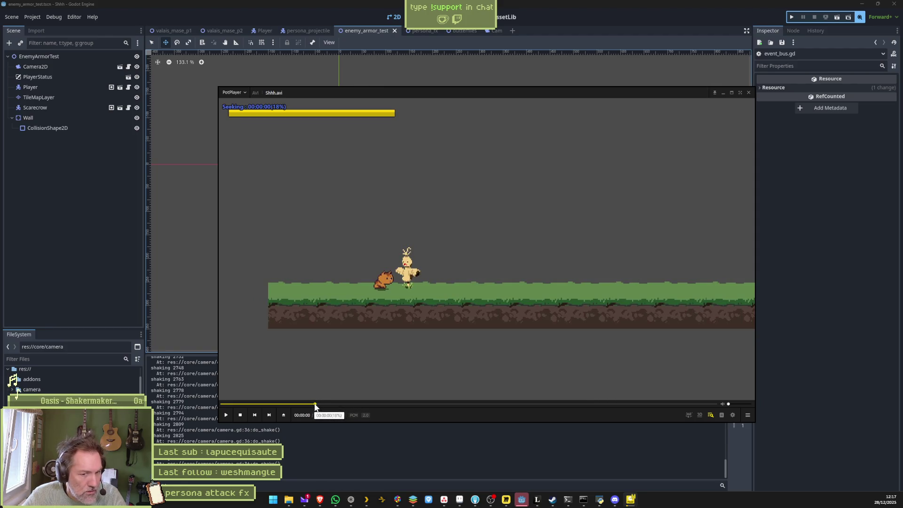
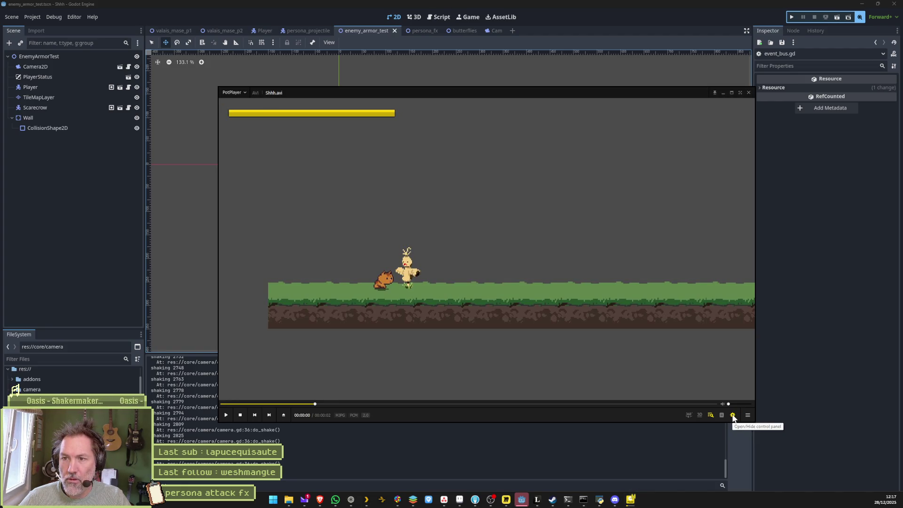
# - Show PotPlayer's repeat controls and set loop point A where the attack begins (~0.8 s)
pyautogui.moveTo(880, 189); pyautogui.dragTo(814, 188)
pyautogui.click(856, 197)
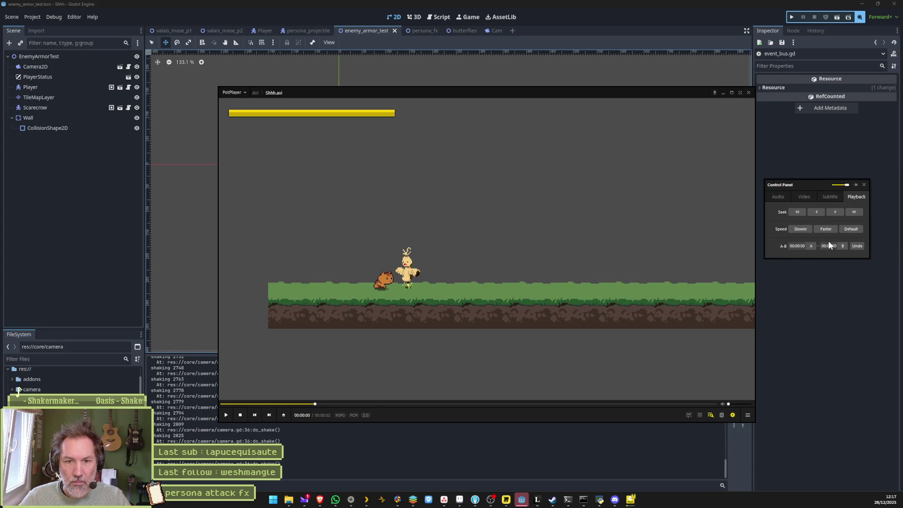
pyautogui.click(811, 244)
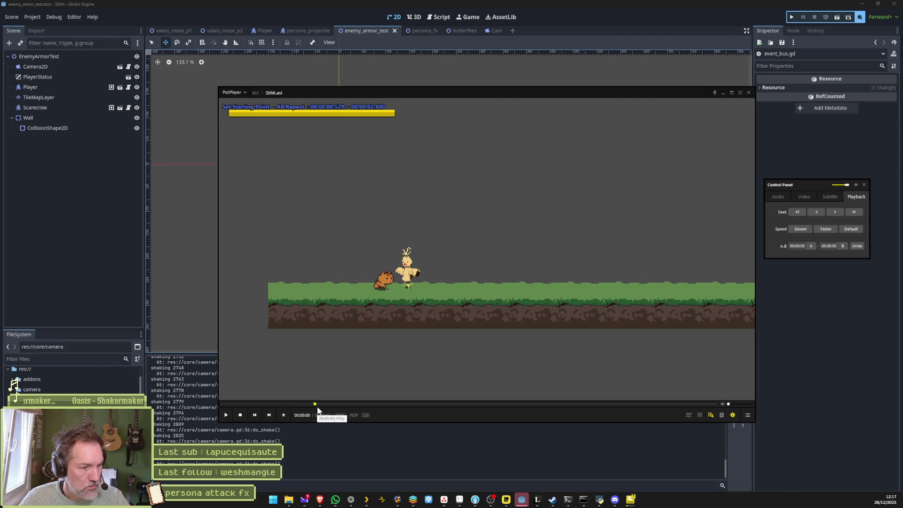
pyautogui.moveTo(315, 407)
pyautogui.mouseDown()
pyautogui.moveTo(428, 408)
pyautogui.moveTo(375, 411)
pyautogui.mouseUp()
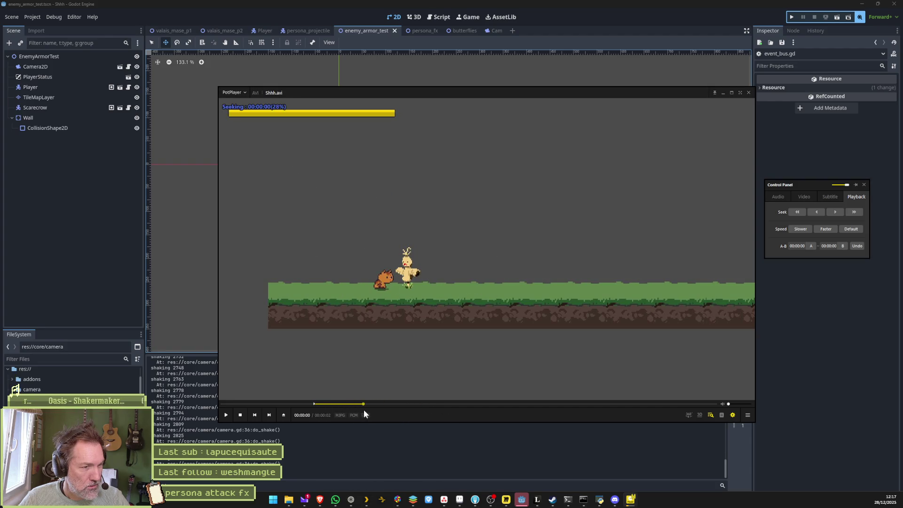
pyautogui.click(812, 246)
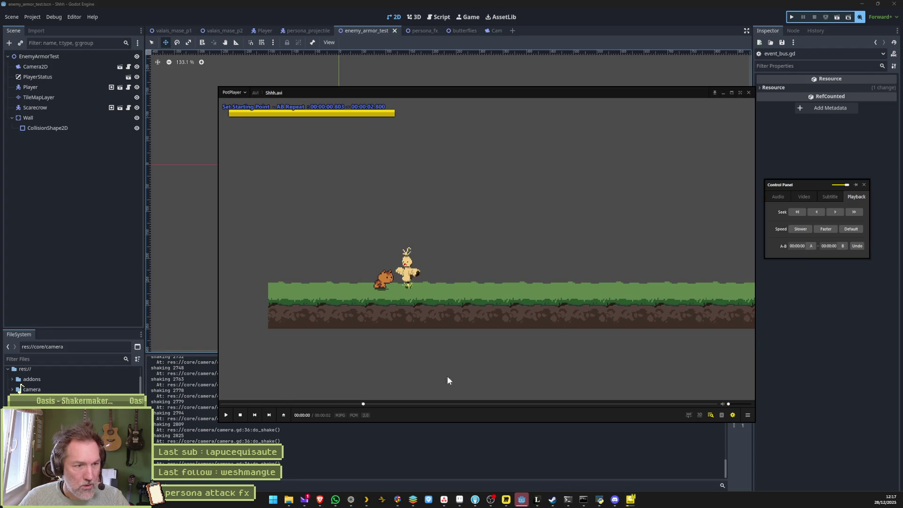
# - Set loop point B near 2.5 s, play the looped attack, then stop the video
pyautogui.moveTo(367, 405)
pyautogui.mouseDown()
pyautogui.moveTo(689, 405)
pyautogui.moveTo(663, 405)
pyautogui.mouseUp()
pyautogui.click(843, 246)
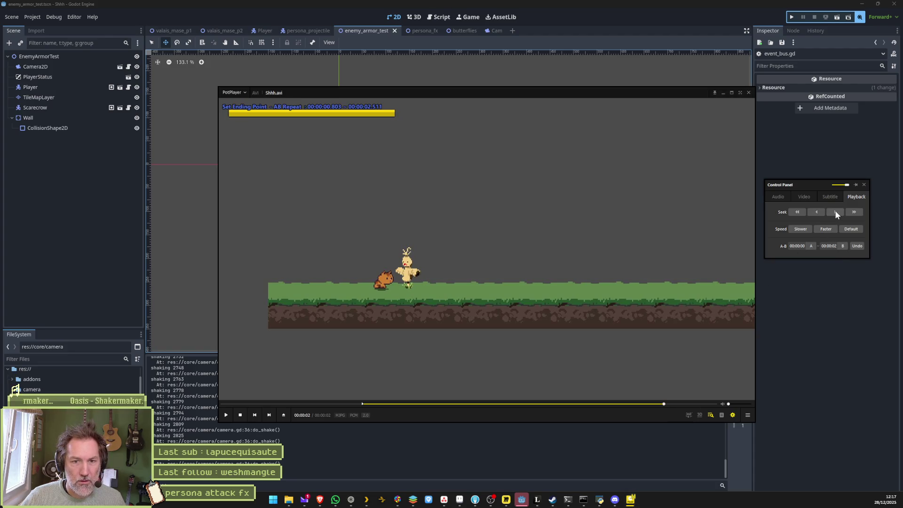
pyautogui.click(227, 415)
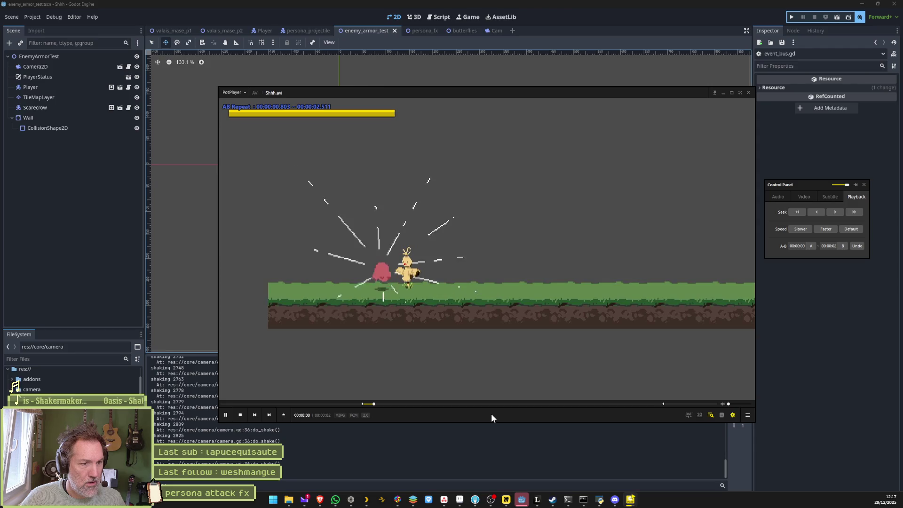
pyautogui.click(241, 416)
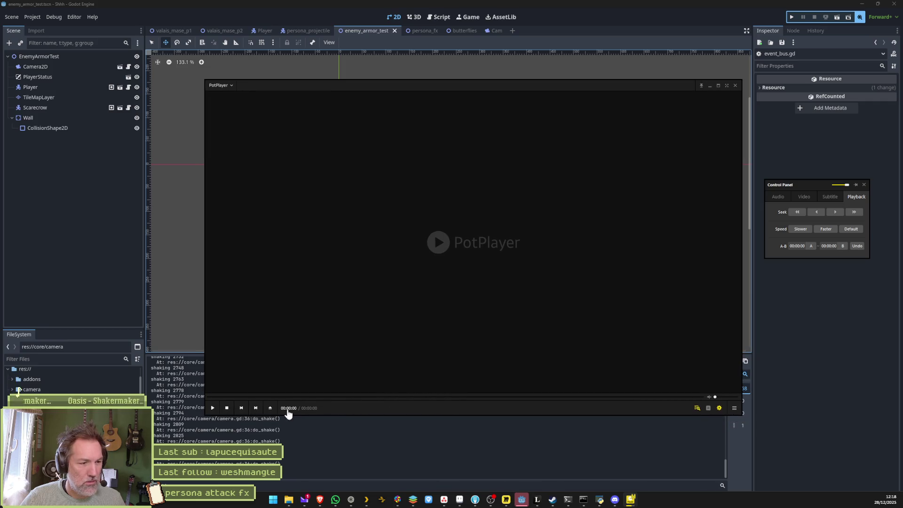
# - Replay Shhh.avi and set the A-B repeat from about 0.79 s to 2.33 s
pyautogui.click(213, 408)
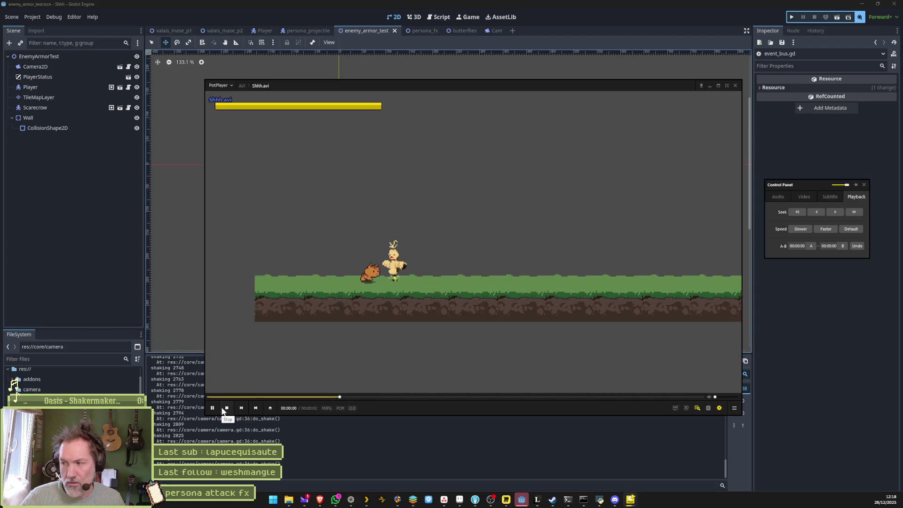
pyautogui.click(344, 398)
pyautogui.moveTo(349, 397); pyautogui.dragTo(619, 399)
pyautogui.click(811, 246)
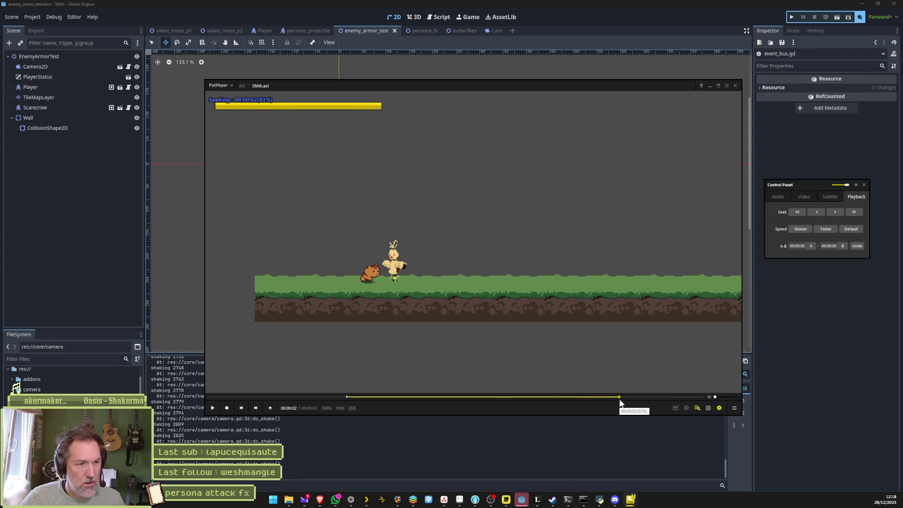
pyautogui.click(843, 245)
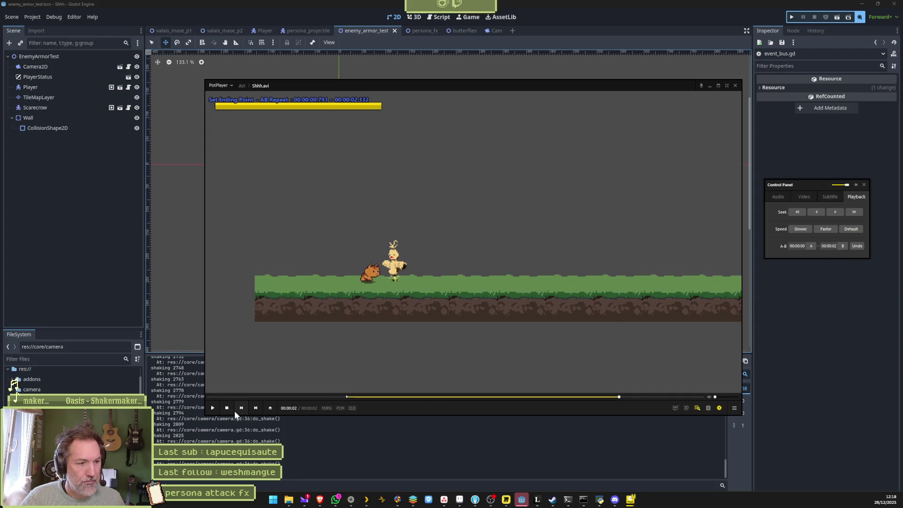
# - Play the looped attack, pause on a hit-effect frame, and minimise PotPlayer
pyautogui.click(212, 408)
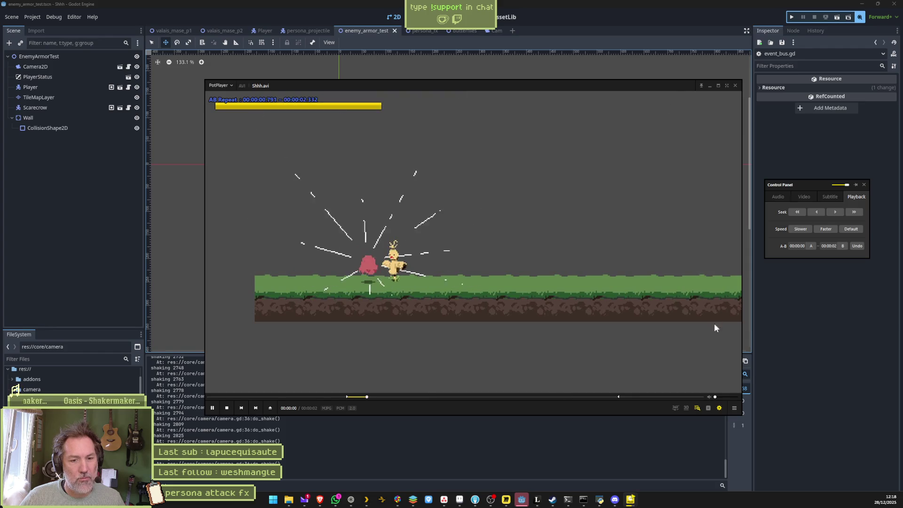
pyautogui.click(213, 409)
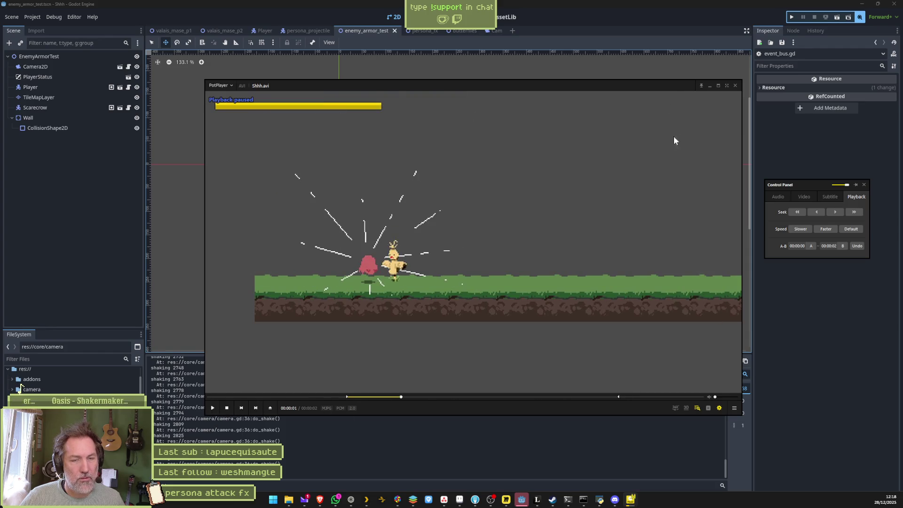
pyautogui.click(709, 88)
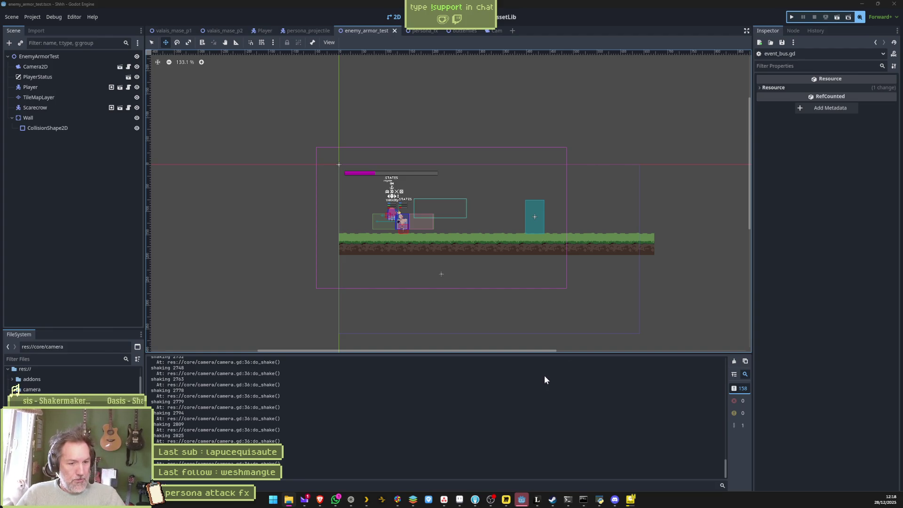
# - In Aseprite, duplicate buildup4 frames 62–77 as new frames 78–93
pyautogui.hotkey('alt', 'Tab')
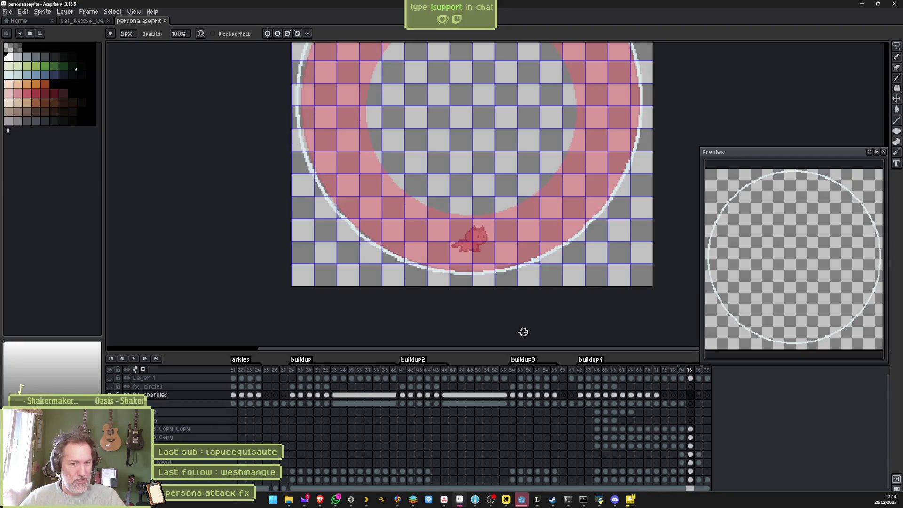
pyautogui.hscroll(5, 612, 423)
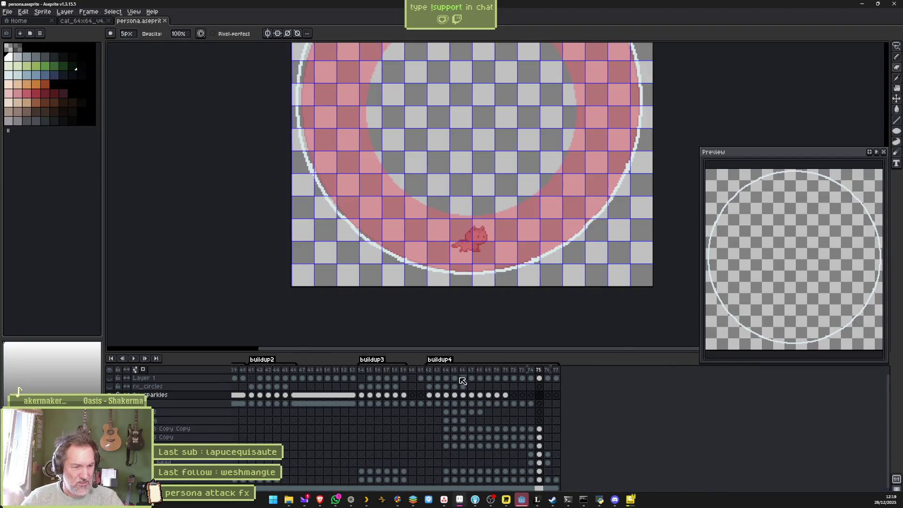
pyautogui.click(556, 370)
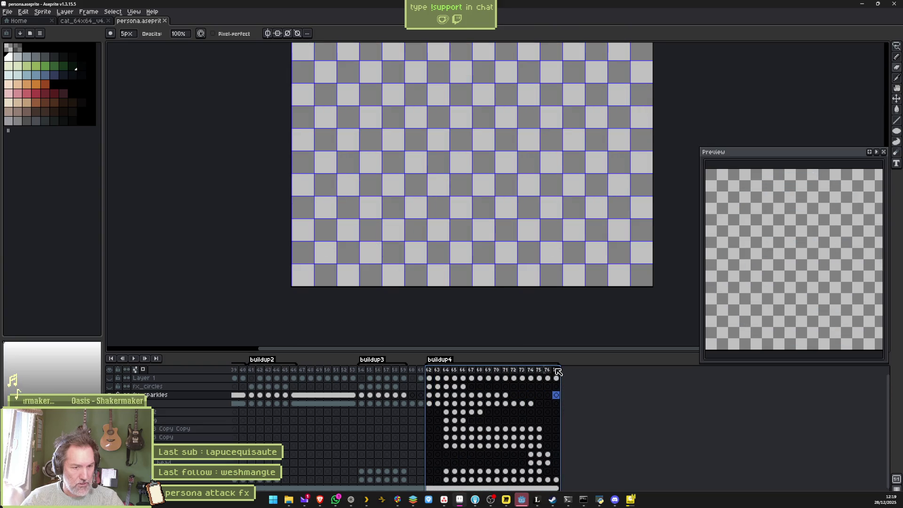
pyautogui.moveTo(559, 374); pyautogui.dragTo(564, 373)
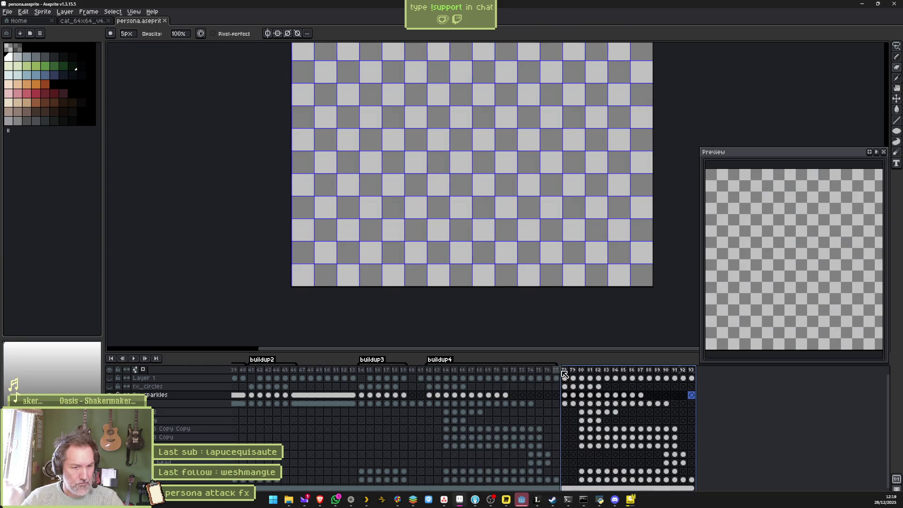
# - Tag the new frames 78–93 as buildup5
pyautogui.rightClick(567, 372)
pyautogui.click(606, 401)
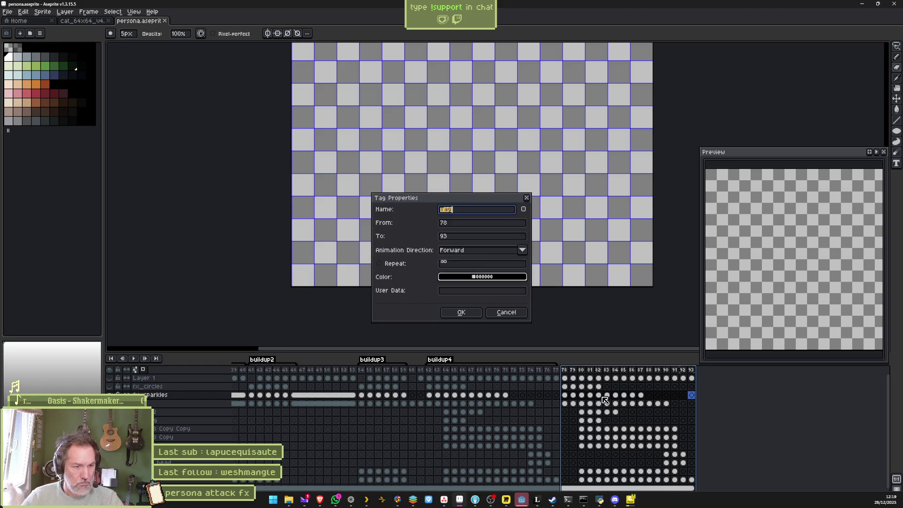
pyautogui.write('buildup5')
pyautogui.press('Return')
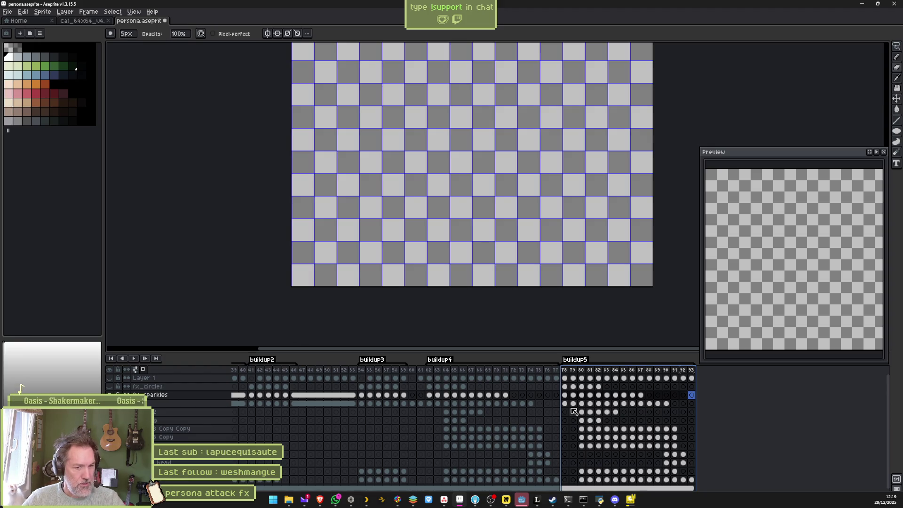
pyautogui.scroll(-1, 613, 425)
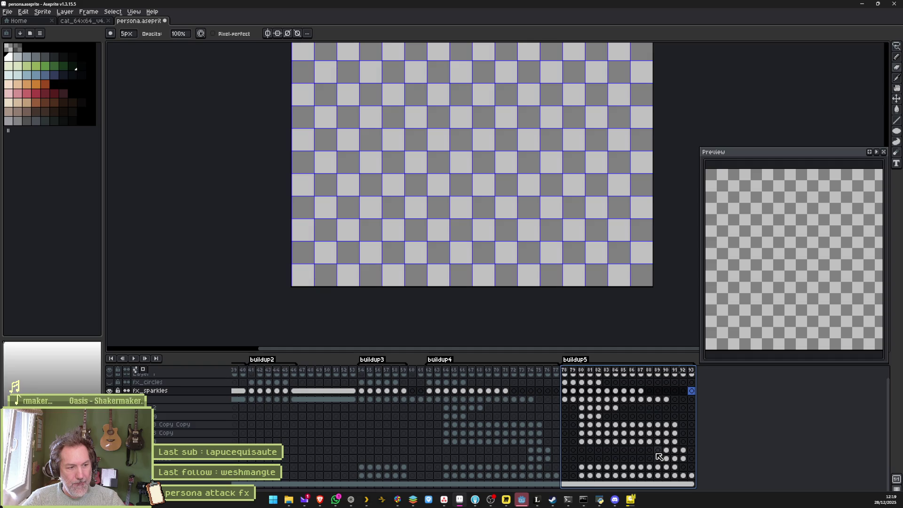
# - Move the light circle lower on frames 80, 81 and 82
pyautogui.click(582, 467)
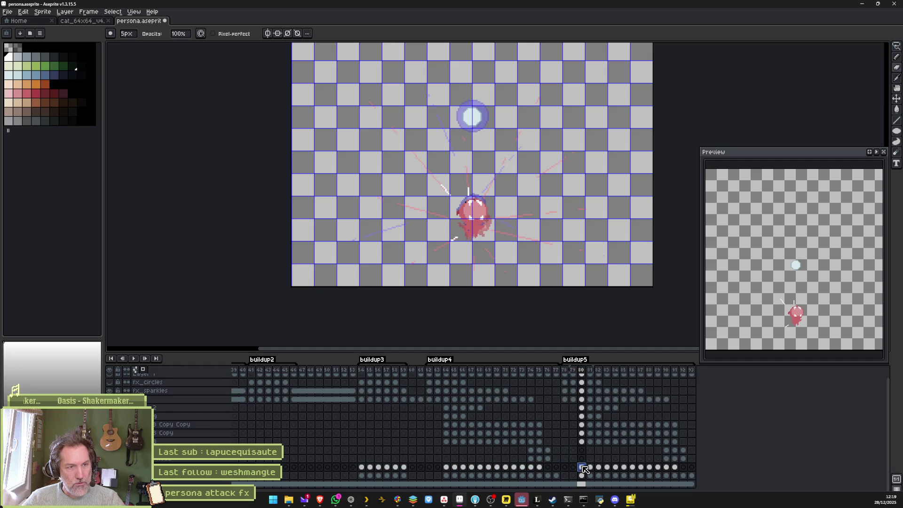
pyautogui.press('v')
pyautogui.moveTo(472, 118); pyautogui.dragTo(475, 182)
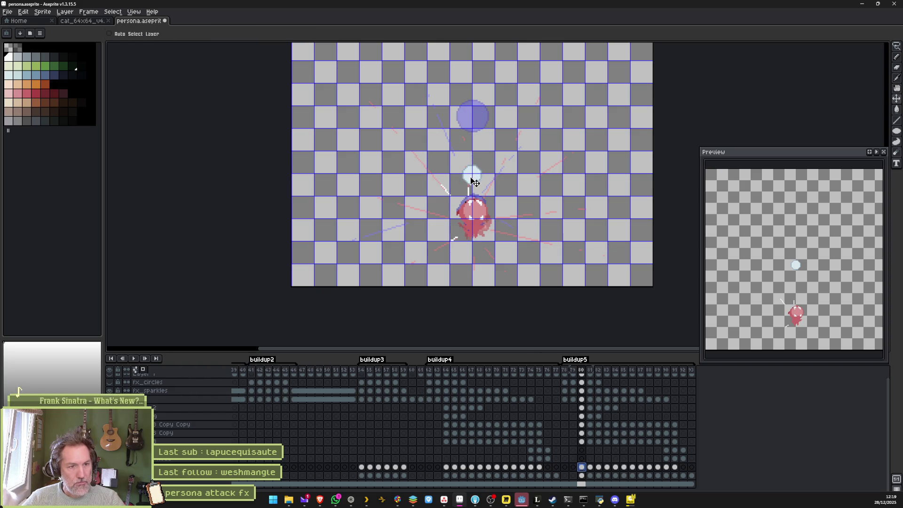
pyautogui.click(591, 467)
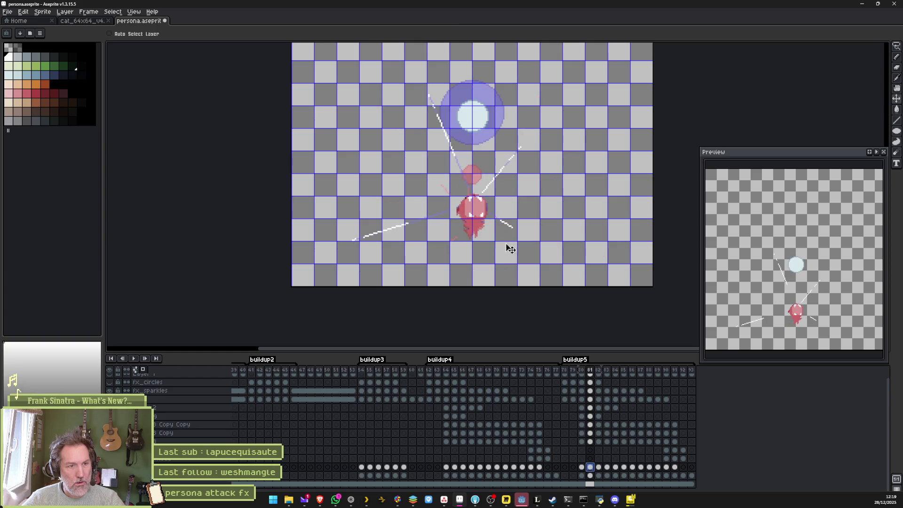
pyautogui.moveTo(476, 121); pyautogui.dragTo(477, 165)
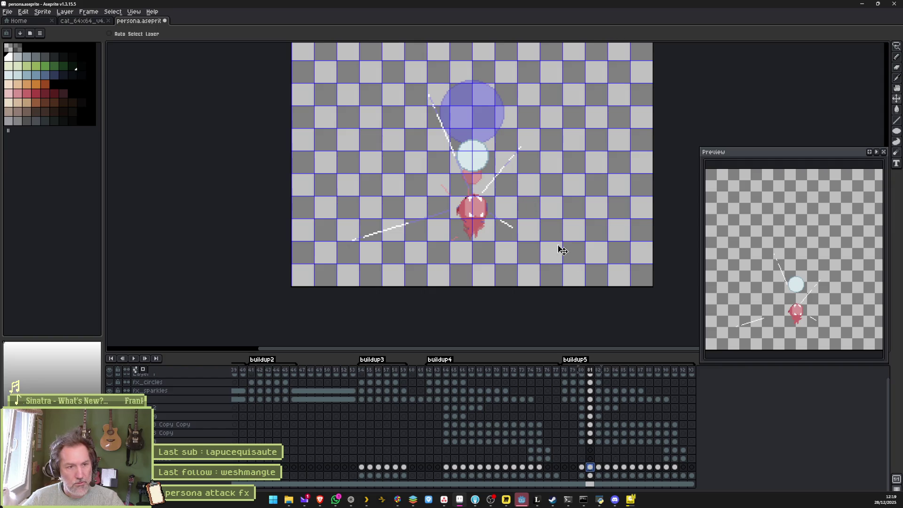
pyautogui.click(598, 467)
pyautogui.moveTo(488, 123); pyautogui.dragTo(488, 139)
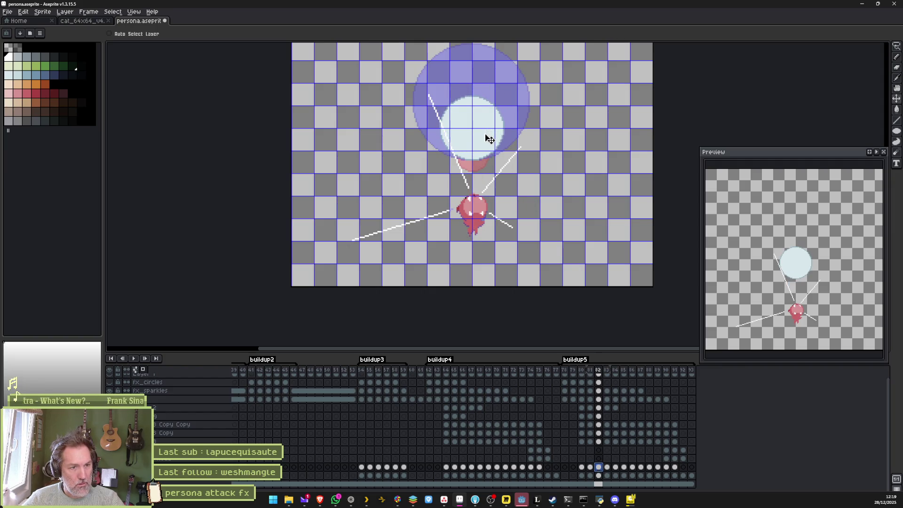
pyautogui.click(608, 467)
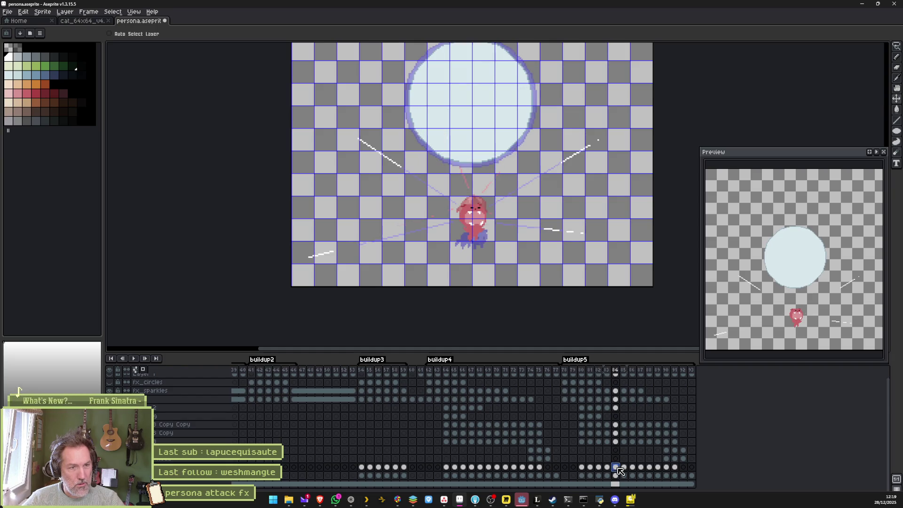
# - Preview buildup5 from frame 78 and compare frames 79 and 80
pyautogui.click(565, 371)
pyautogui.press('Return')
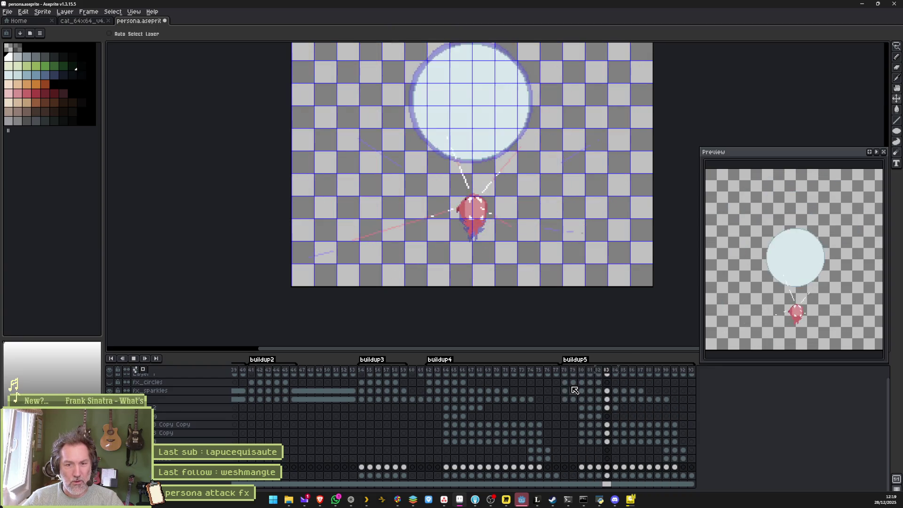
pyautogui.press('Return')
pyautogui.press('Left')
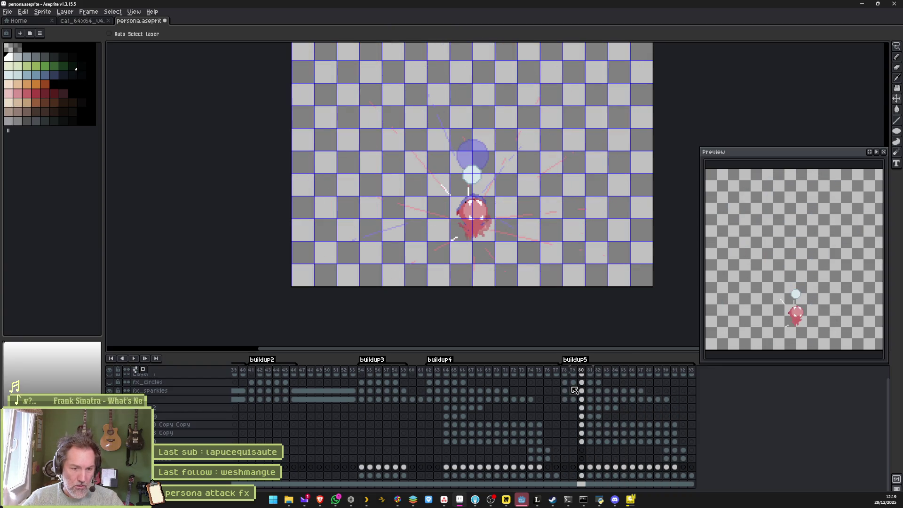
pyautogui.press('Left')
pyautogui.press('Right')
pyautogui.press('Left')
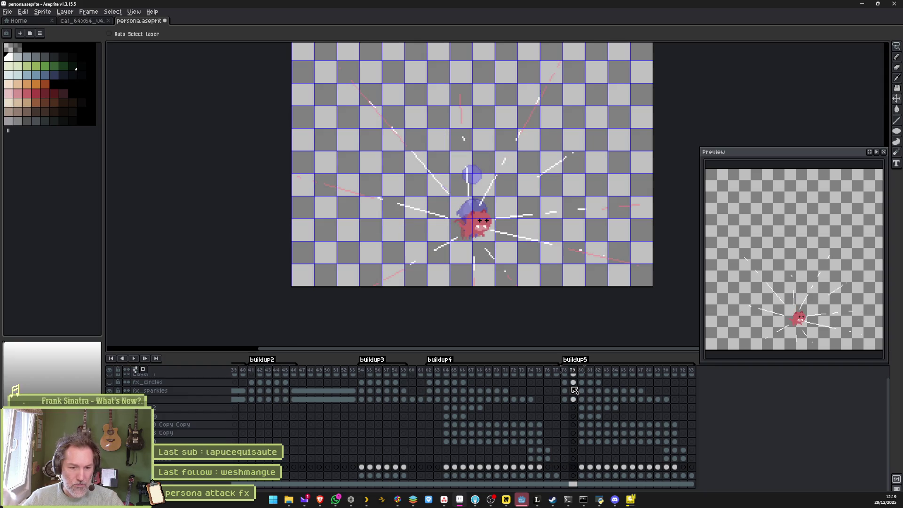
pyautogui.scroll(2, 537, 237)
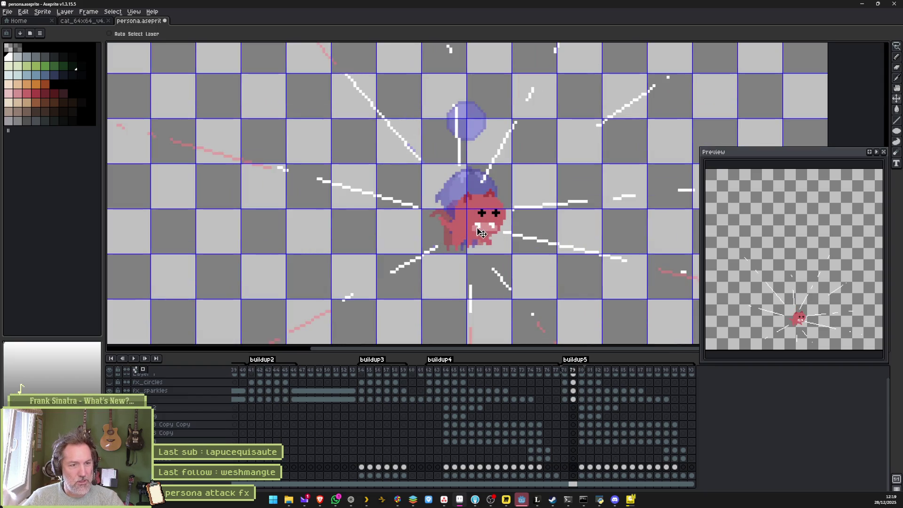
pyautogui.click(582, 468)
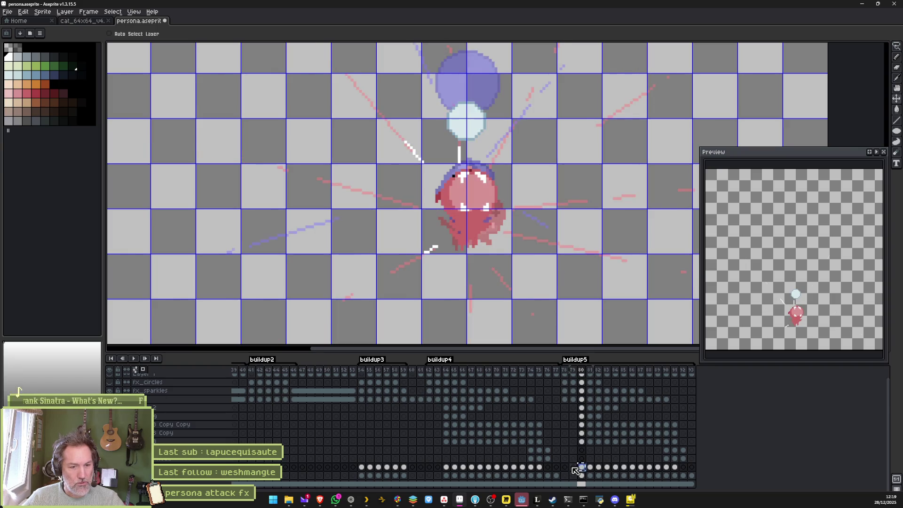
pyautogui.click(573, 468)
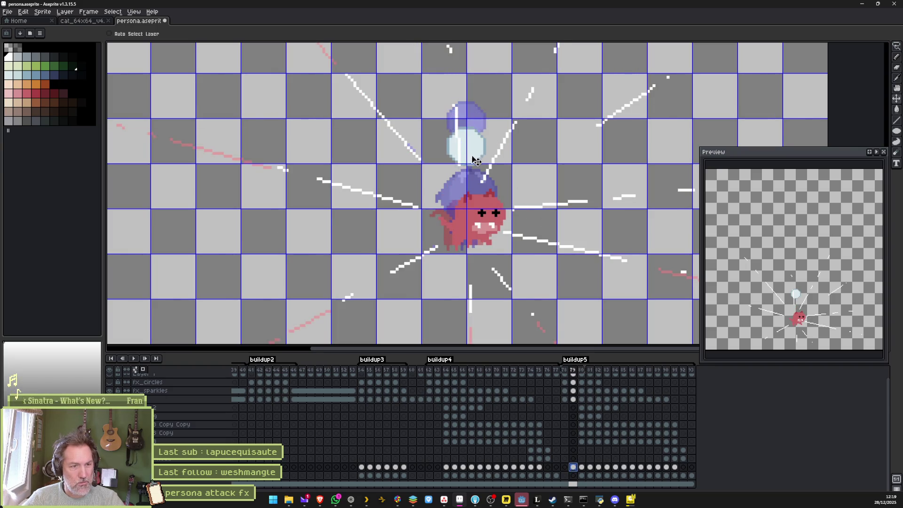
# - Scale down the pale-blue orb on frame 79 with Ctrl+T and replay the animation
pyautogui.hotkey('ctrl', 't')
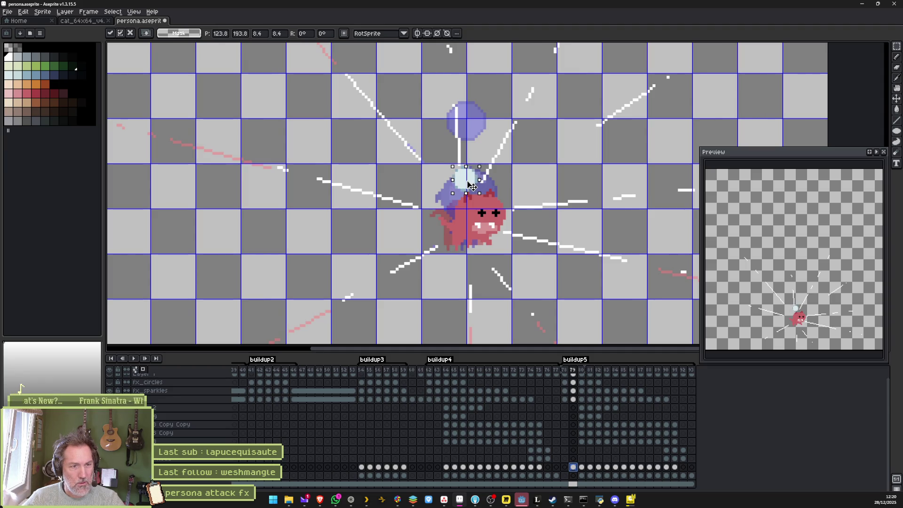
pyautogui.press('Return')
pyautogui.press('Return')
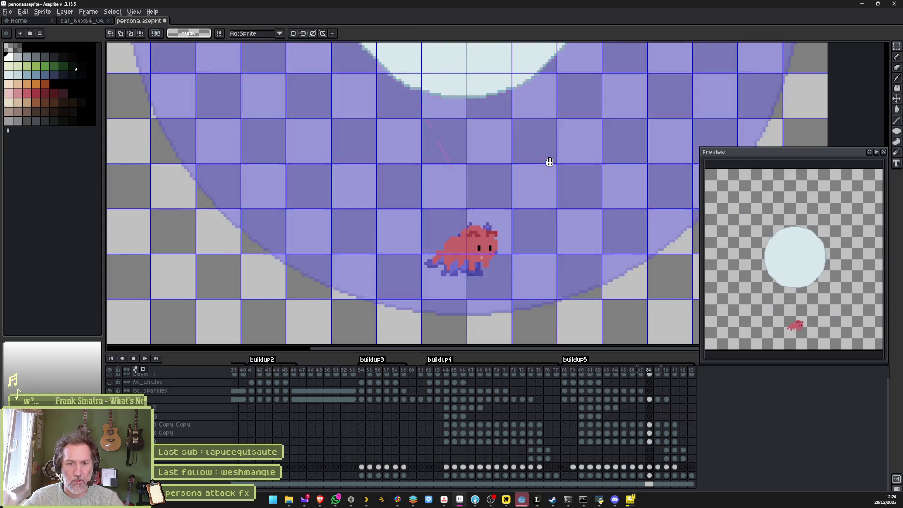
pyautogui.press('Return')
pyautogui.press('Return')
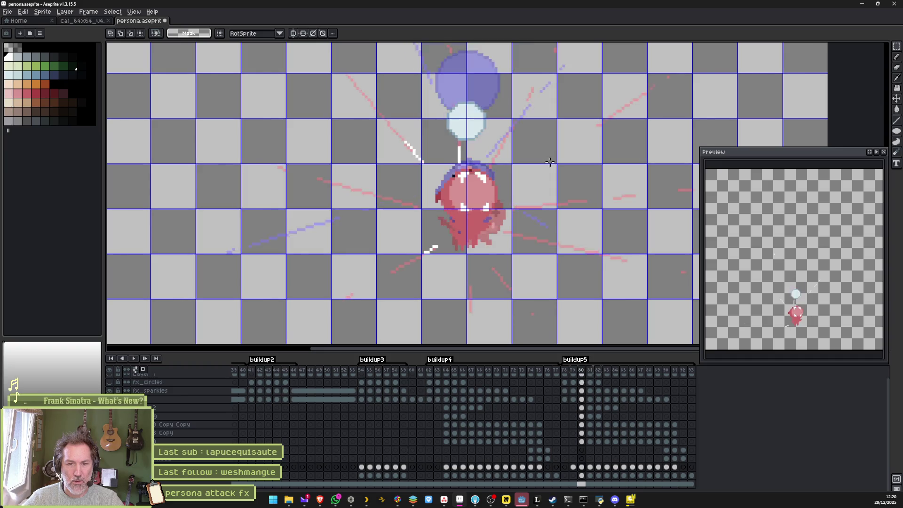
pyautogui.press('Return')
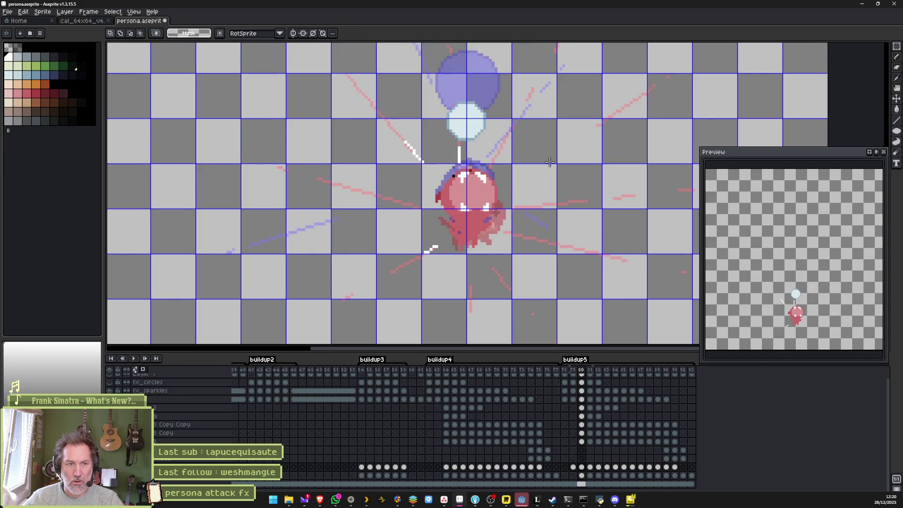
# - Review the buildup playback once more and save persona.aseprite
pyautogui.press('Left')
pyautogui.press('v')
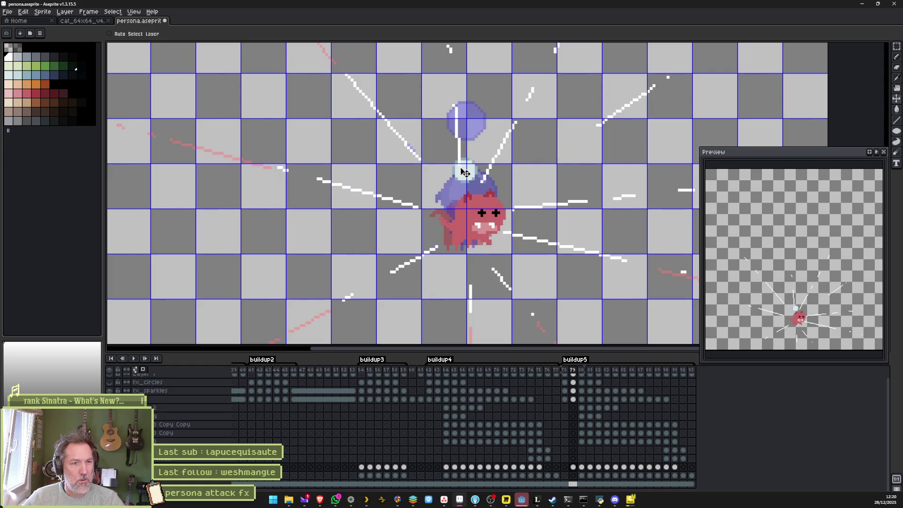
pyautogui.press('Return')
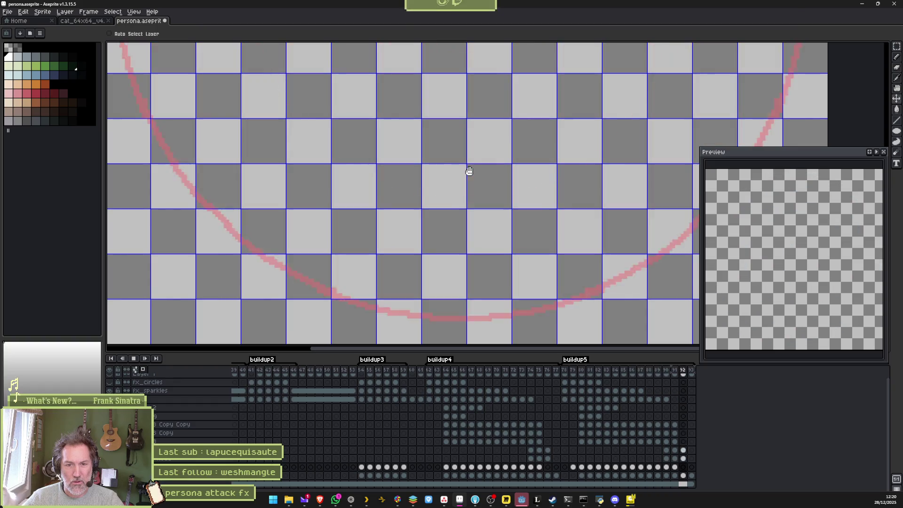
pyautogui.press('Return')
pyautogui.hotkey('ctrl', 's')
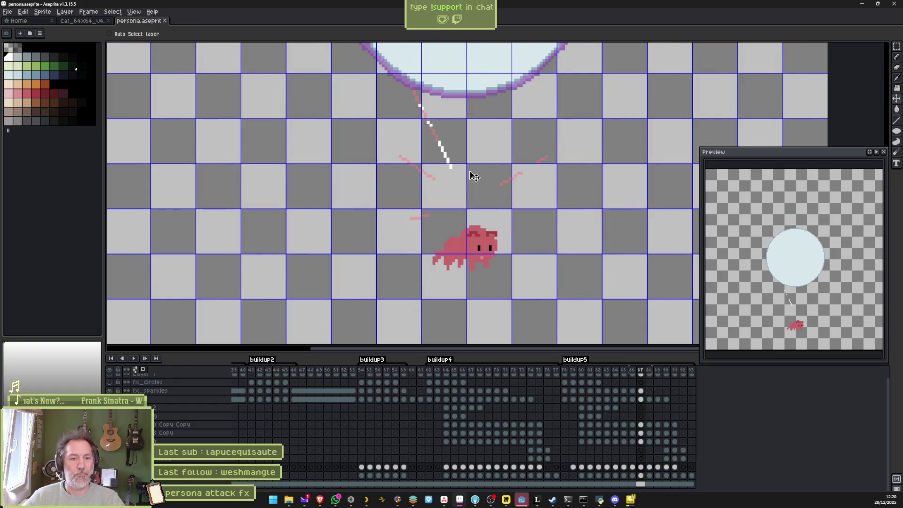
# - In Godot, open the persona_fx scene and reimport the updated Aseprite file
pyautogui.press('i')
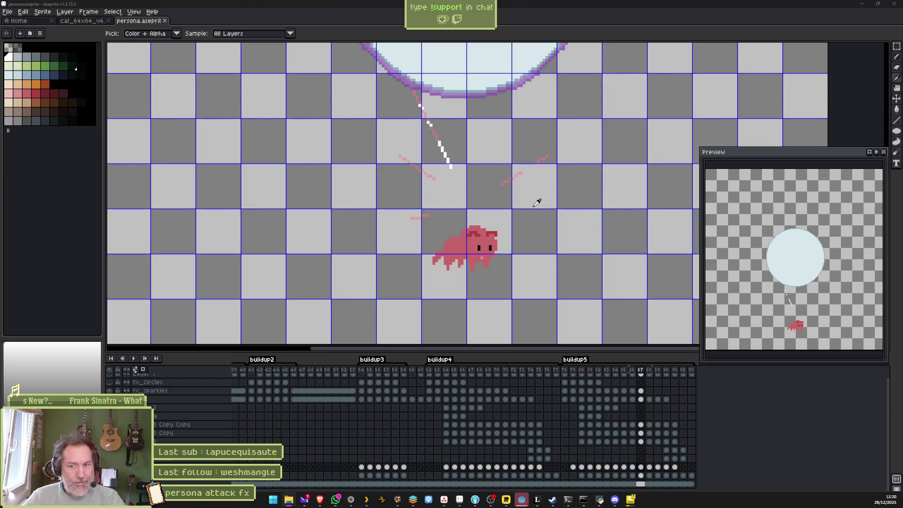
pyautogui.click(523, 501)
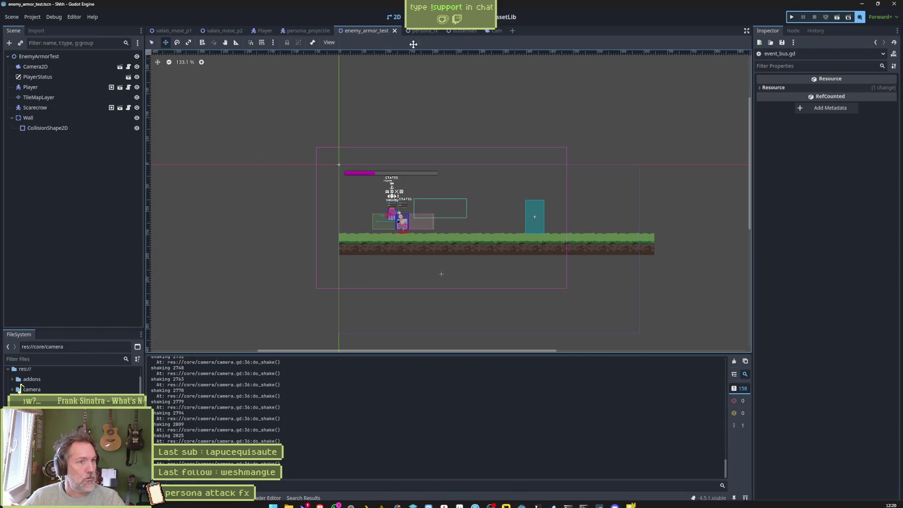
pyautogui.click(424, 31)
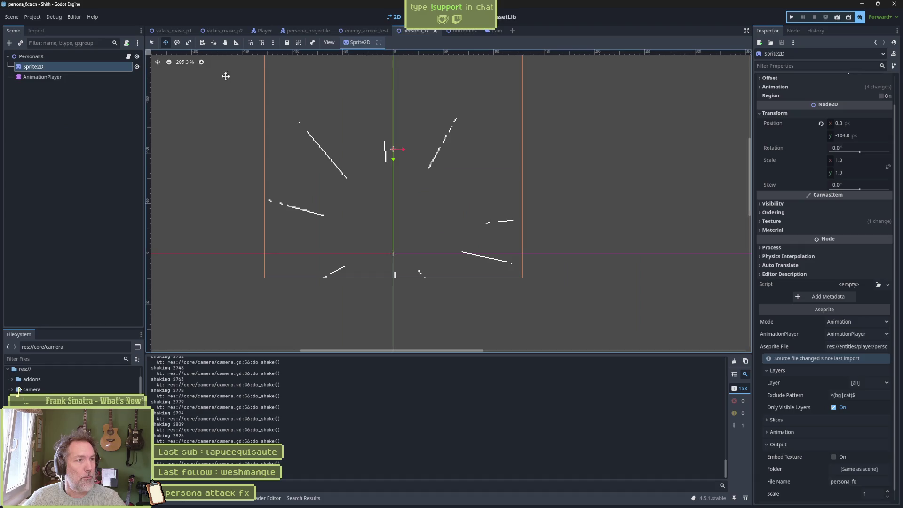
pyautogui.scroll(-1, 823, 491)
pyautogui.click(831, 496)
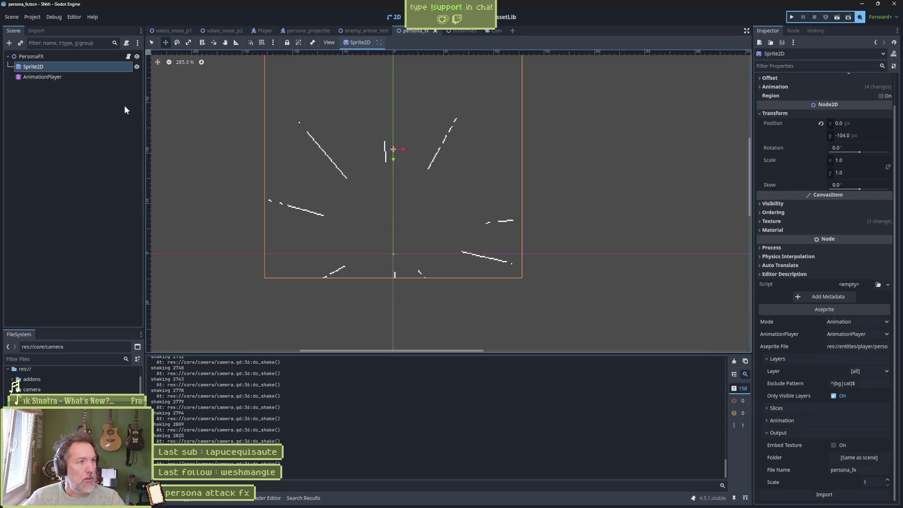
# - Set the AnimationPlayer's buildup5 animation to autoplay with looping turned off
pyautogui.click(119, 77)
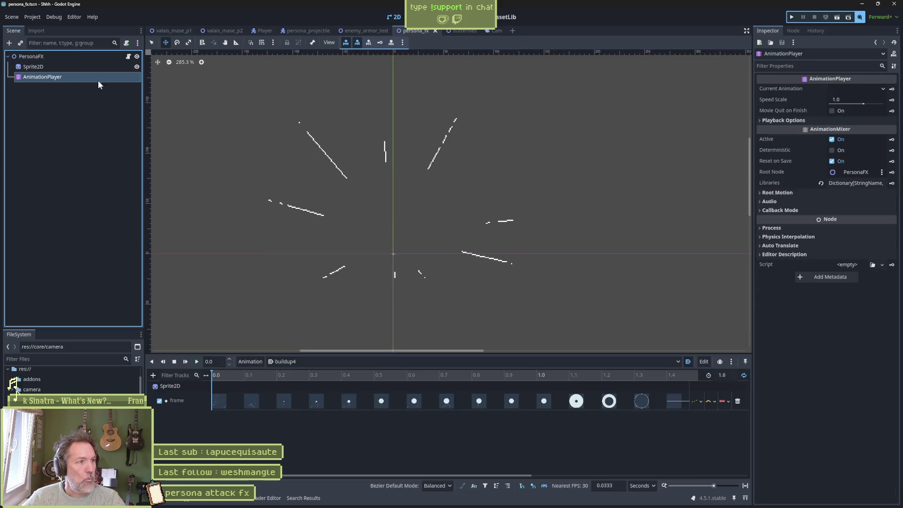
pyautogui.click(430, 361)
pyautogui.click(374, 424)
pyautogui.click(743, 375)
pyautogui.click(688, 361)
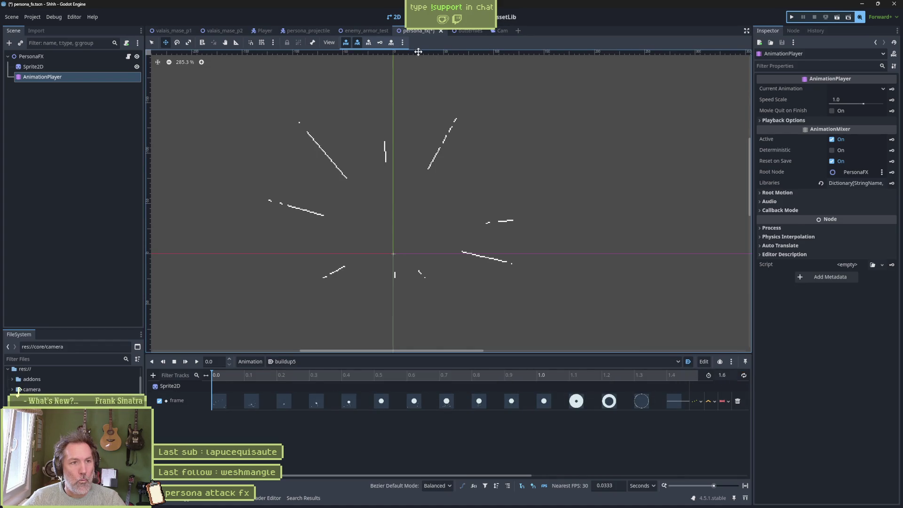
# - Test enemy_armor_test with F6, stop it, pause the popped-up video, and return to Aseprite
pyautogui.click(366, 31)
pyautogui.press('F6')
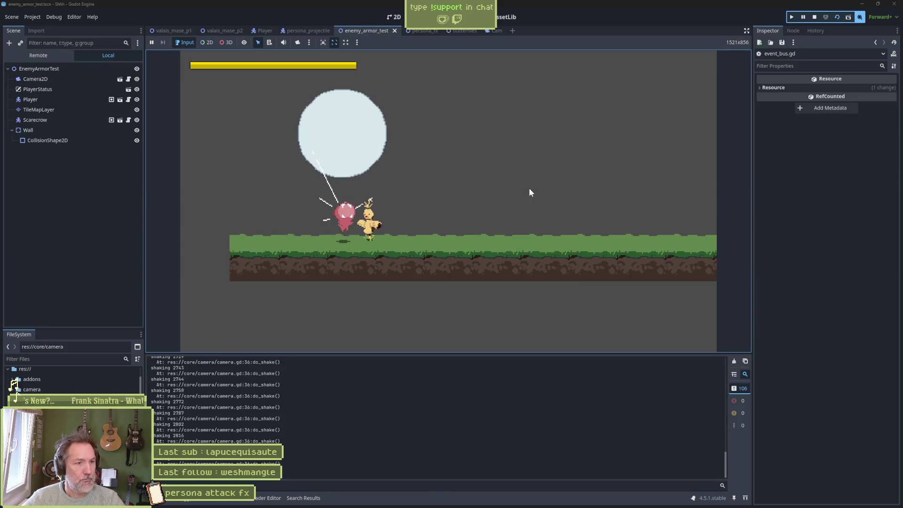
pyautogui.press('F8')
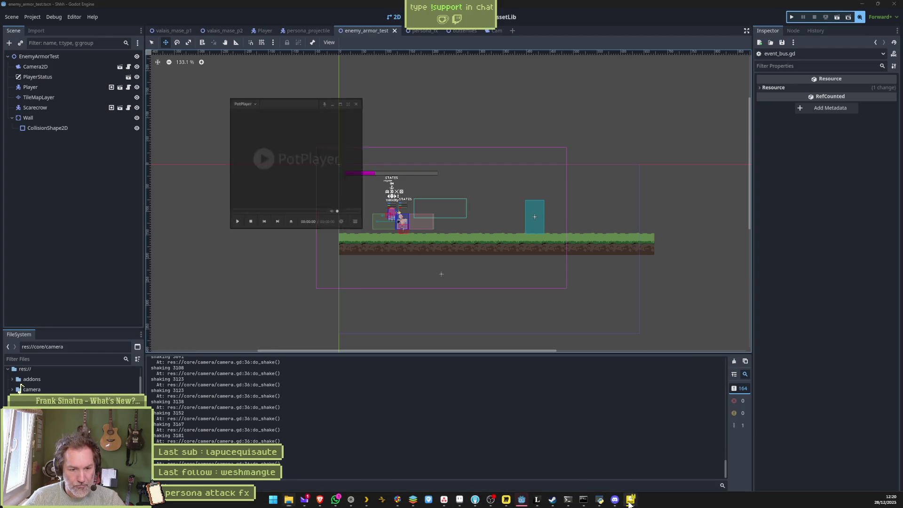
pyautogui.moveTo(630, 499)
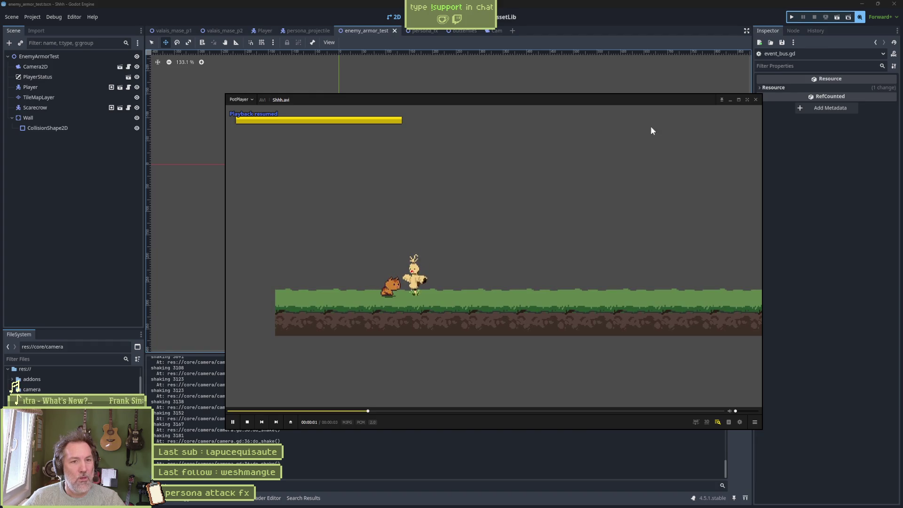
pyautogui.click(235, 422)
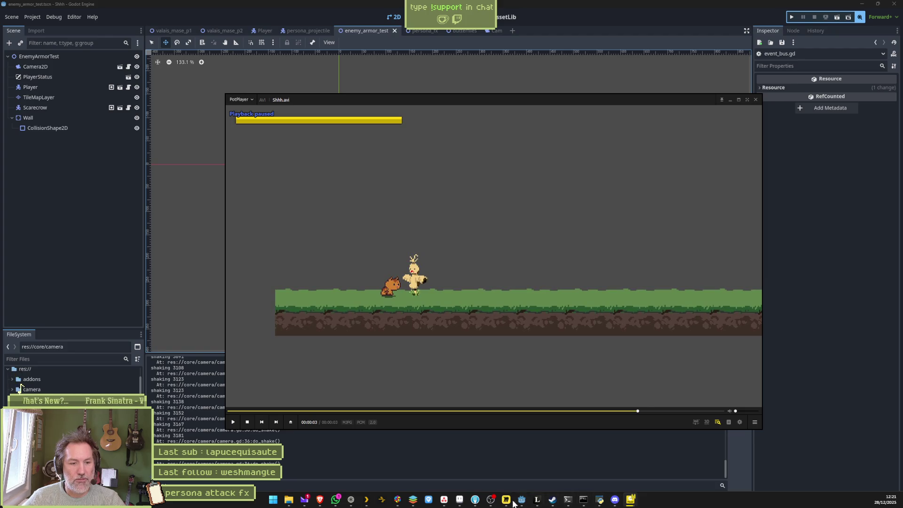
pyautogui.click(521, 501)
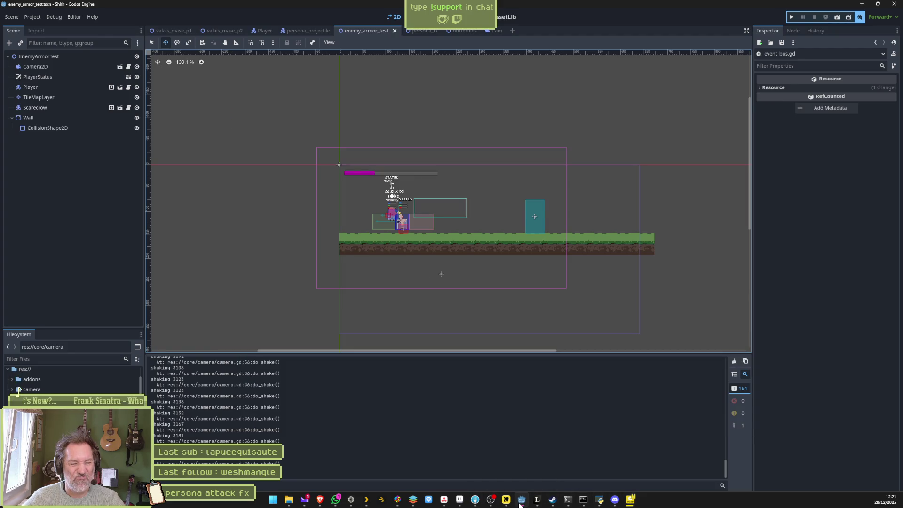
pyautogui.click(464, 502)
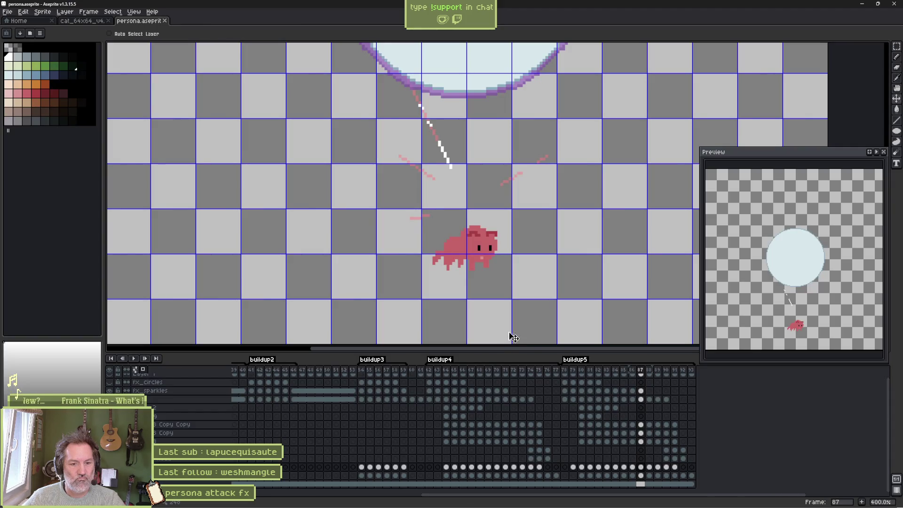
# - Preview frames 78–82 and lower the pale-blue orb on frames 80 and 81
pyautogui.click(599, 467)
pyautogui.moveTo(603, 470)
pyautogui.mouseDown()
pyautogui.moveTo(573, 473)
pyautogui.moveTo(626, 470)
pyautogui.moveTo(582, 472)
pyautogui.mouseUp()
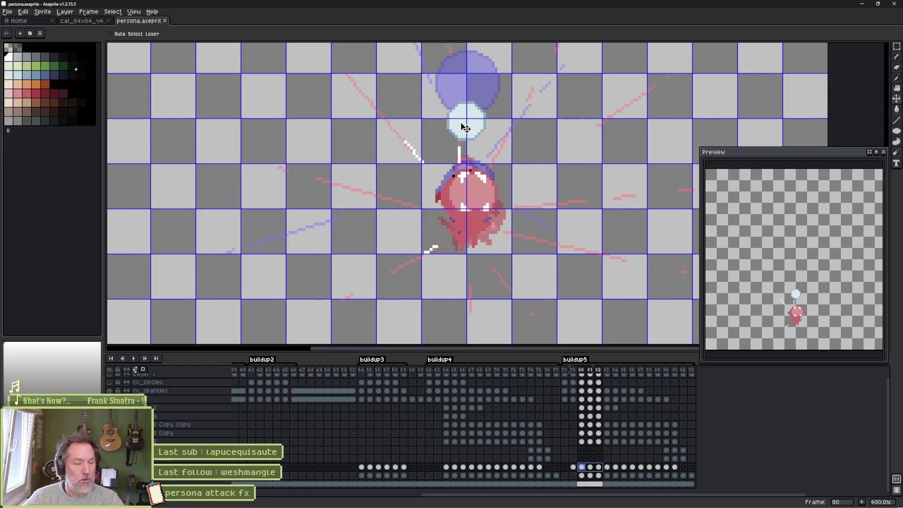
pyautogui.press('Return')
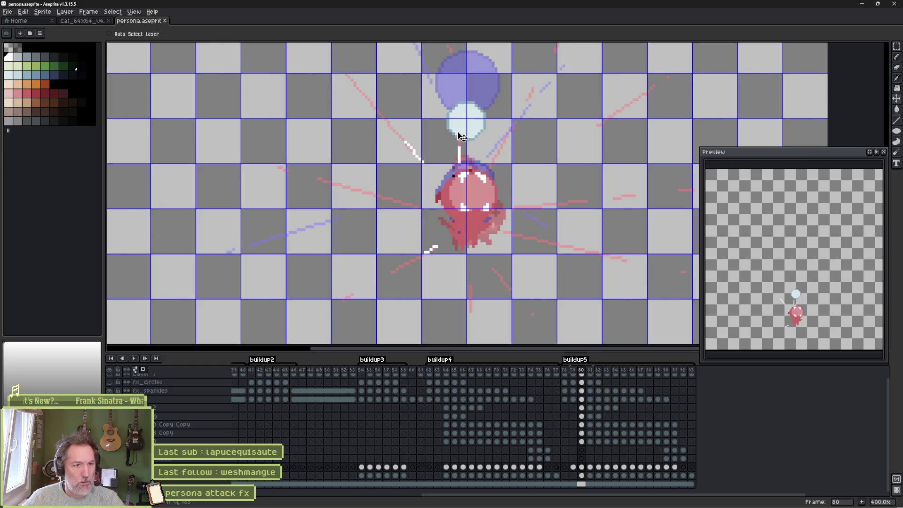
pyautogui.moveTo(462, 138); pyautogui.dragTo(466, 148)
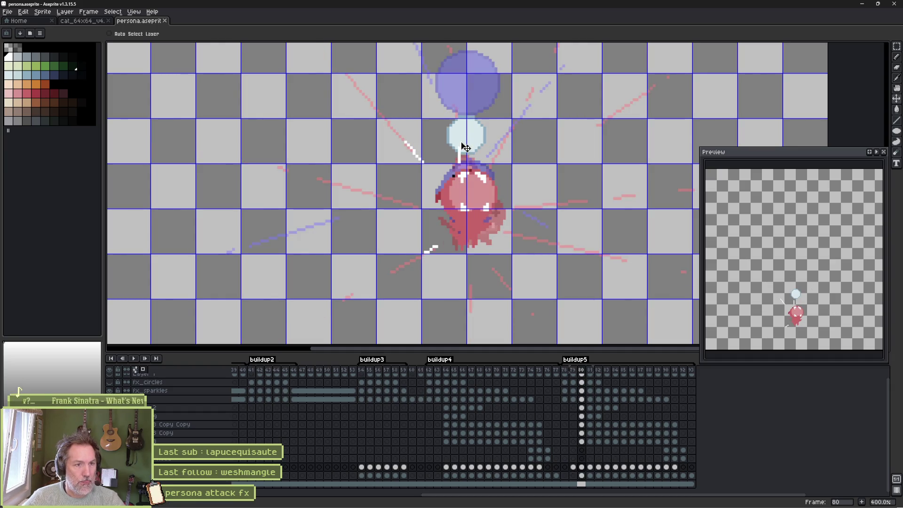
pyautogui.press('Right')
pyautogui.moveTo(465, 100); pyautogui.dragTo(461, 193)
pyautogui.scroll(4, 467, 117)
pyautogui.press('Right')
pyautogui.press('Right')
pyautogui.press('Right')
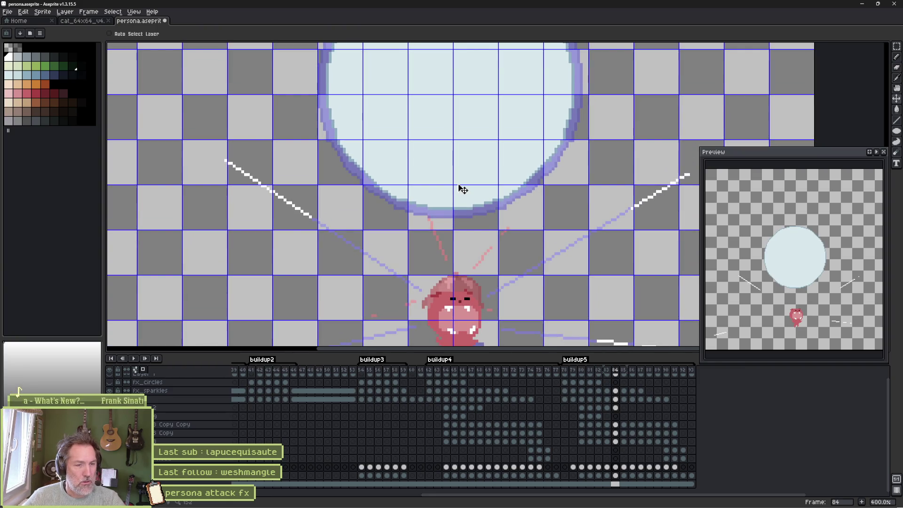
pyautogui.keyDown('ctrl'); pyautogui.click(464, 190); pyautogui.keyUp('ctrl')
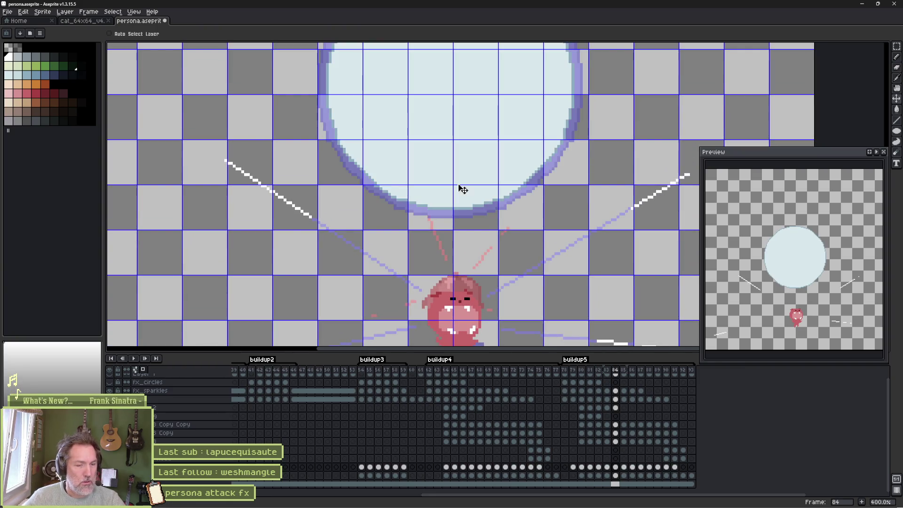
pyautogui.press('Return')
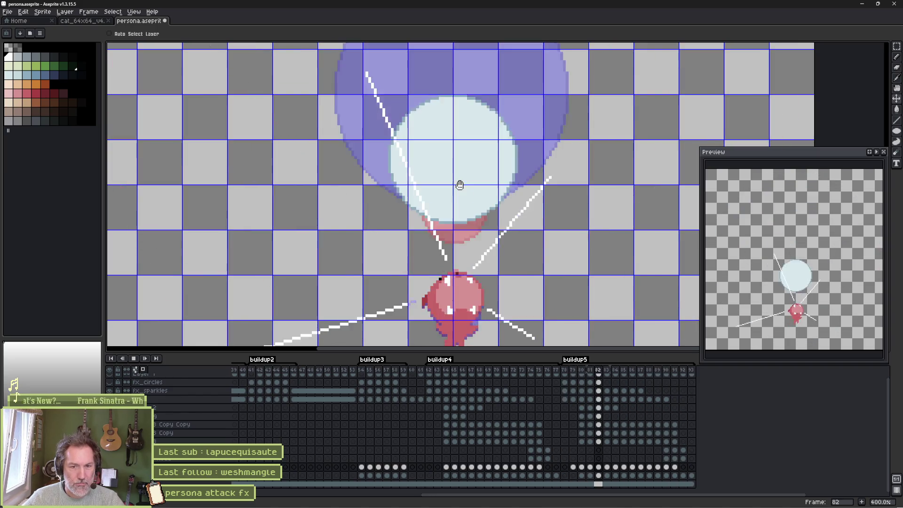
pyautogui.press('Return')
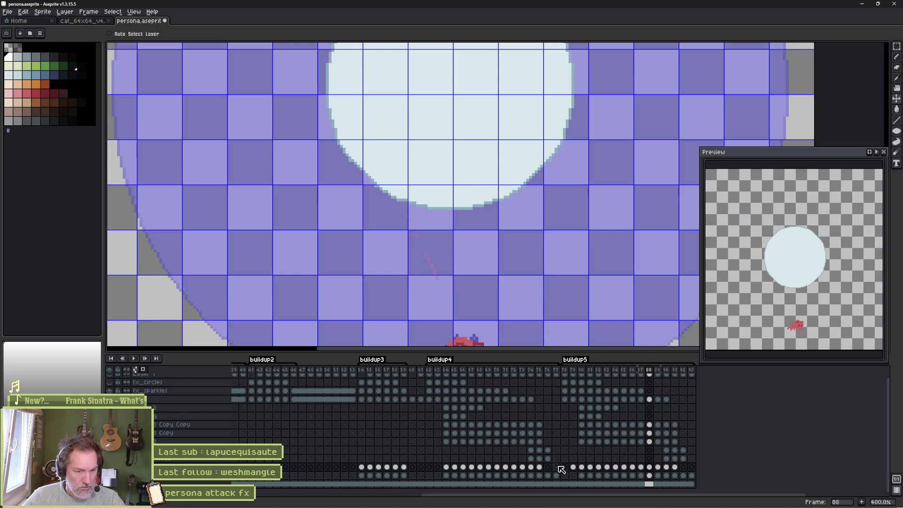
# - Lower the orb again on frames 80–82, check frames 83–84, and return to frame 79
pyautogui.click(581, 467)
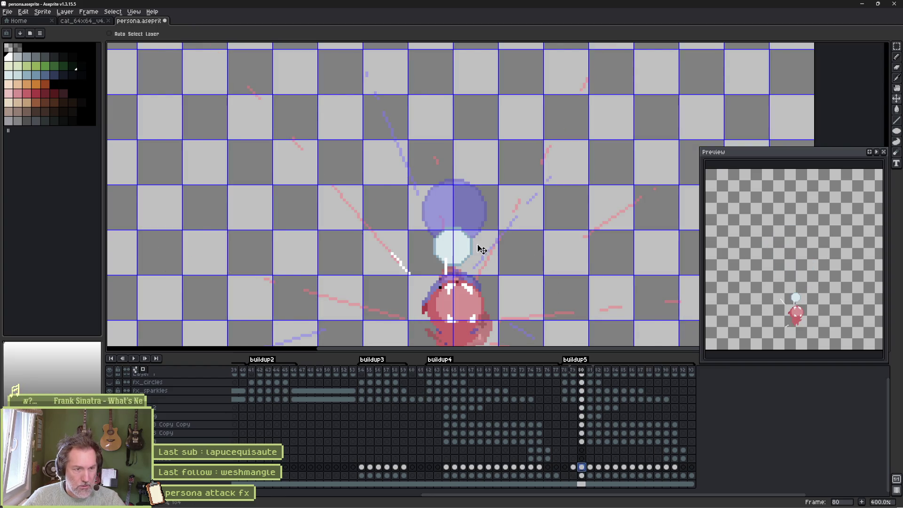
pyautogui.moveTo(459, 254); pyautogui.dragTo(460, 261)
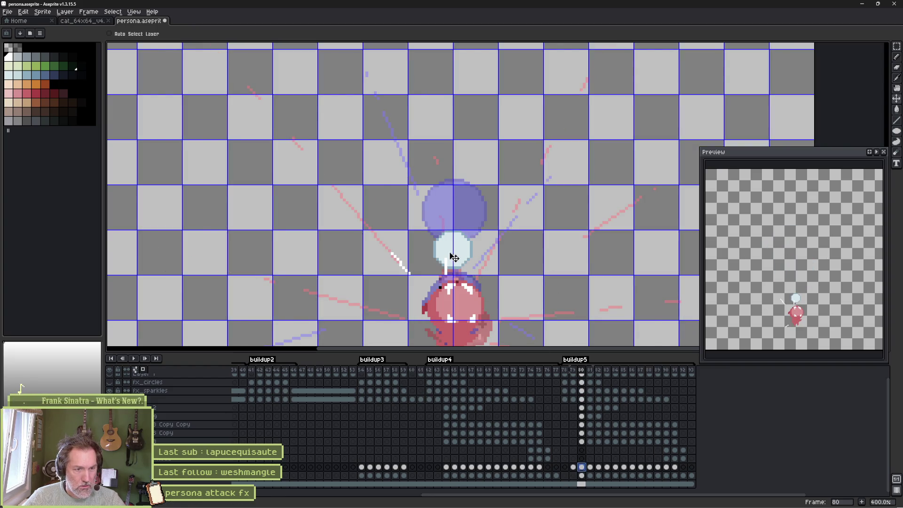
pyautogui.click(590, 467)
pyautogui.moveTo(453, 221); pyautogui.dragTo(454, 236)
pyautogui.click(598, 467)
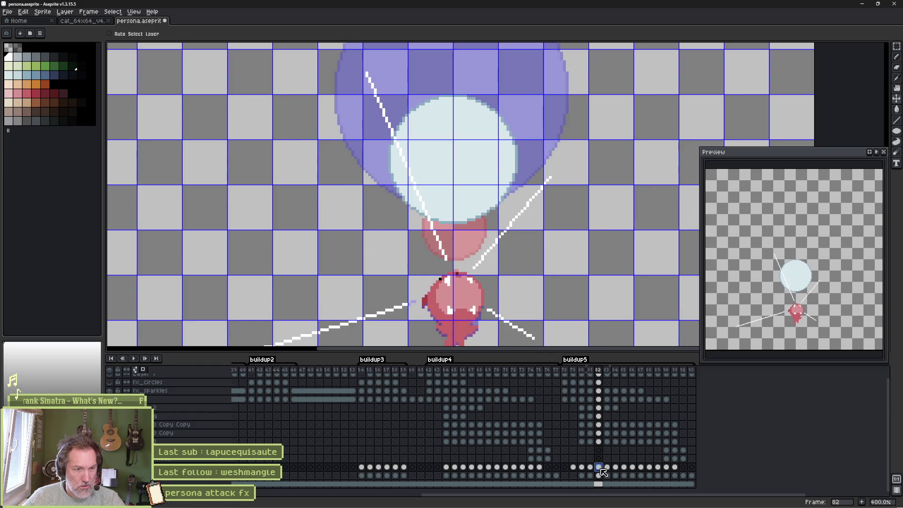
pyautogui.moveTo(456, 193)
pyautogui.mouseDown()
pyautogui.moveTo(455, 213)
pyautogui.moveTo(461, 190)
pyautogui.mouseUp()
pyautogui.click(607, 467)
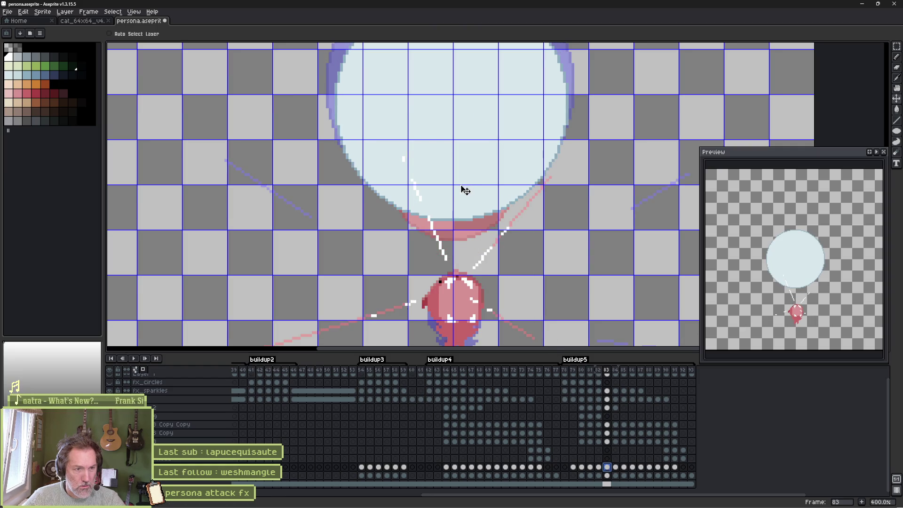
pyautogui.click(615, 467)
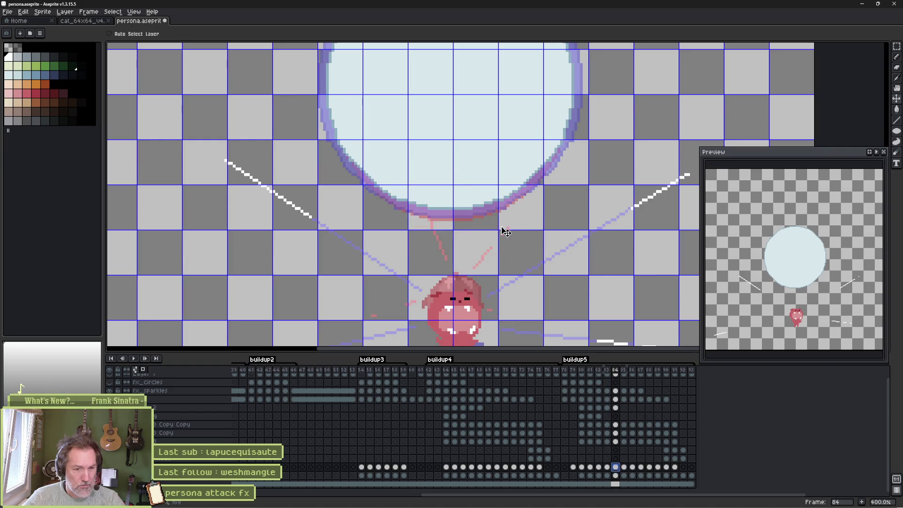
pyautogui.scroll(-2, 508, 217)
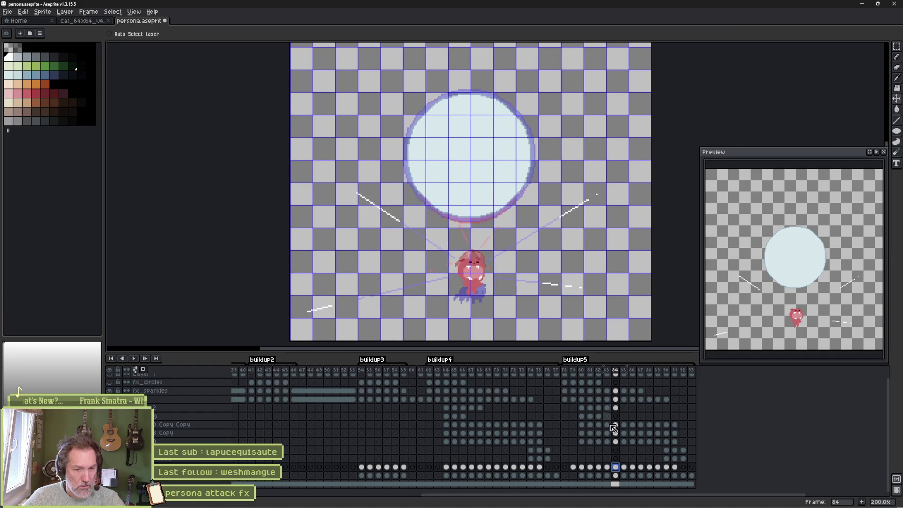
pyautogui.click(574, 467)
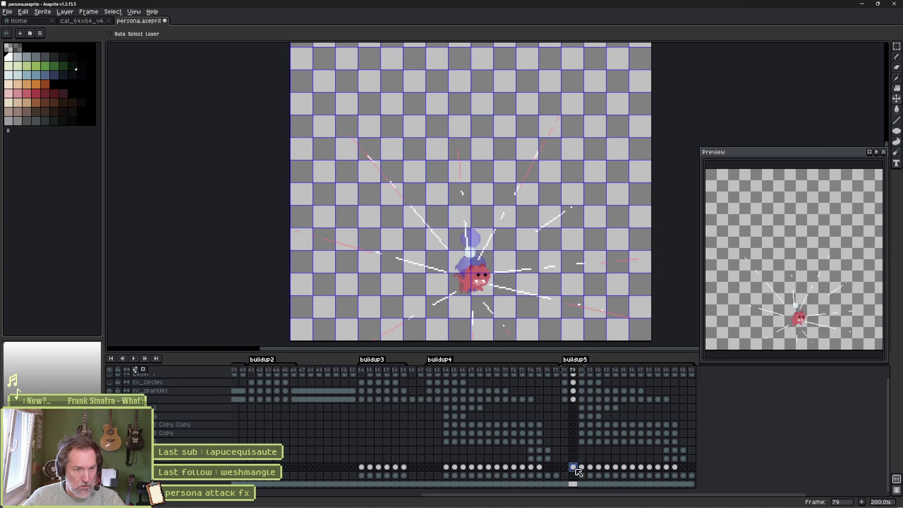
# - Lower the light-blue orb on frames 81, 82 and 83 toward the cat
pyautogui.scroll(3, 503, 266)
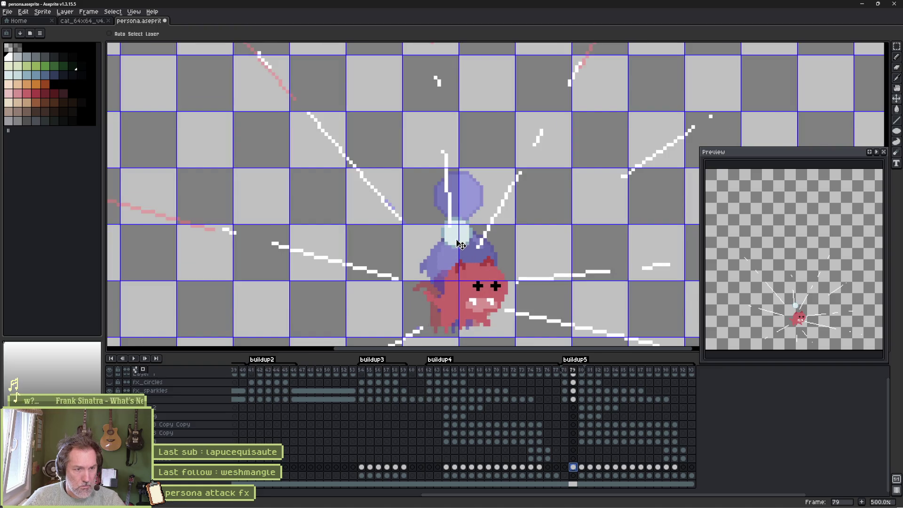
pyautogui.click(581, 467)
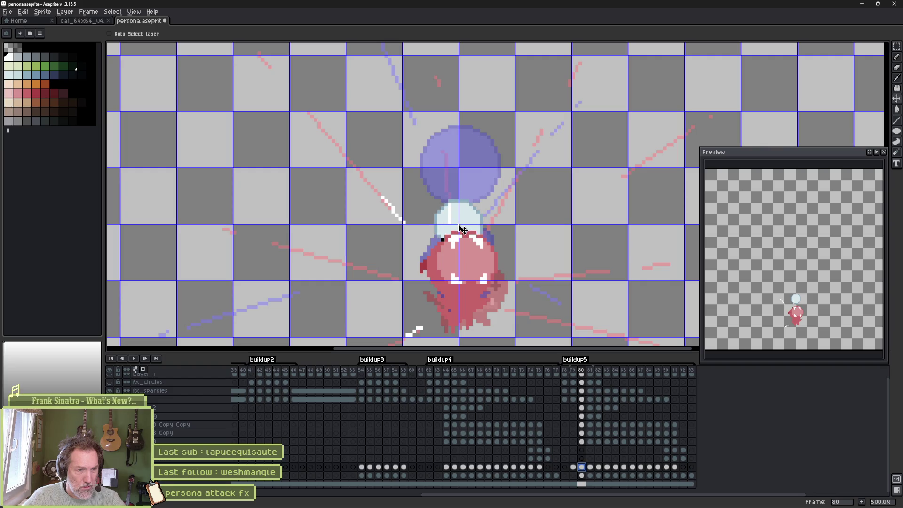
pyautogui.click(591, 467)
pyautogui.moveTo(463, 193); pyautogui.dragTo(463, 217)
pyautogui.click(598, 467)
pyautogui.moveTo(466, 103); pyautogui.dragTo(469, 202)
pyautogui.click(606, 467)
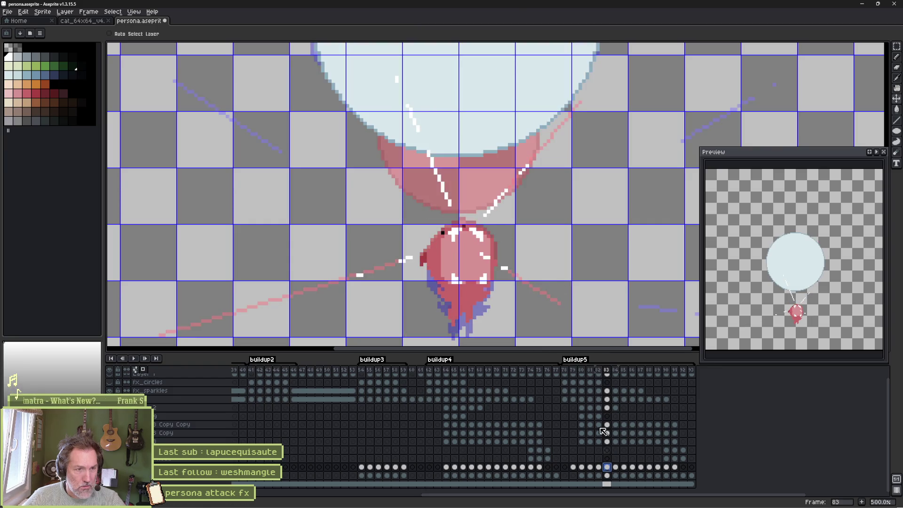
pyautogui.moveTo(472, 141); pyautogui.dragTo(471, 175)
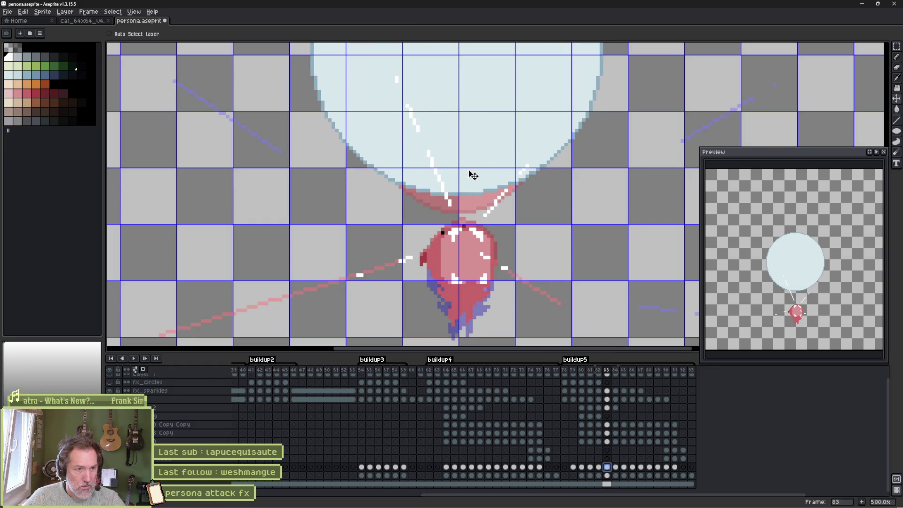
# - Lower the orb on frames 84 and 85, then play the animation to check the motion
pyautogui.click(616, 467)
pyautogui.moveTo(488, 120); pyautogui.dragTo(491, 173)
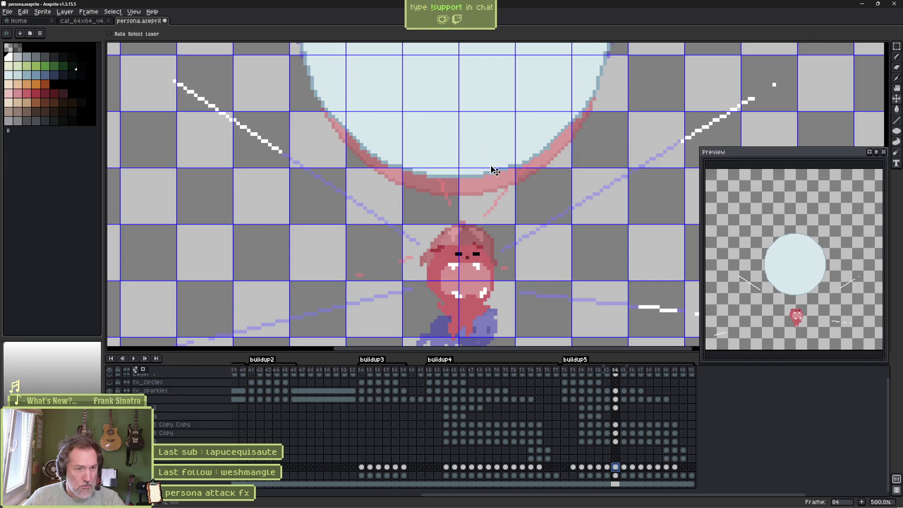
pyautogui.click(623, 467)
pyautogui.moveTo(477, 126); pyautogui.dragTo(484, 134)
pyautogui.click(632, 467)
pyautogui.click(641, 468)
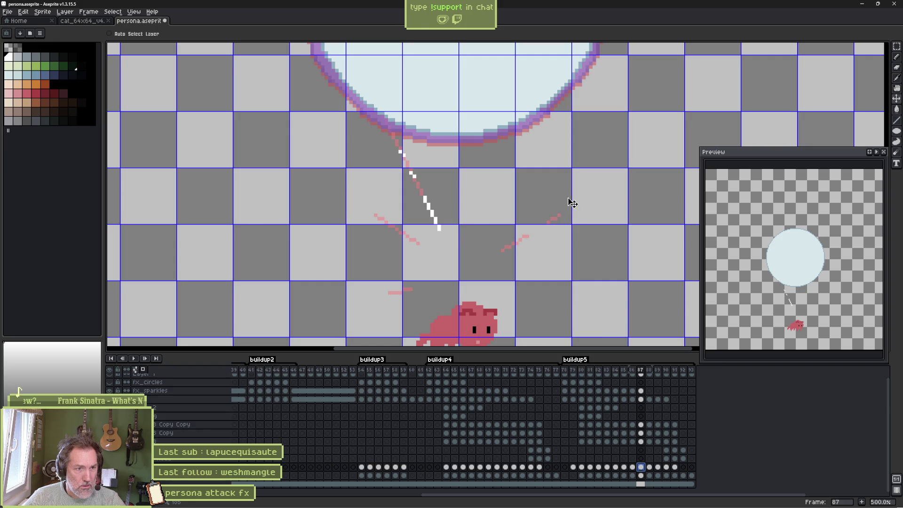
pyautogui.press('Return')
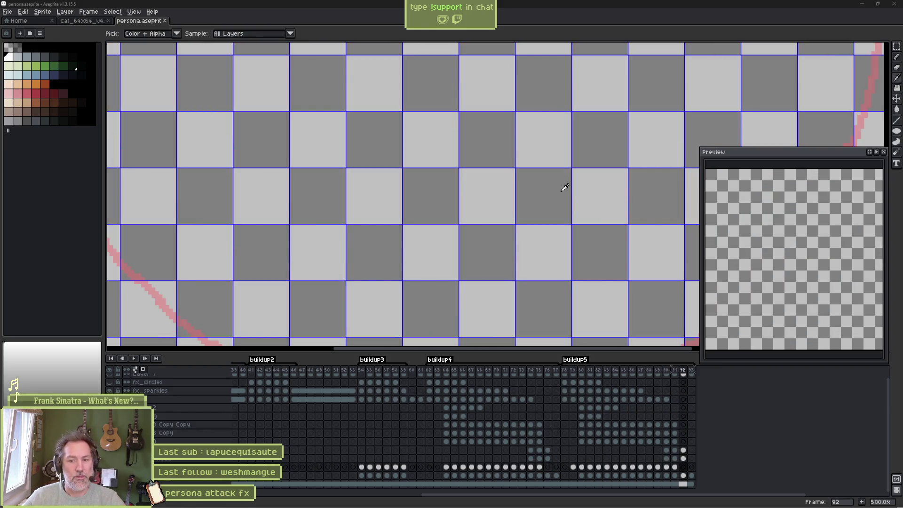
pyautogui.hotkey('alt', 'Tab')
# - Reimport the persona_fx Sprite2D's Aseprite file in Godot
pyautogui.click(416, 30)
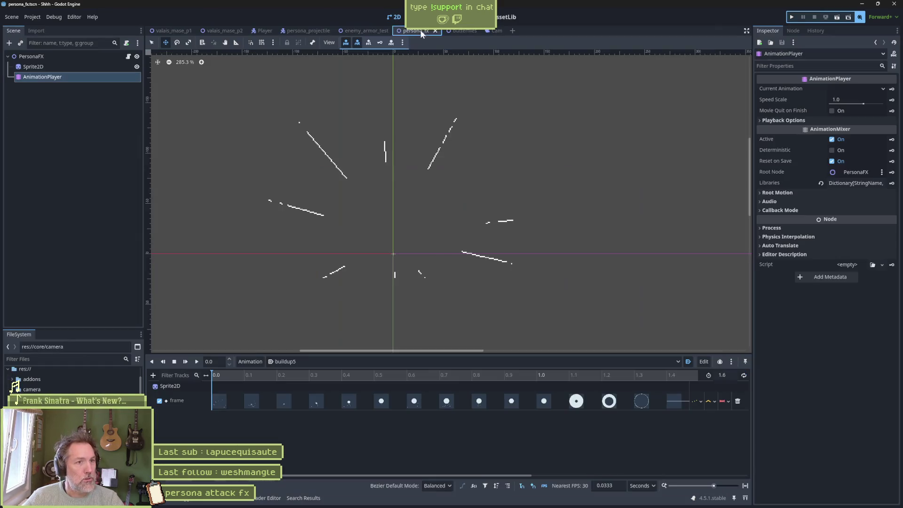
pyautogui.click(127, 67)
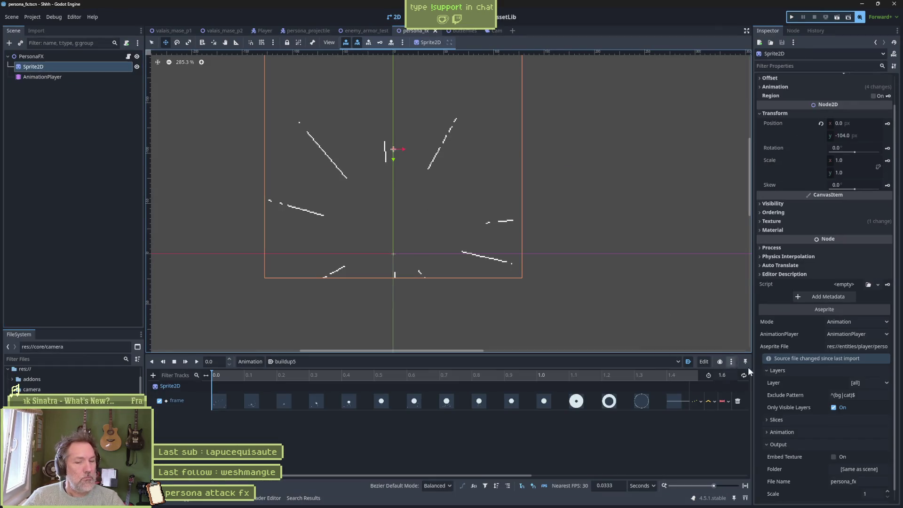
pyautogui.scroll(-1, 819, 471)
pyautogui.click(821, 493)
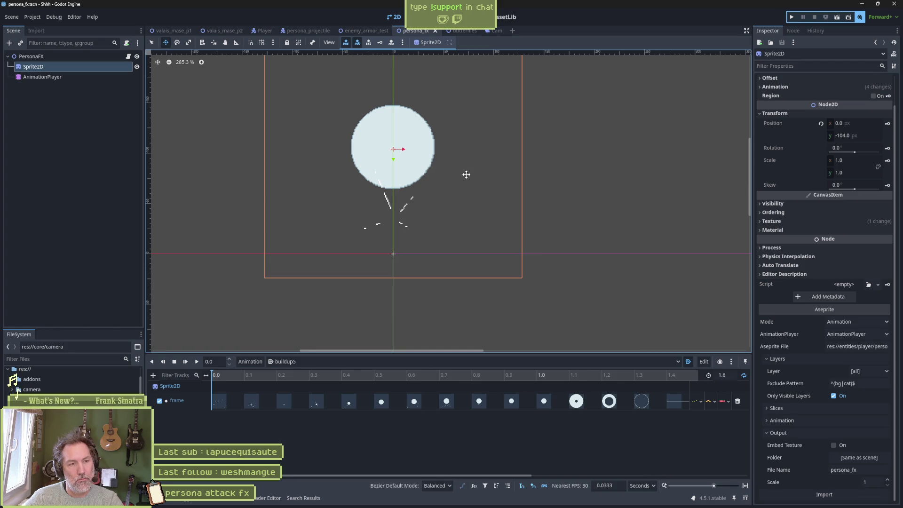
# - Run the game with F5, trigger the cat's attack on the scarecrow, then review the Shhh.avi clip
pyautogui.press('F5')
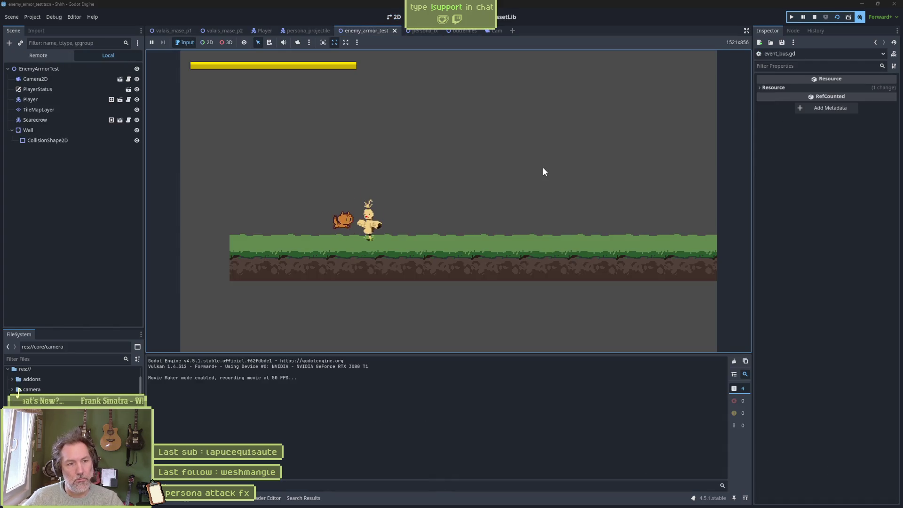
pyautogui.click(542, 167)
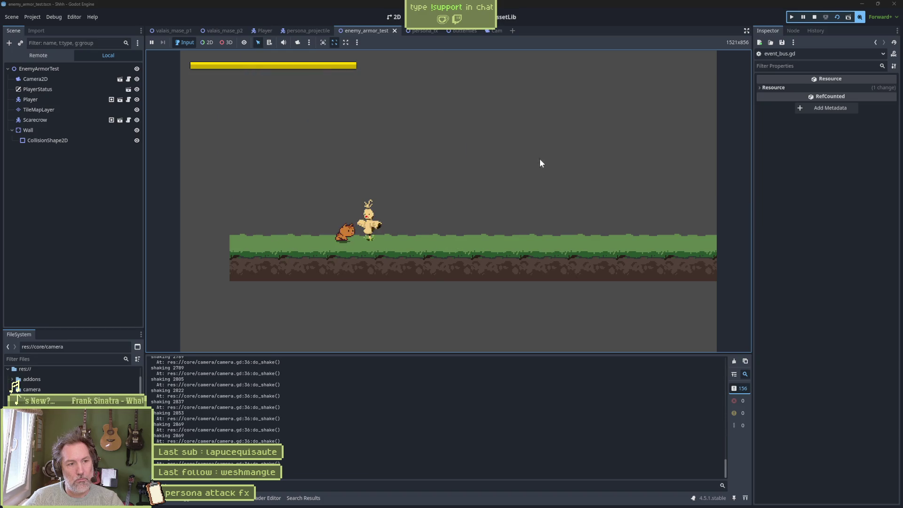
pyautogui.press('F8')
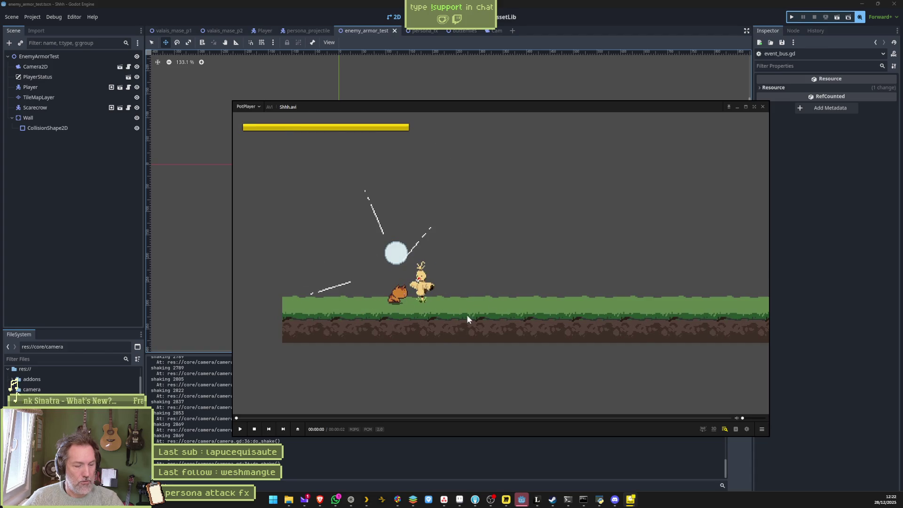
pyautogui.press('space')
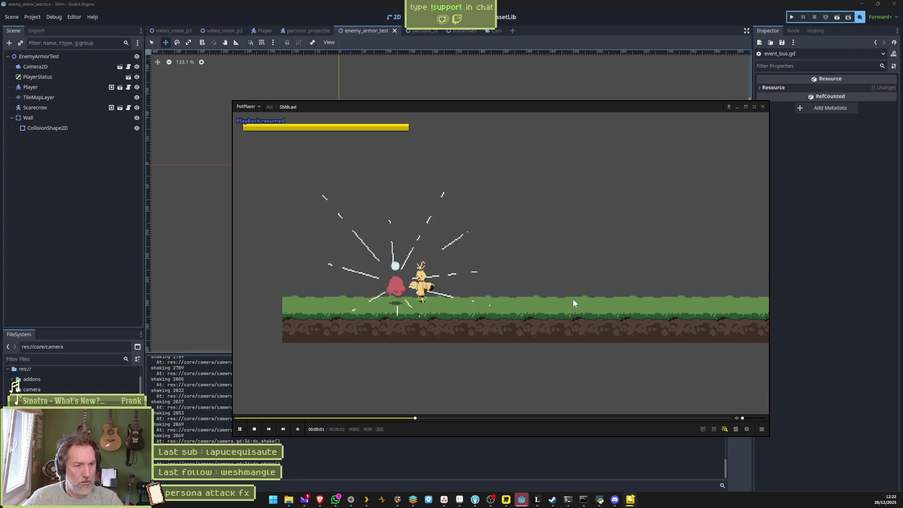
pyautogui.press('space')
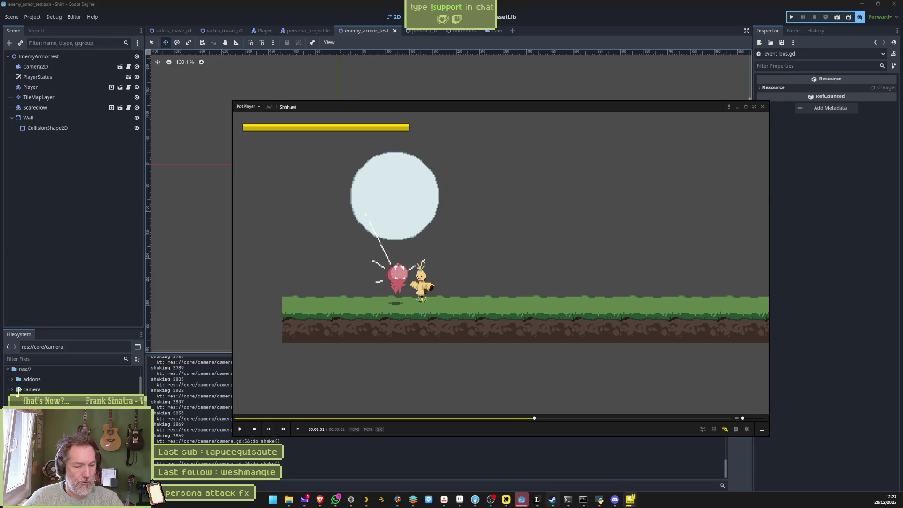
pyautogui.click(463, 504)
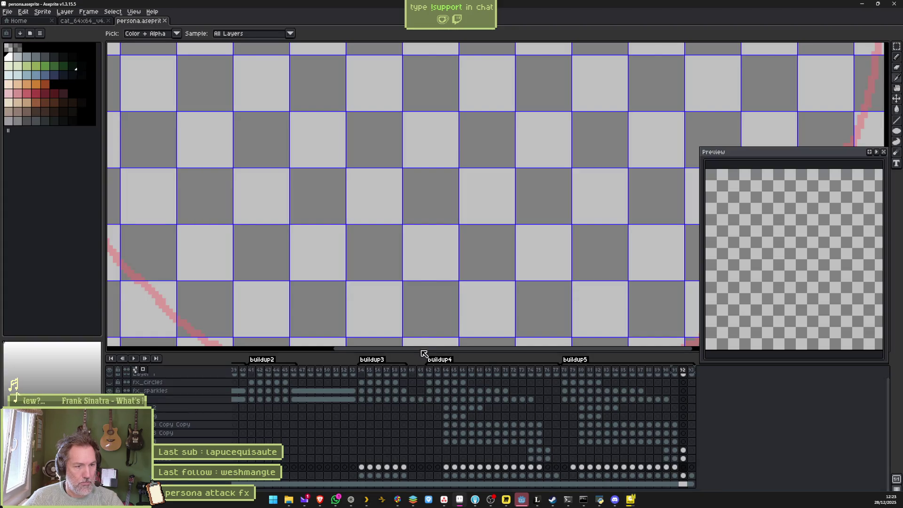
# - Raise the glowing orb above the cat's head on frames 79, 80 and 81
pyautogui.press('v')
pyautogui.scroll(-3, 373, 281)
pyautogui.click(573, 468)
pyautogui.scroll(3, 434, 282)
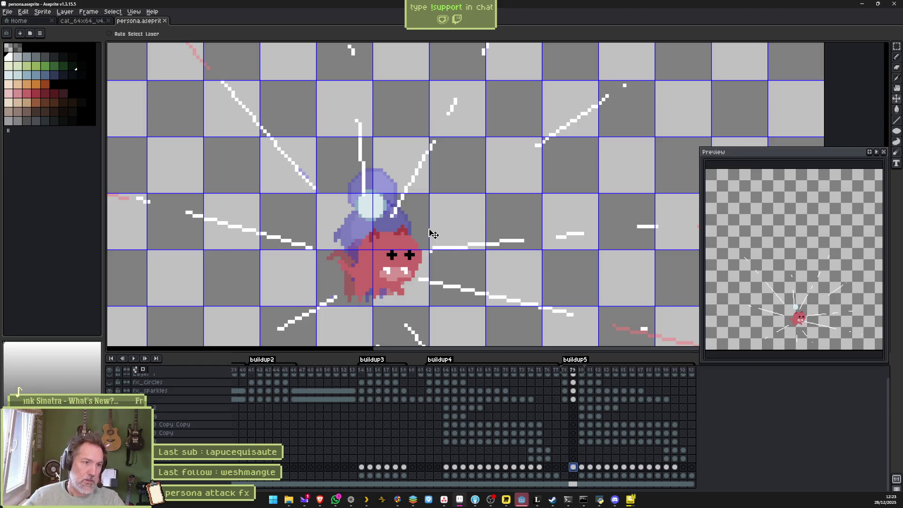
pyautogui.moveTo(375, 205); pyautogui.dragTo(374, 194)
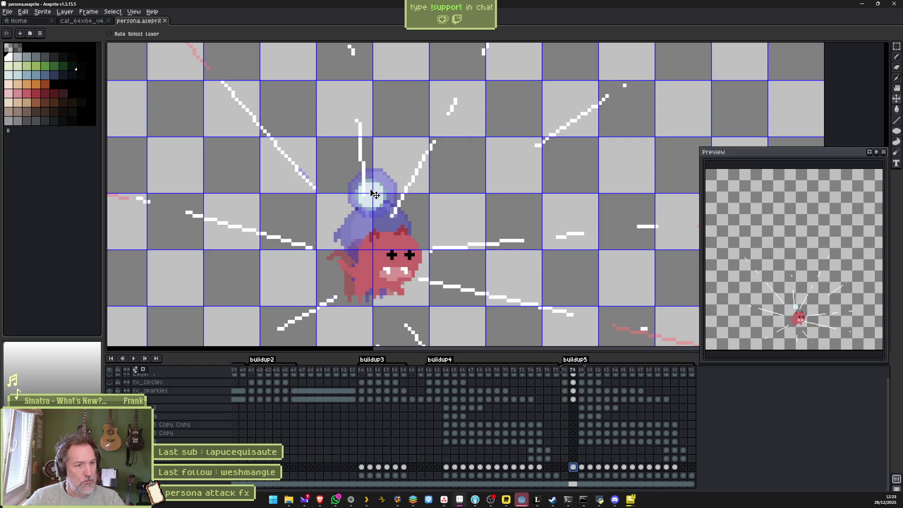
pyautogui.click(582, 468)
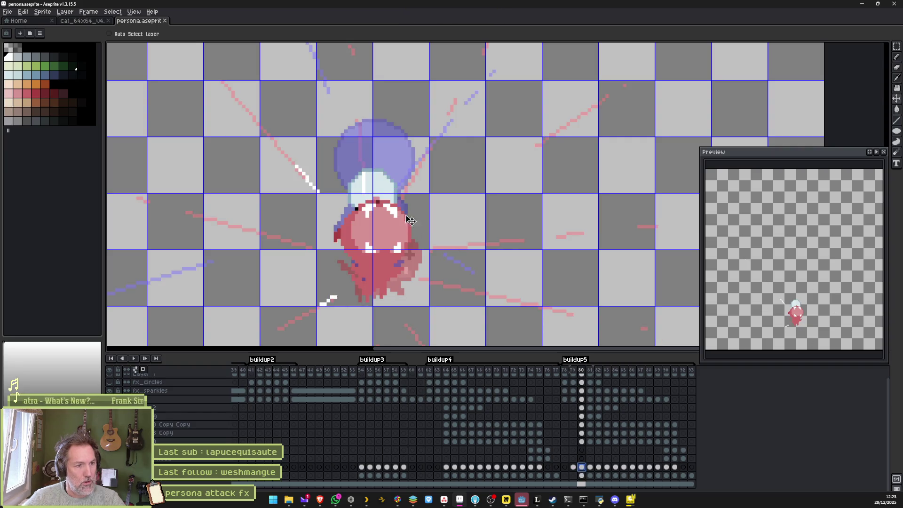
pyautogui.click(590, 467)
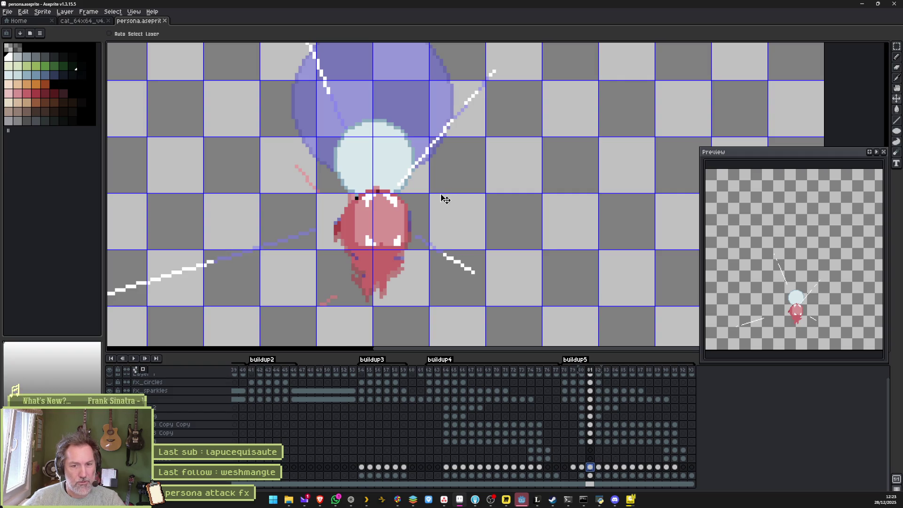
pyautogui.moveTo(389, 177); pyautogui.dragTo(383, 157)
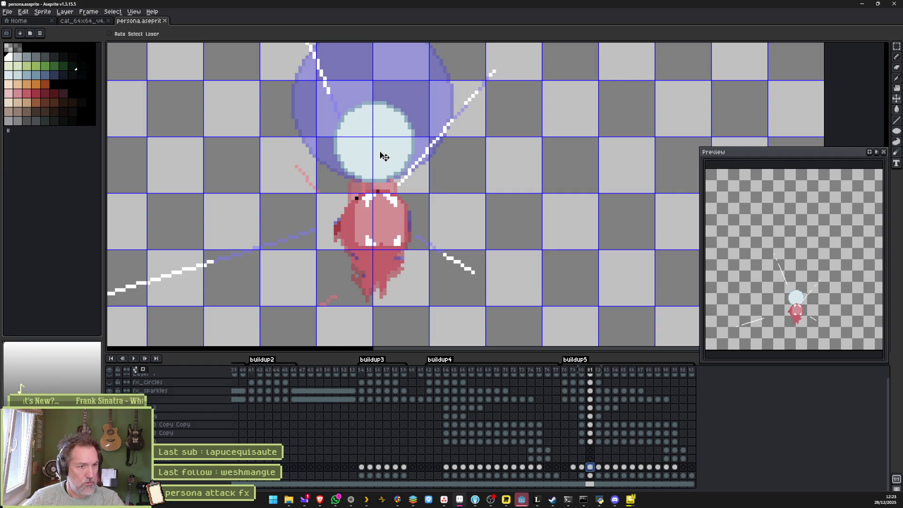
pyautogui.click(581, 467)
pyautogui.moveTo(380, 120)
pyautogui.mouseDown()
pyautogui.moveTo(381, 162)
pyautogui.moveTo(380, 143)
pyautogui.mouseUp()
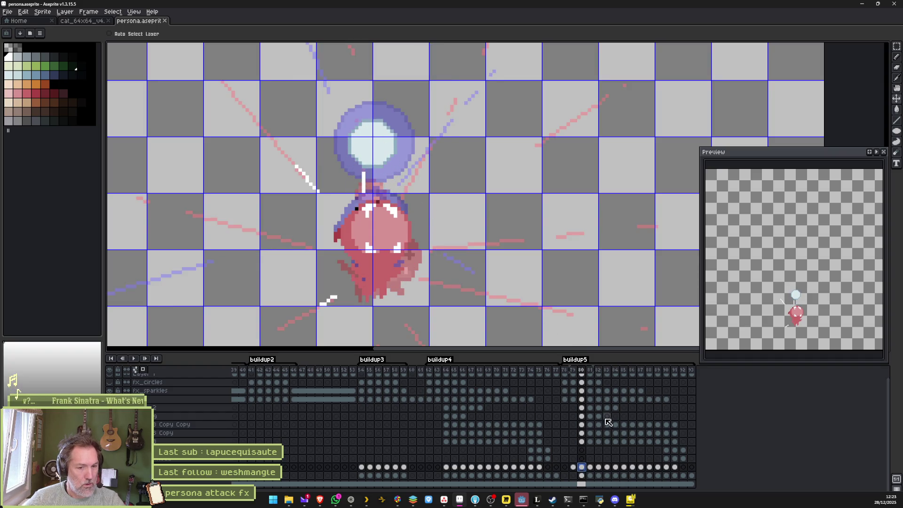
pyautogui.click(573, 468)
pyautogui.moveTo(377, 206); pyautogui.dragTo(375, 149)
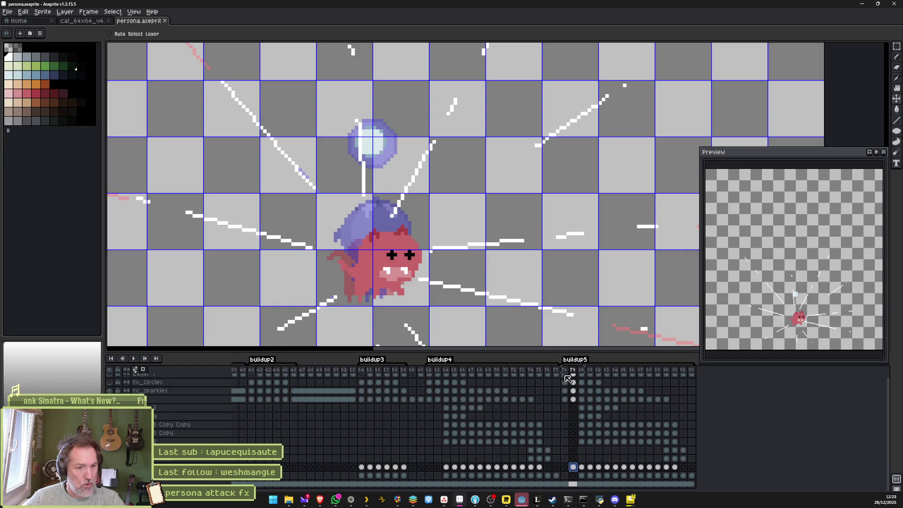
# - Loop-preview the frame range 78–88, then switch to Godot
pyautogui.moveTo(567, 373); pyautogui.dragTo(607, 376)
pyautogui.press('Return')
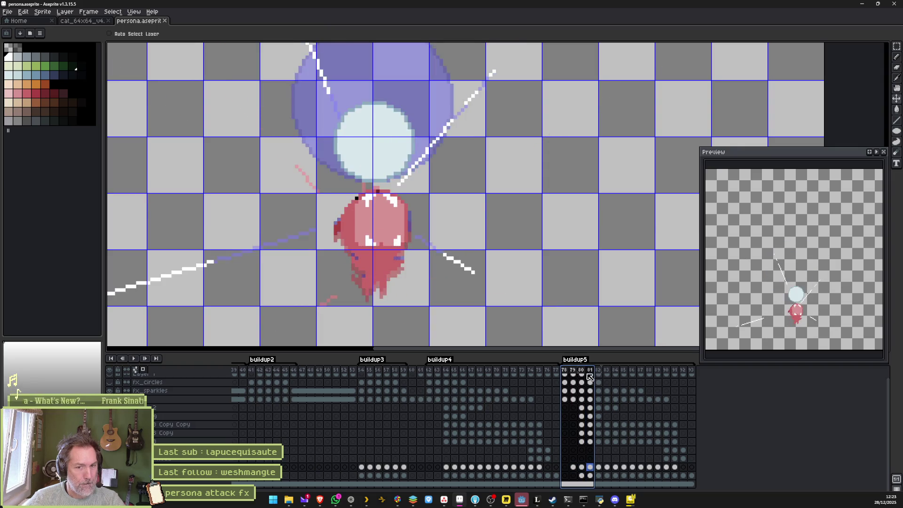
pyautogui.moveTo(610, 379); pyautogui.dragTo(651, 384)
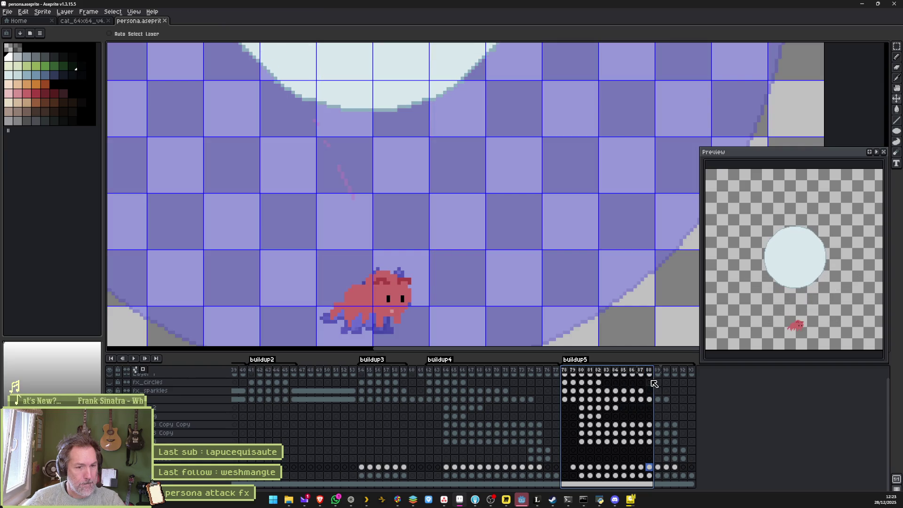
pyautogui.click(522, 499)
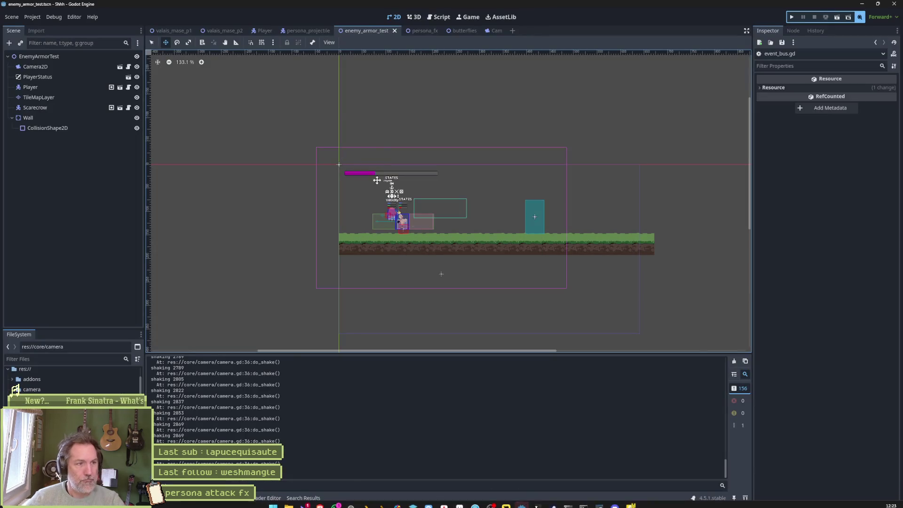
# - Reimport the persona_fx Aseprite sprite and run enemy_armor_test with F6
pyautogui.click(420, 32)
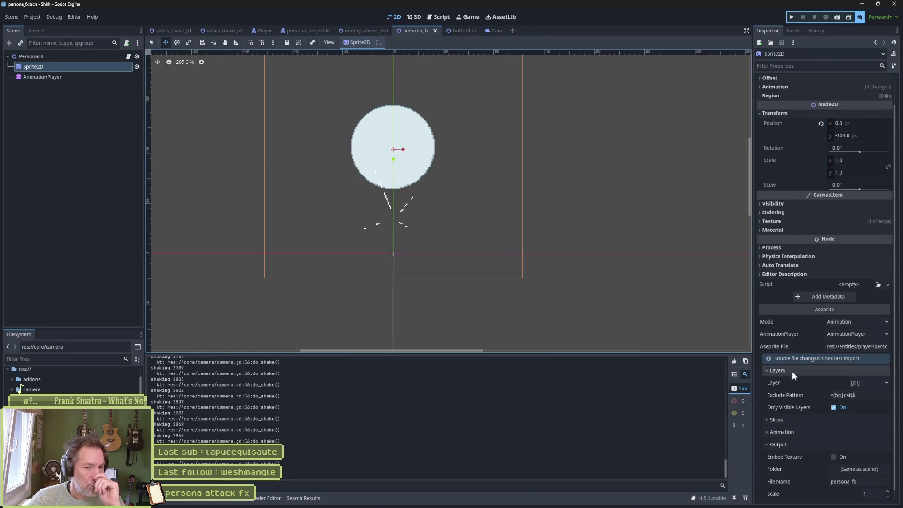
pyautogui.scroll(-1, 793, 375)
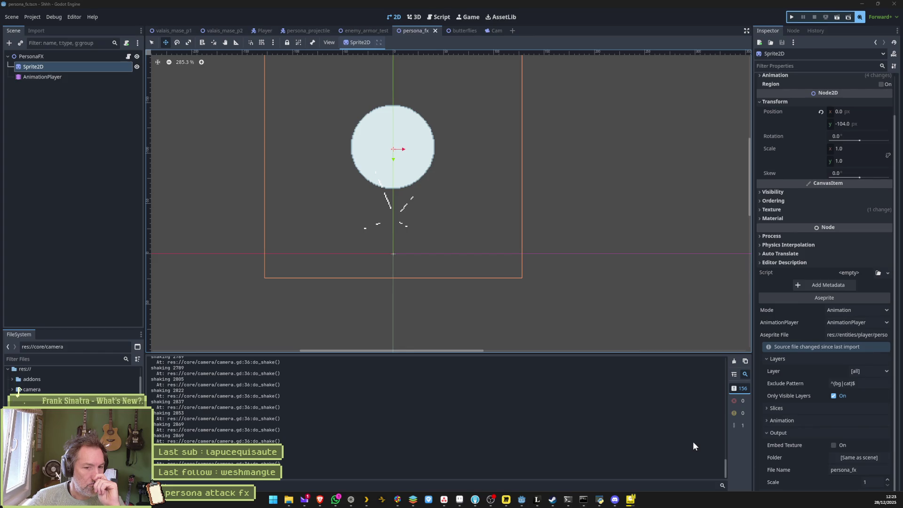
pyautogui.click(802, 495)
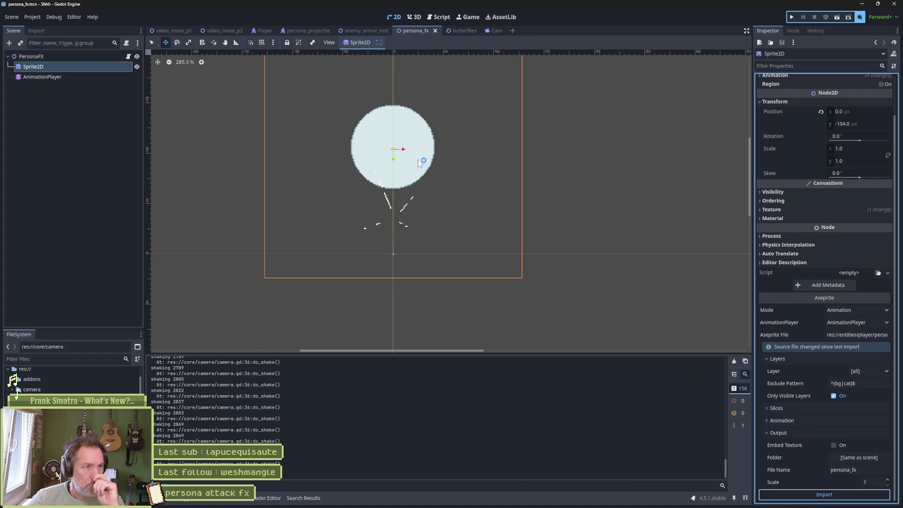
pyautogui.click(359, 30)
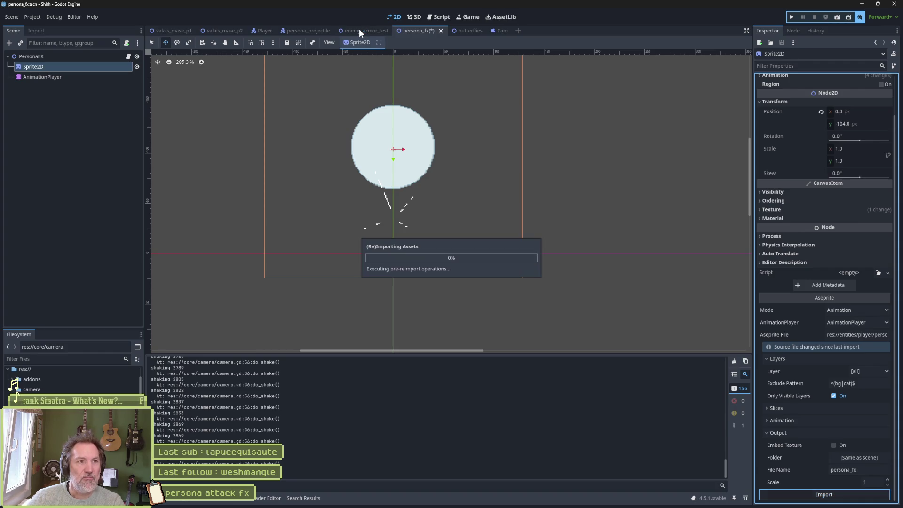
pyautogui.press('F6')
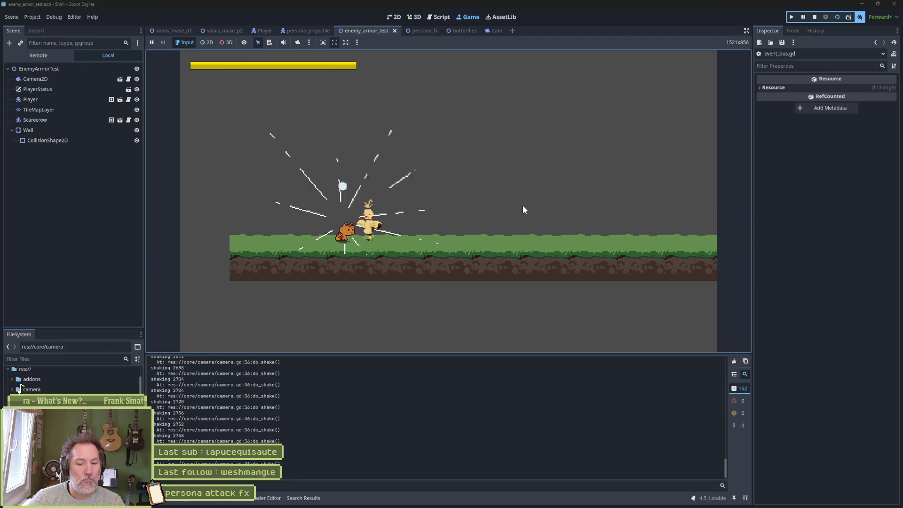
# - Stop the game and check the persona_fx buildup5 animation
pyautogui.press('F8')
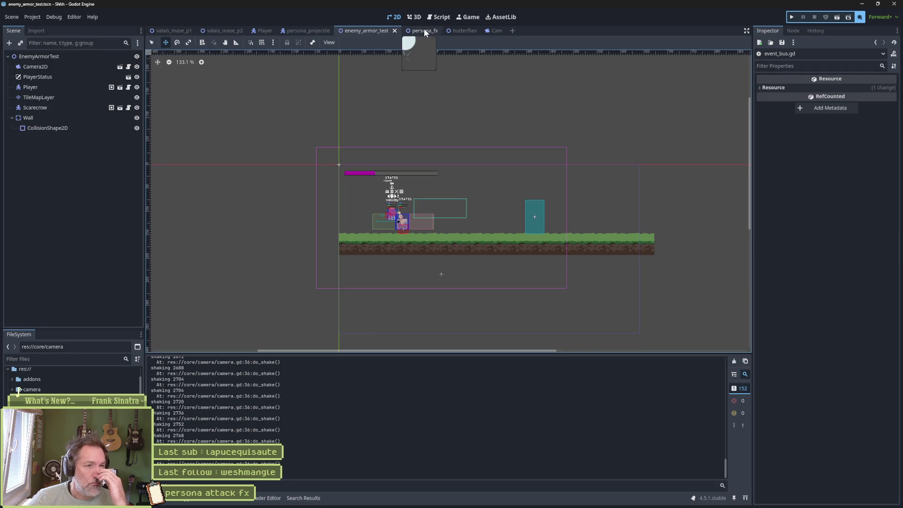
pyautogui.click(419, 30)
pyautogui.click(73, 77)
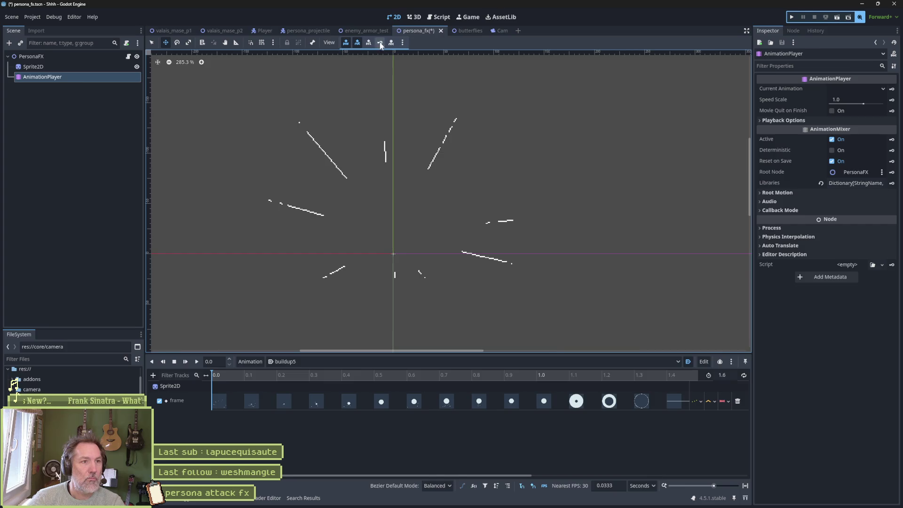
# - Run enemy_armor_test, trigger the persona attack eight times, then stop the game
pyautogui.click(366, 31)
pyautogui.press('F6')
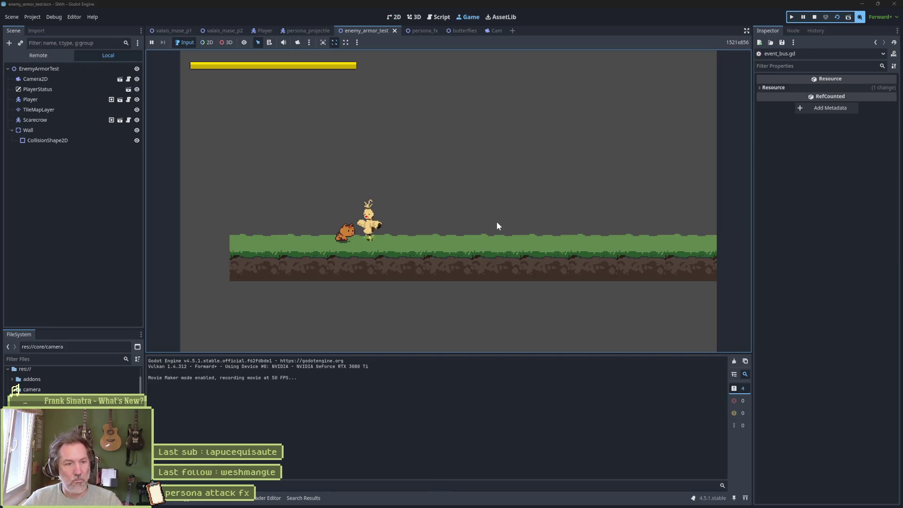
pyautogui.click(498, 226)
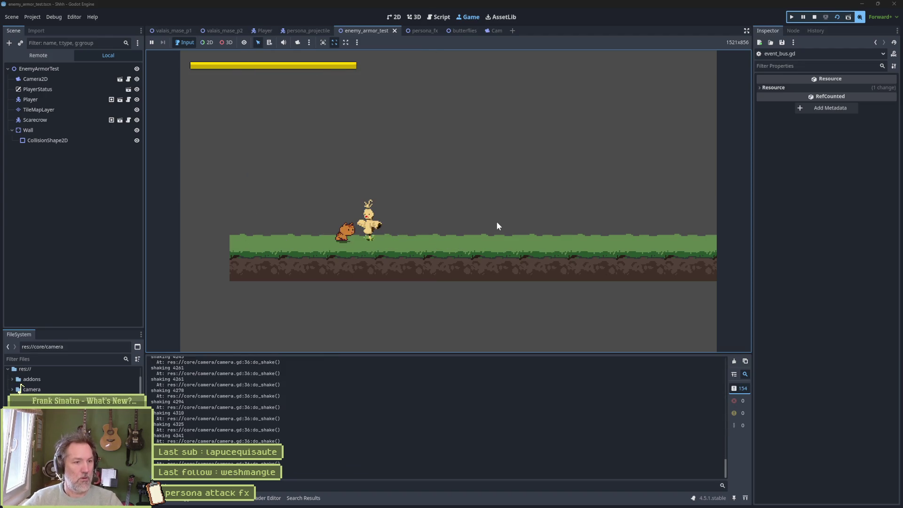
pyautogui.click(484, 224)
pyautogui.click(503, 224)
pyautogui.click(503, 224)
pyautogui.click(503, 225)
pyautogui.click(503, 225)
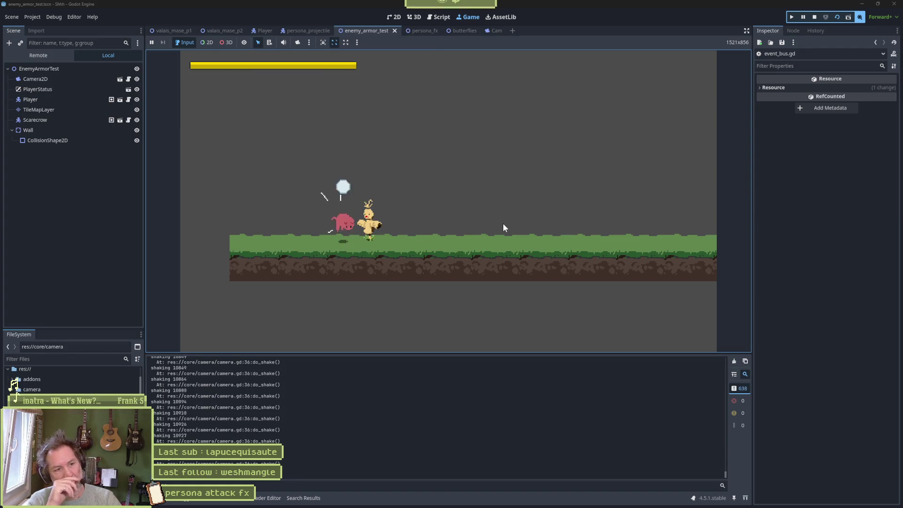
pyautogui.click(503, 224)
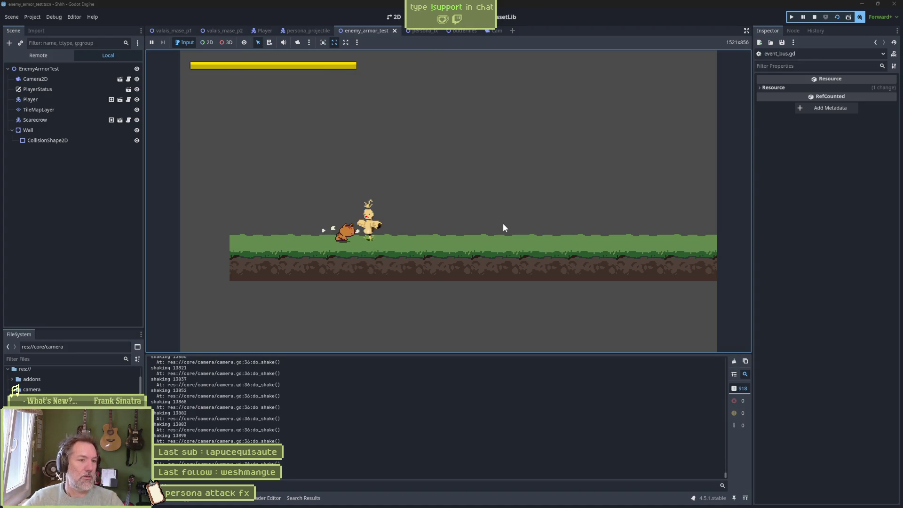
pyautogui.click(585, 233)
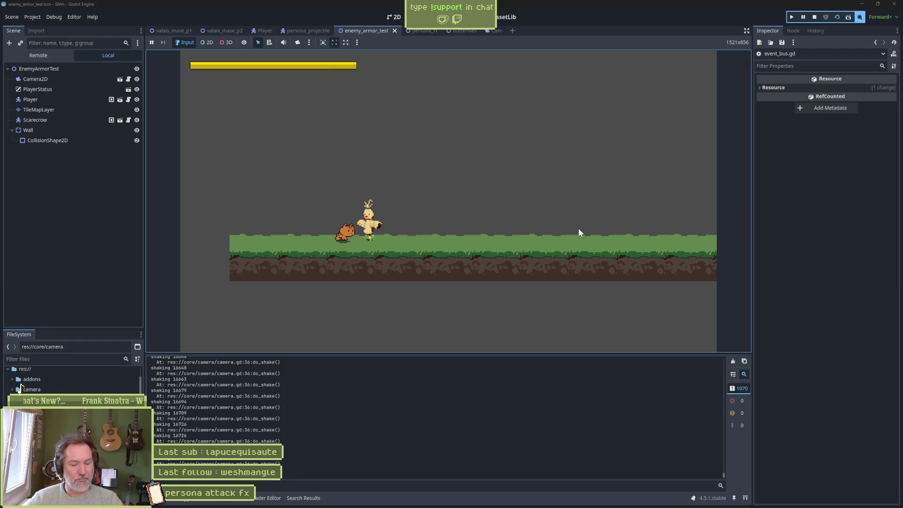
pyautogui.press('F8')
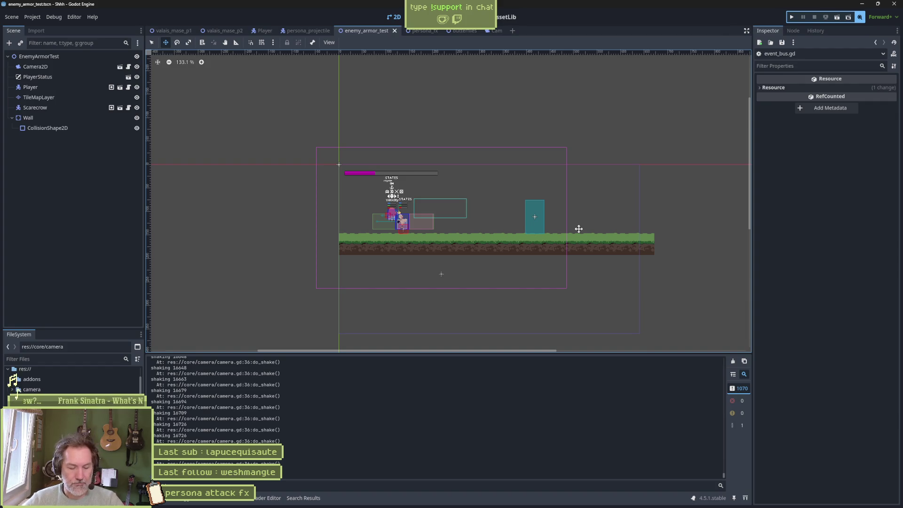
# - Bring the persona.aseprite window to the front from the taskbar
pyautogui.moveTo(577, 507)
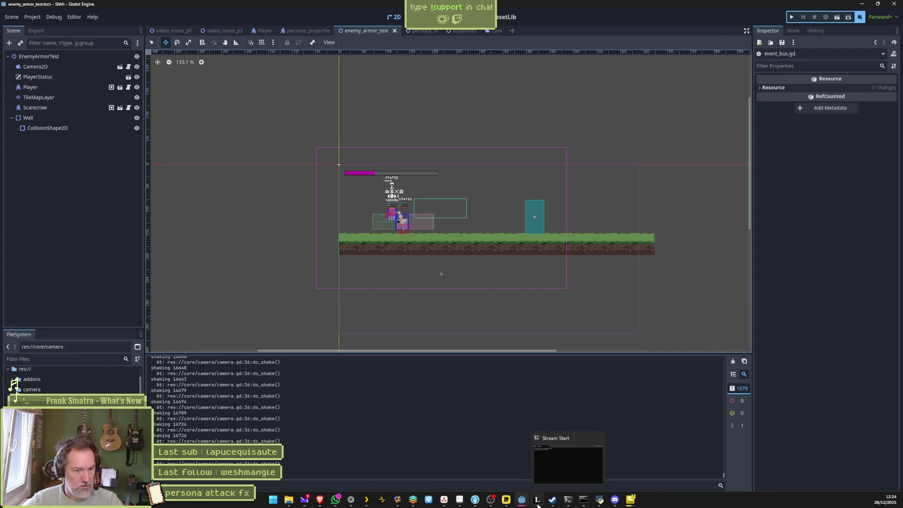
pyautogui.moveTo(407, 502)
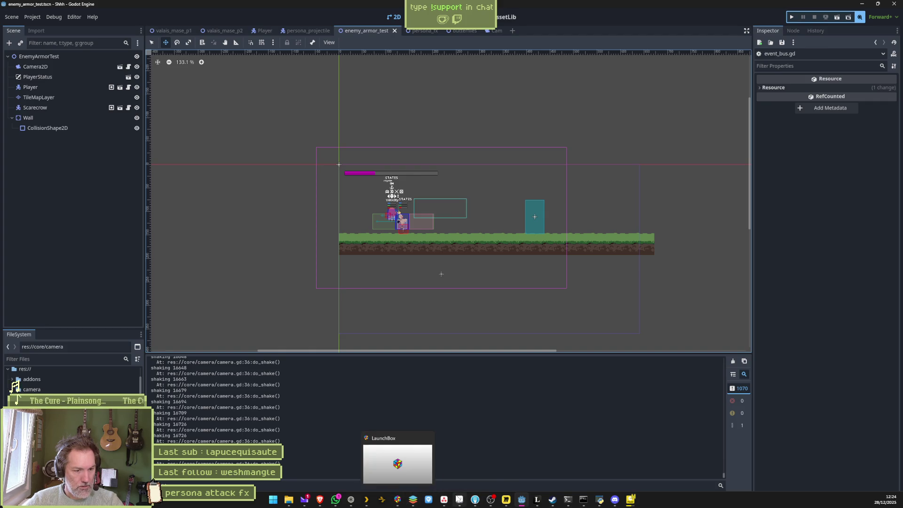
pyautogui.moveTo(459, 503)
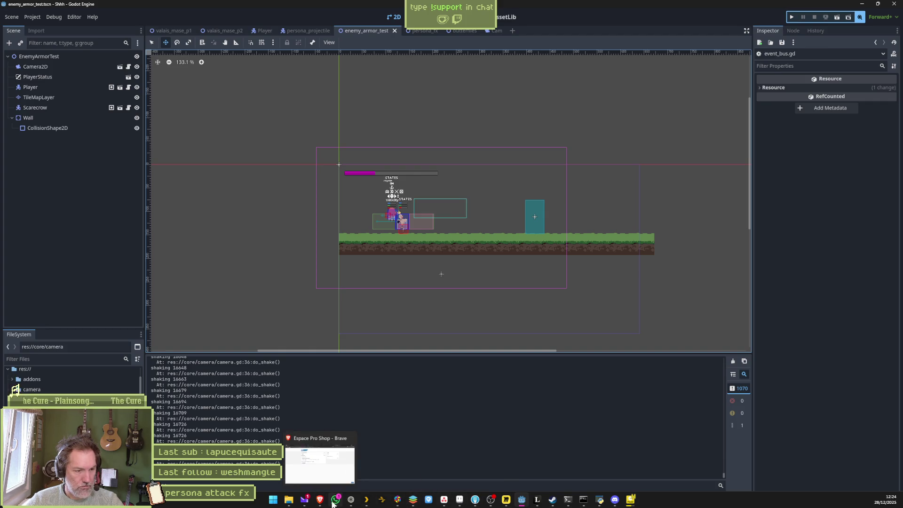
pyautogui.click(459, 459)
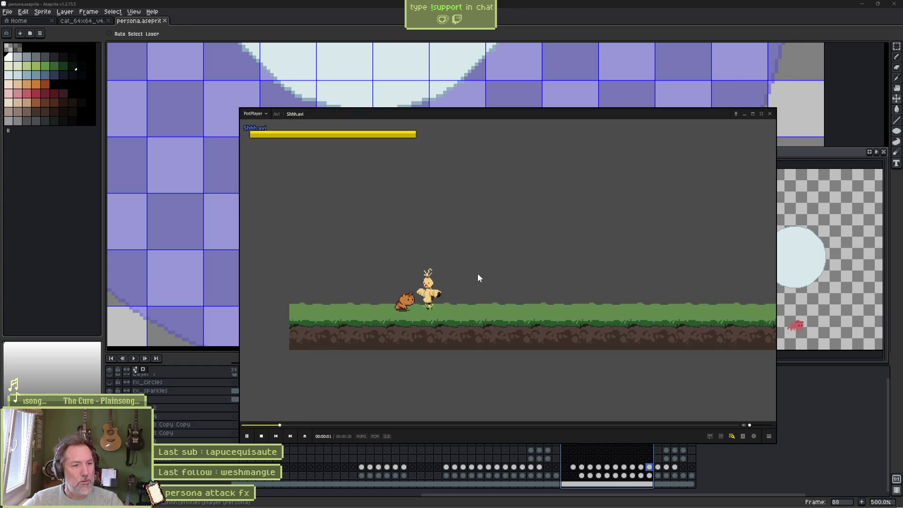
# - Pause Shhh.avi and frame-step forward through the attack to watch the orb grow
pyautogui.press('space')
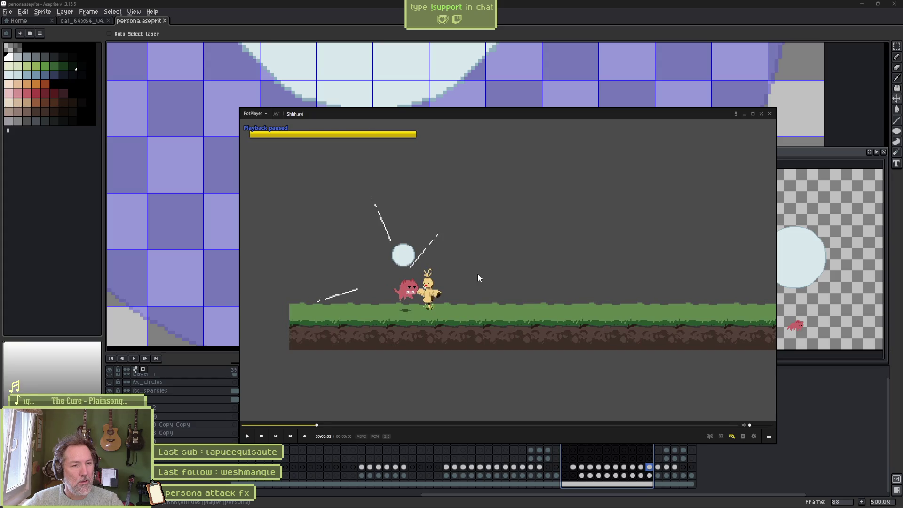
pyautogui.press('d')
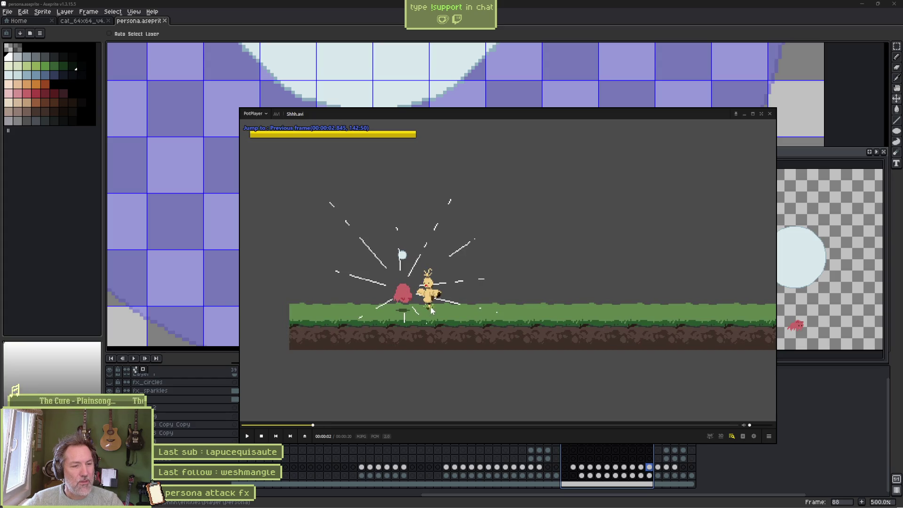
pyautogui.press('f')
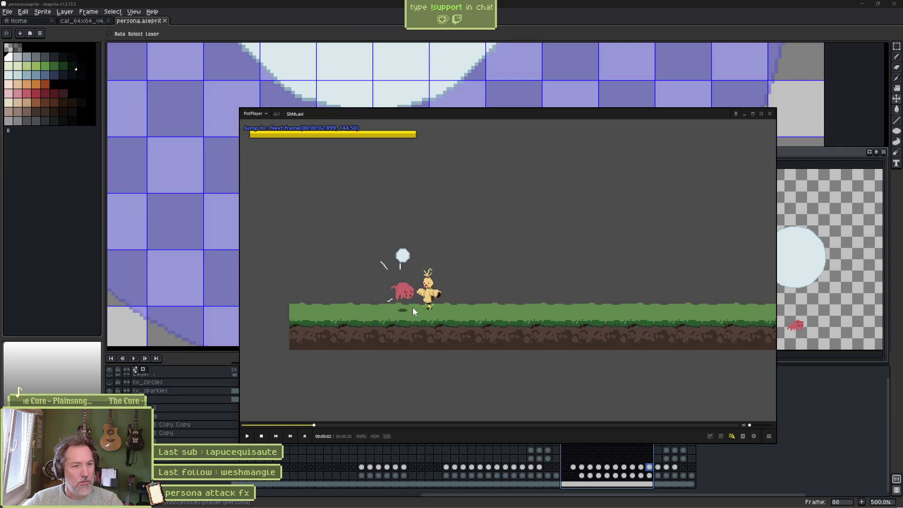
pyautogui.press('f')
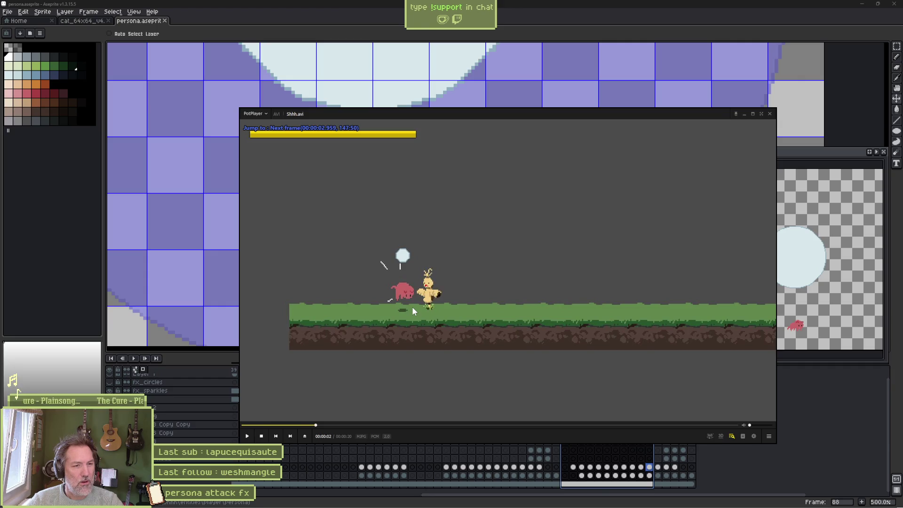
pyautogui.press('f')
pyautogui.press('f')
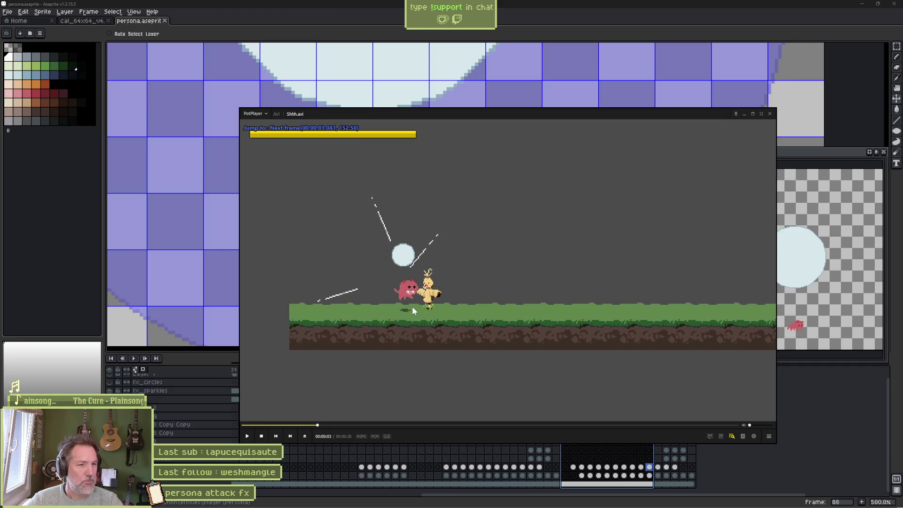
pyautogui.press('f')
pyautogui.press('f')
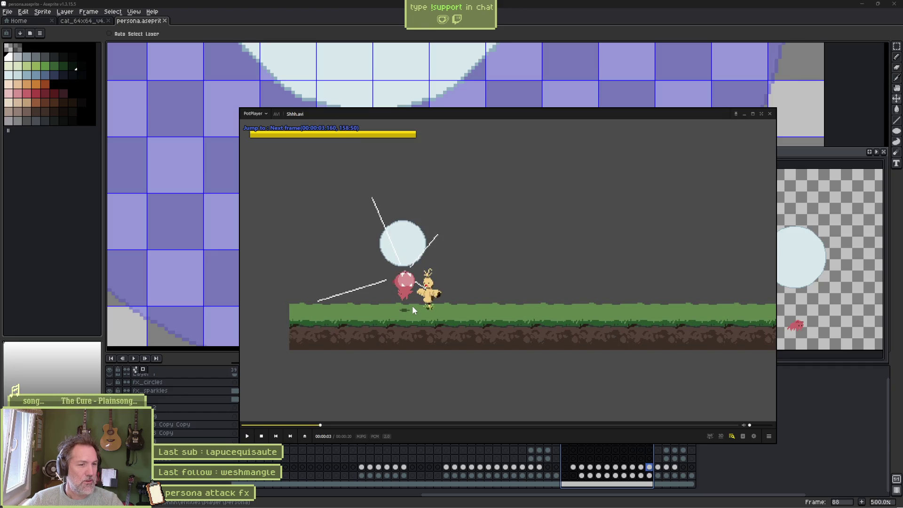
pyautogui.press('f')
pyautogui.press('f')
pyautogui.press('f')
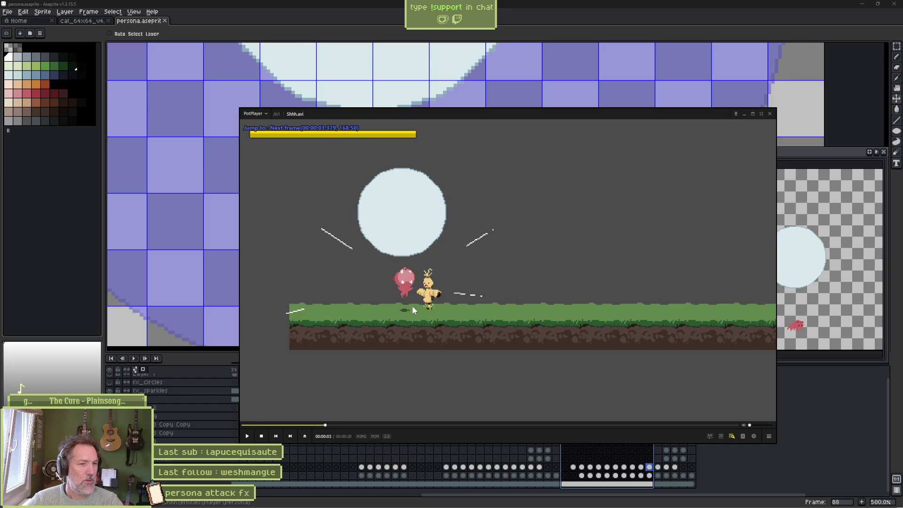
pyautogui.press('f')
pyautogui.press('f')
pyautogui.press('f')
pyautogui.press('f')
pyautogui.press('f')
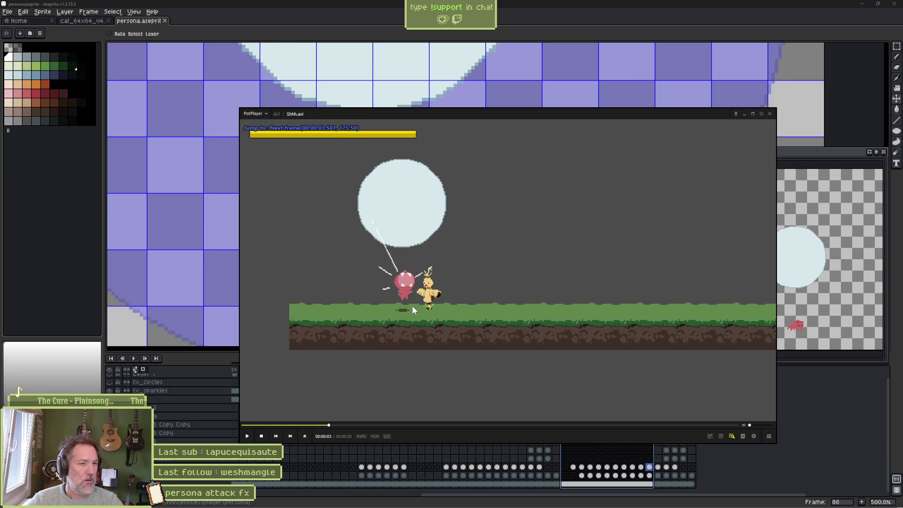
pyautogui.press('f')
pyautogui.press('f')
pyautogui.press('f')
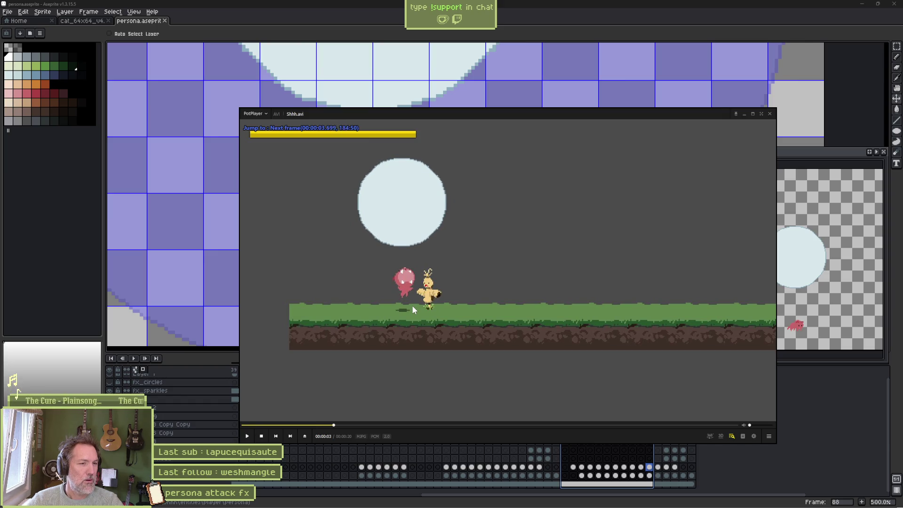
pyautogui.press('f')
pyautogui.hotkey('alt', 'Tab')
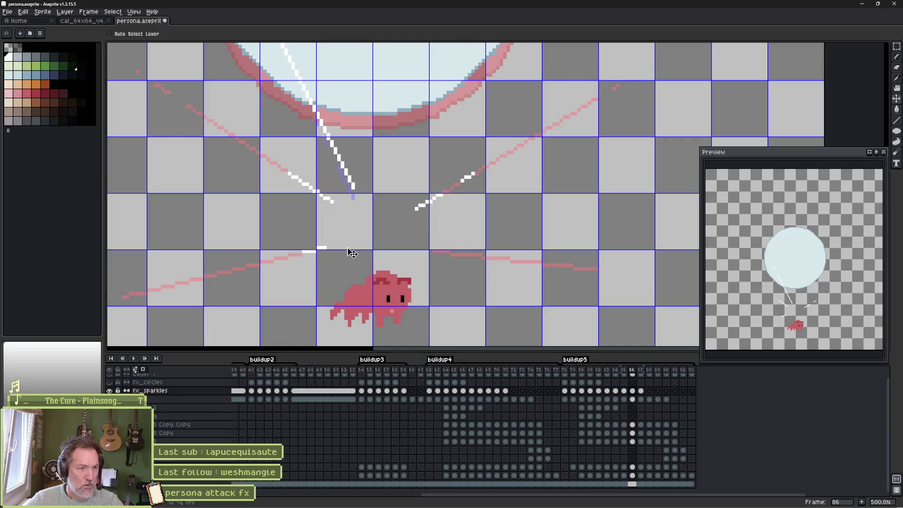
# - Move the white streak up 4 pixels on frame 87 and compare it against the video
pyautogui.press('Left')
pyautogui.moveTo(360, 246); pyautogui.dragTo(361, 238)
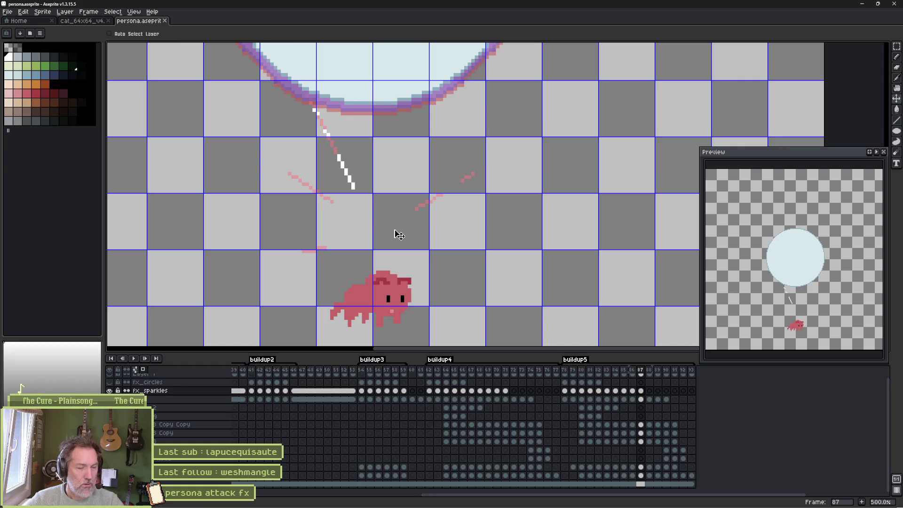
pyautogui.hotkey('alt', 'Tab')
pyautogui.hotkey('alt', 'Tab')
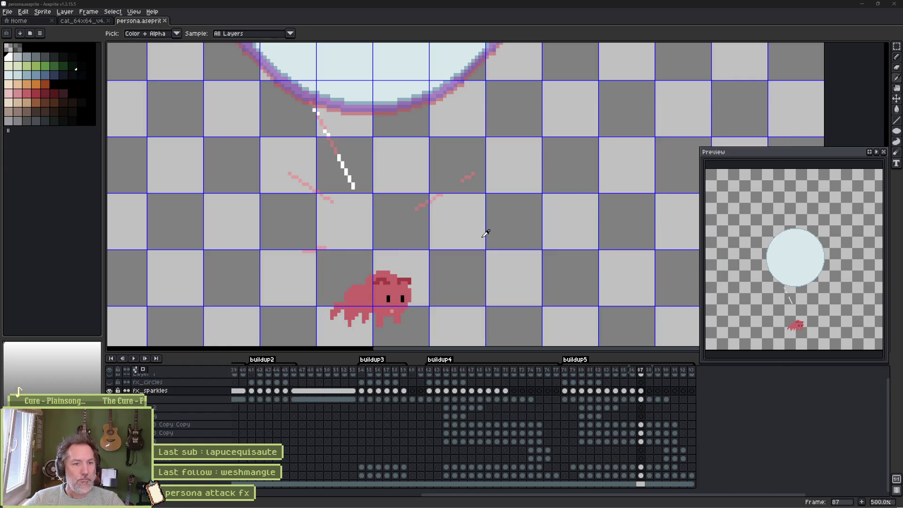
pyautogui.hotkey('alt', 'Tab')
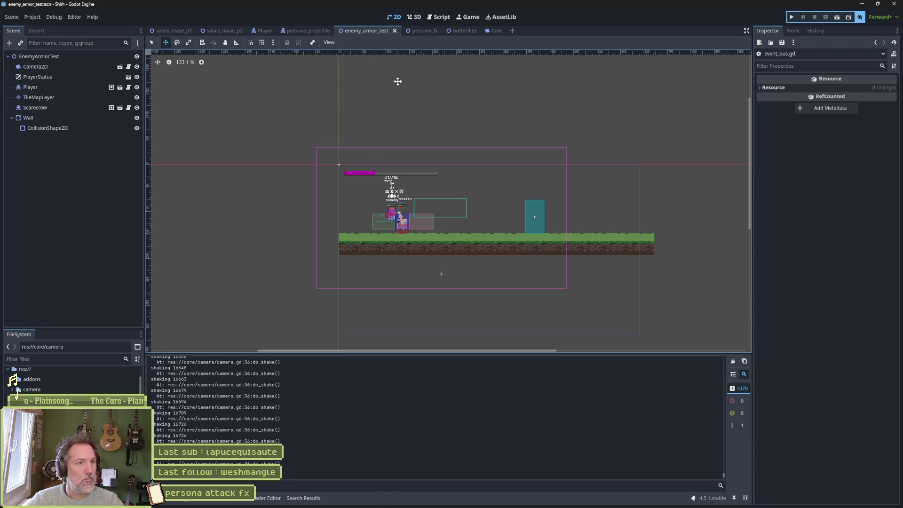
pyautogui.click(425, 31)
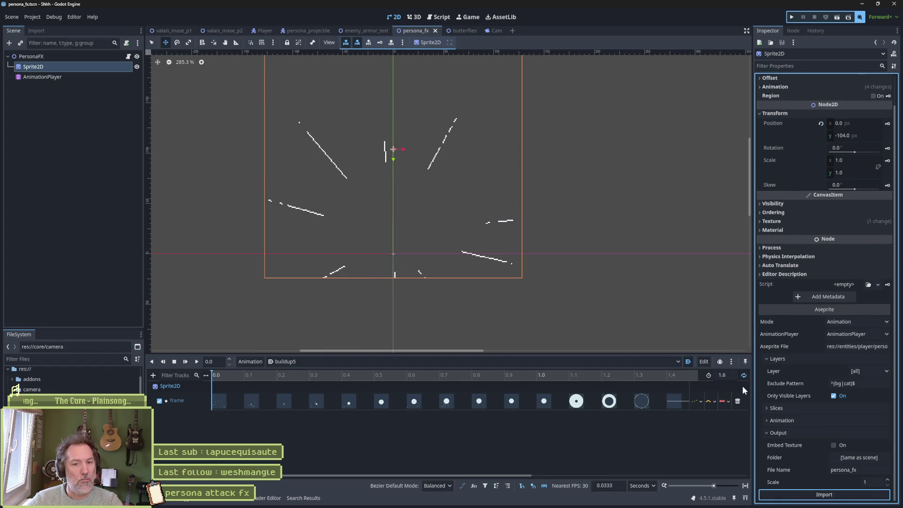
# - Rerun enemy_armor_test to retest the orb, rays and expanding ring, then stop it
pyautogui.click(374, 33)
pyautogui.press('F6')
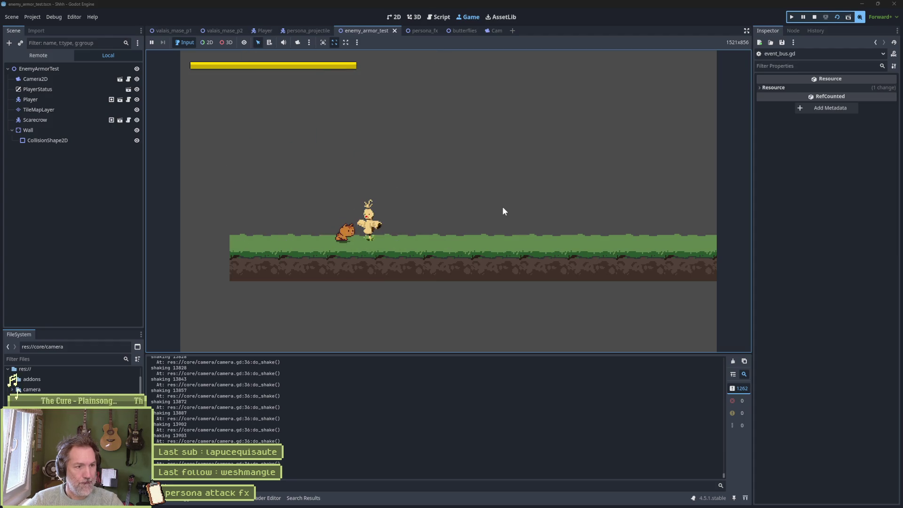
pyautogui.click(814, 17)
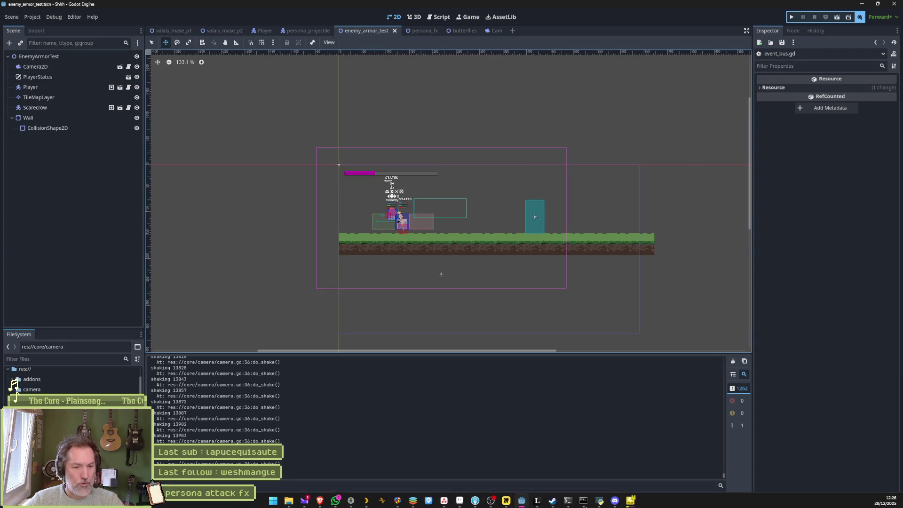
# - Make the circle layer active and advance through frames 88 and 89
pyautogui.hotkey('alt', 'Tab')
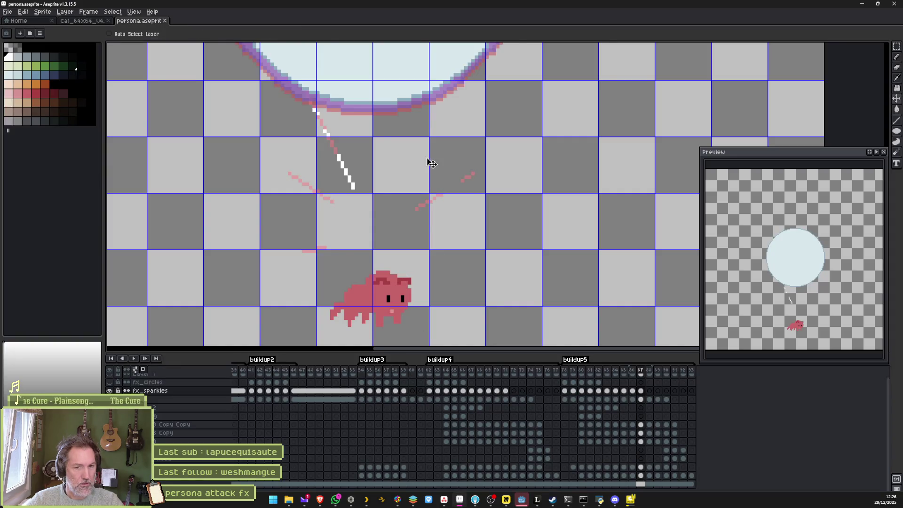
pyautogui.scroll(-3, 432, 165)
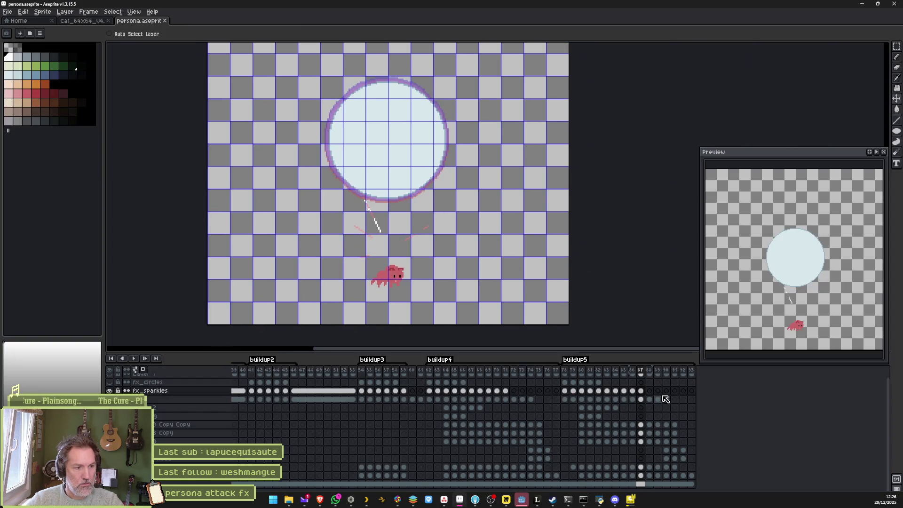
pyautogui.keyDown('ctrl'); pyautogui.click(425, 147); pyautogui.keyUp('ctrl')
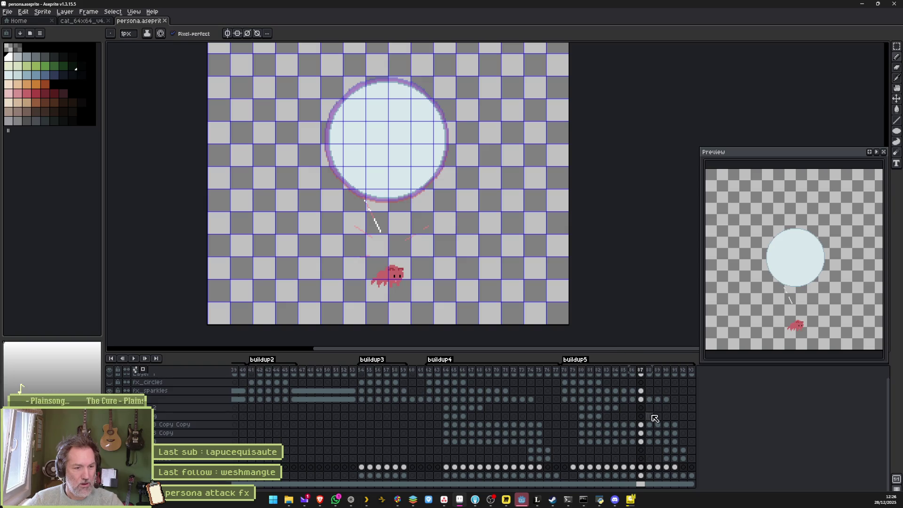
pyautogui.moveTo(650, 467); pyautogui.dragTo(666, 468)
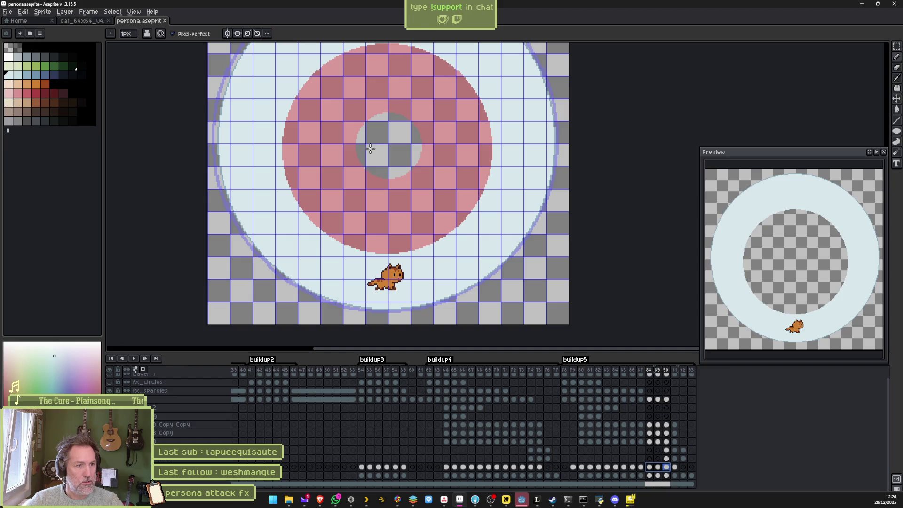
# - Draw a small white filled circle centred in the grey core and adjust it with a lasso selection
pyautogui.press('u')
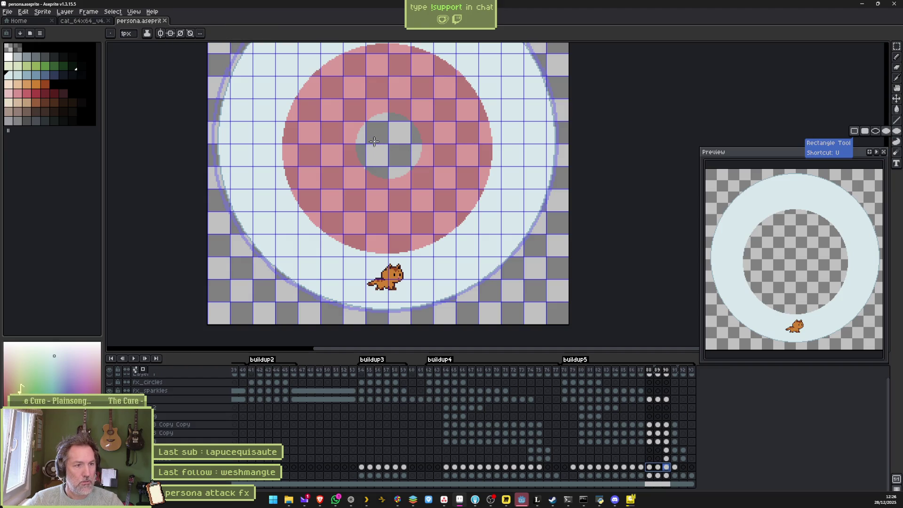
pyautogui.moveTo(374, 138); pyautogui.dragTo(396, 160)
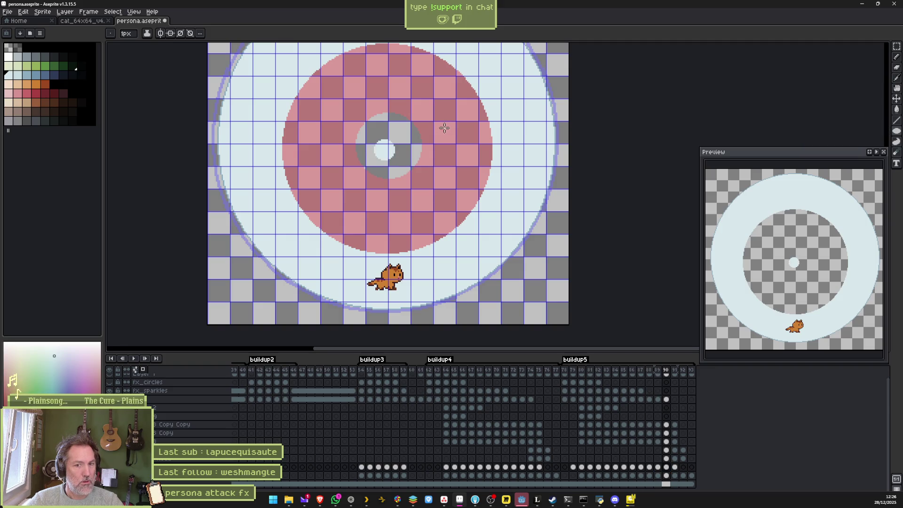
pyautogui.press('q')
pyautogui.moveTo(423, 121)
pyautogui.mouseDown()
pyautogui.moveTo(362, 186)
pyautogui.moveTo(414, 115)
pyautogui.mouseUp()
pyautogui.click(395, 155)
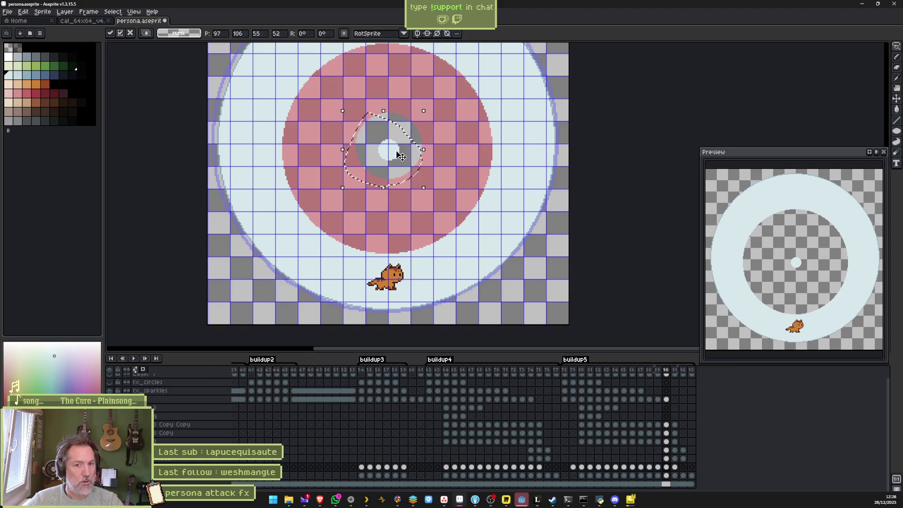
pyautogui.hotkey('ctrl', 'd')
pyautogui.moveTo(404, 146)
pyautogui.mouseDown()
pyautogui.moveTo(373, 193)
pyautogui.moveTo(400, 141)
pyautogui.mouseUp()
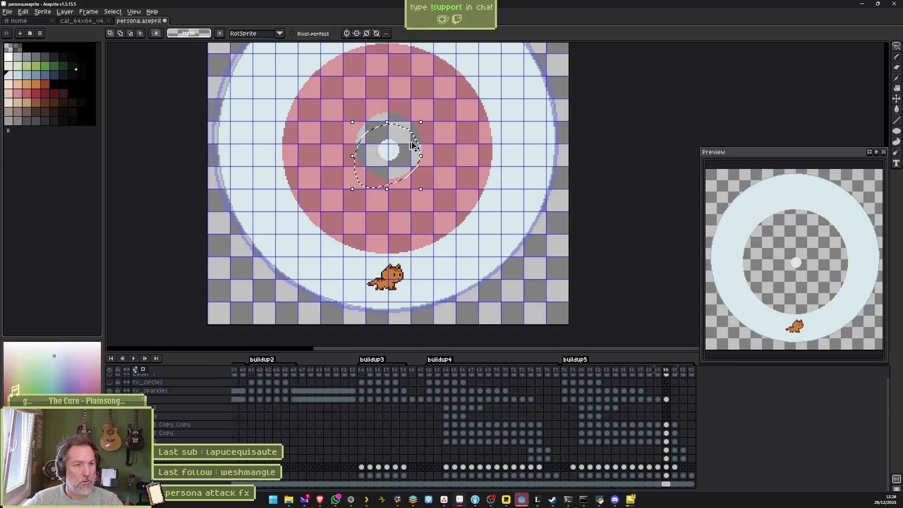
pyautogui.hotkey('ctrl', 'd')
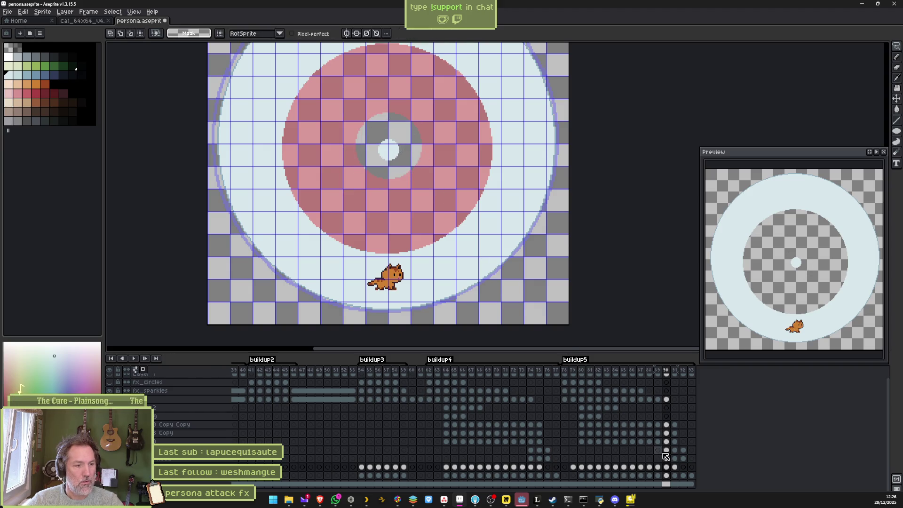
pyautogui.click(675, 467)
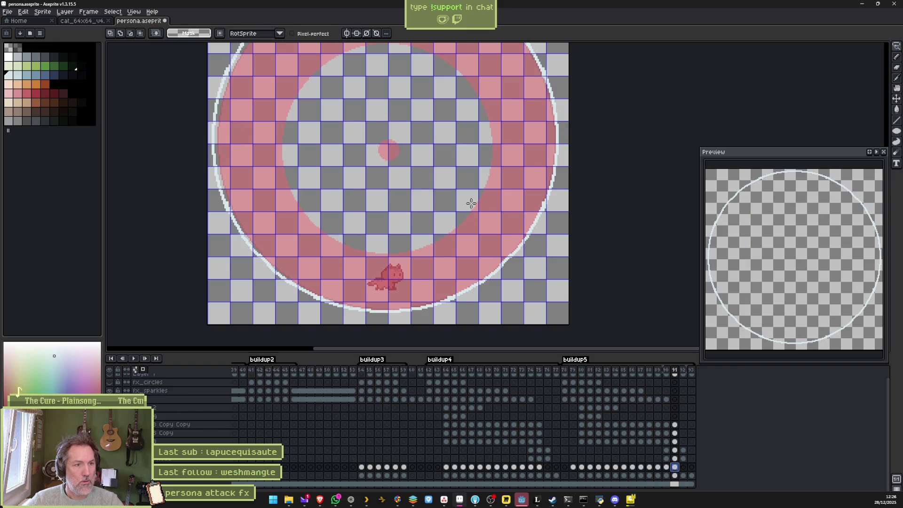
# - On frame 91, discard a pasted dot and draw a thick 10px white ring around the pink ring
pyautogui.hotkey('ctrl', 'v')
pyautogui.press('Return')
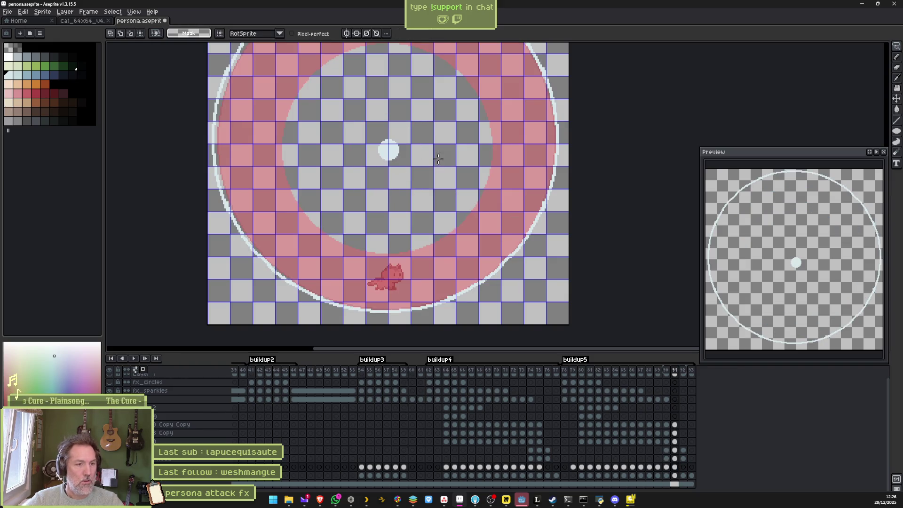
pyautogui.hotkey('ctrl', 'z')
pyautogui.hotkey('ctrl', 'z')
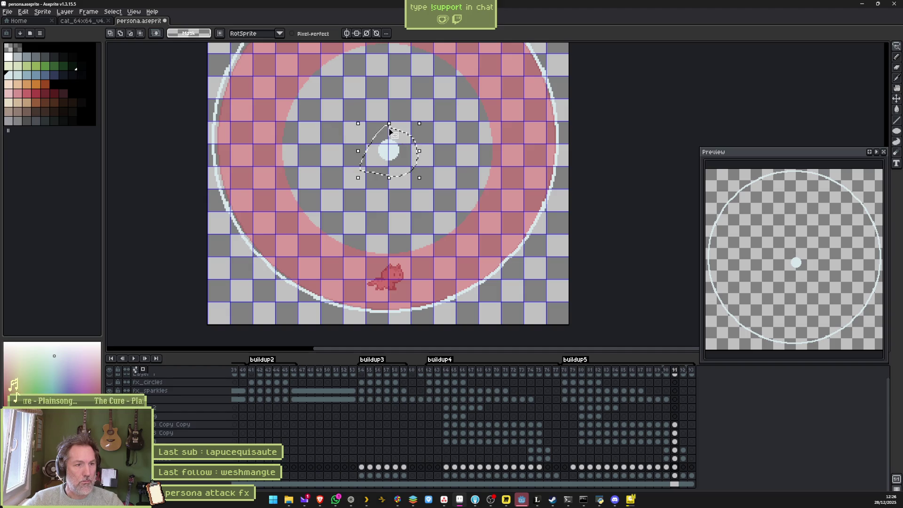
pyautogui.scroll(-2, 357, 107)
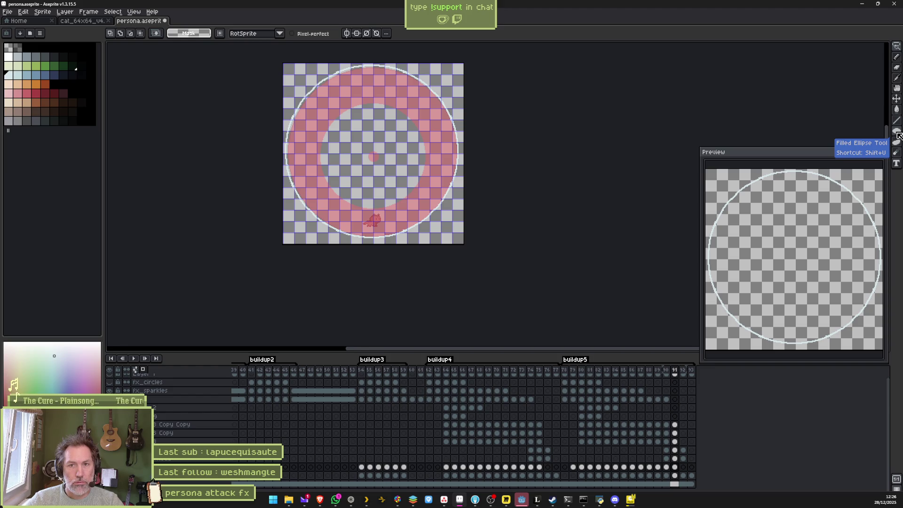
pyautogui.click(898, 134)
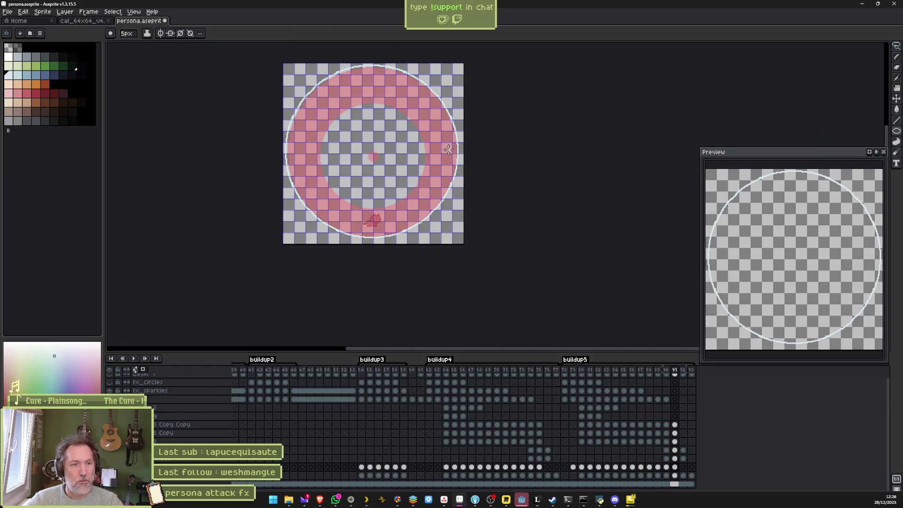
pyautogui.moveTo(405, 152); pyautogui.dragTo(404, 153)
pyautogui.press('+')
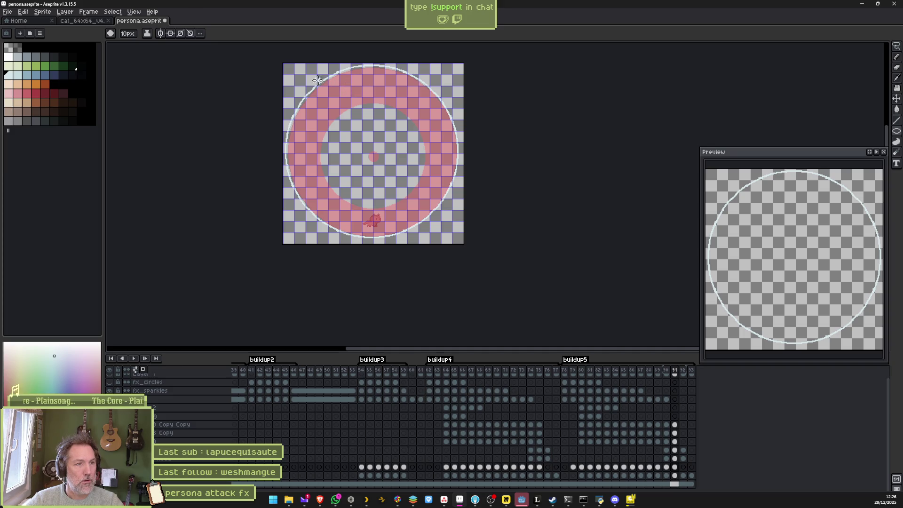
pyautogui.moveTo(296, 77)
pyautogui.mouseDown()
pyautogui.moveTo(386, 167)
pyautogui.moveTo(486, 228)
pyautogui.mouseUp()
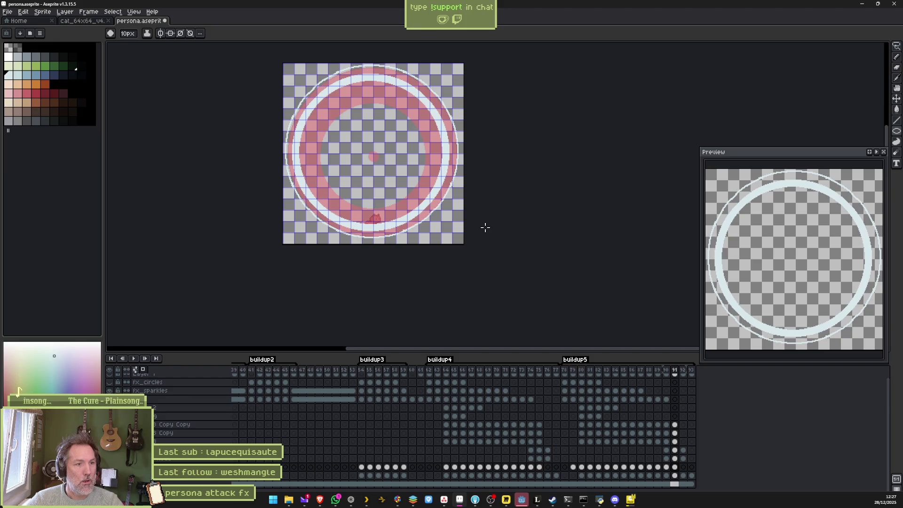
# - Nudge the white ring one pixel up and left into place
pyautogui.press('w')
pyautogui.click(445, 183)
pyautogui.hotkey('ctrl', 't')
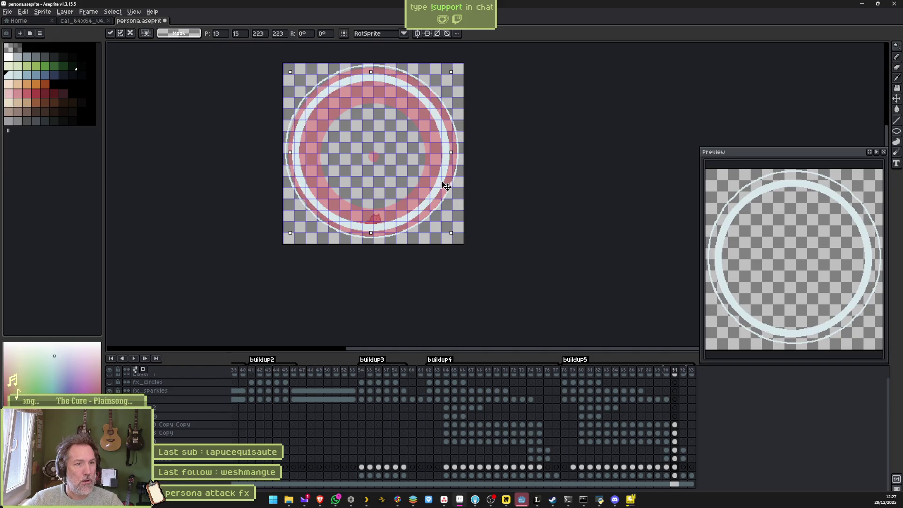
pyautogui.moveTo(448, 187); pyautogui.dragTo(448, 186)
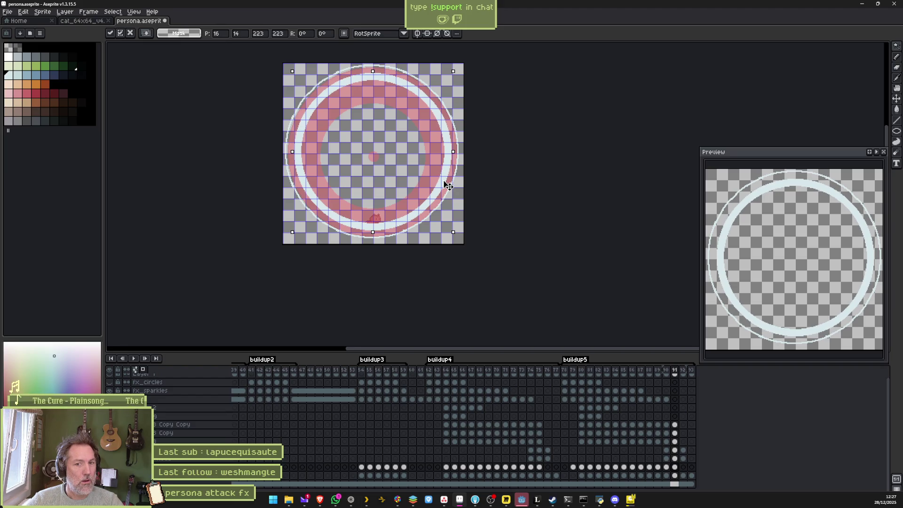
pyautogui.moveTo(447, 185); pyautogui.dragTo(446, 185)
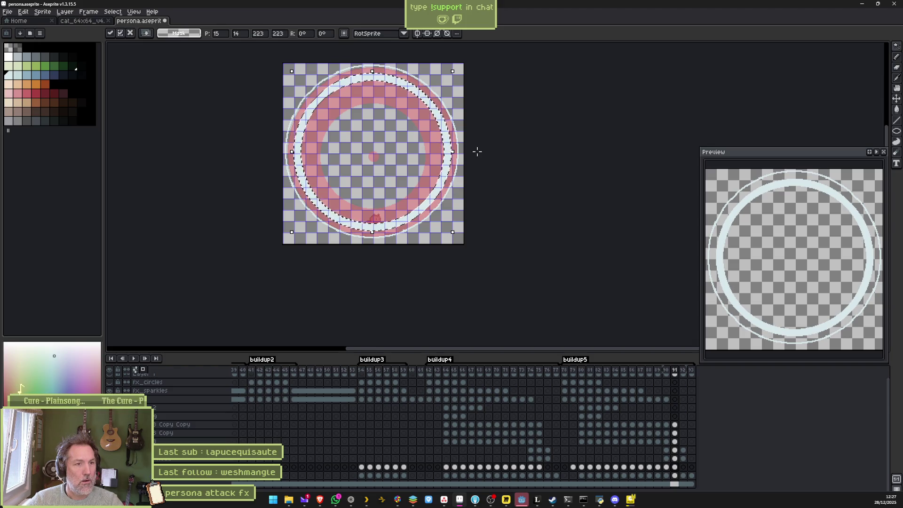
pyautogui.press('Return')
# - Draw a thin white circle outline over the pink ring on frame 92 and play the animation
pyautogui.press('Right')
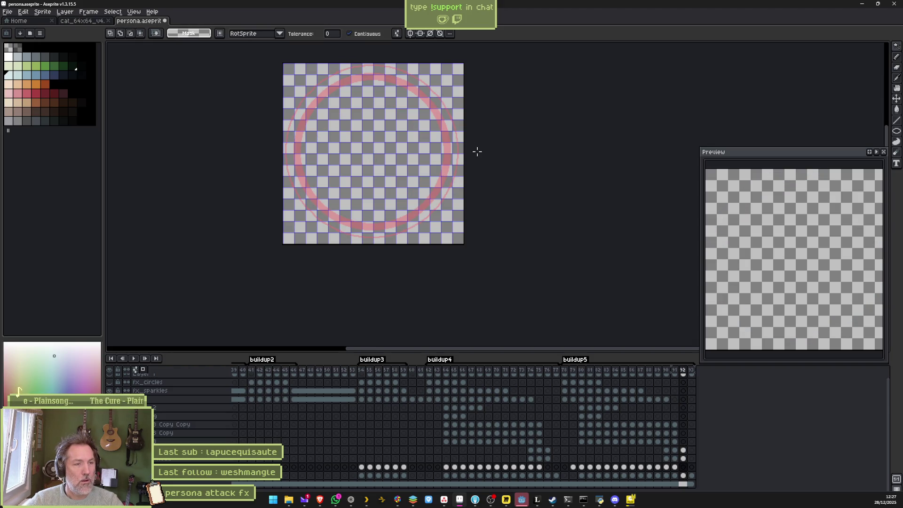
pyautogui.scroll(1, 380, 142)
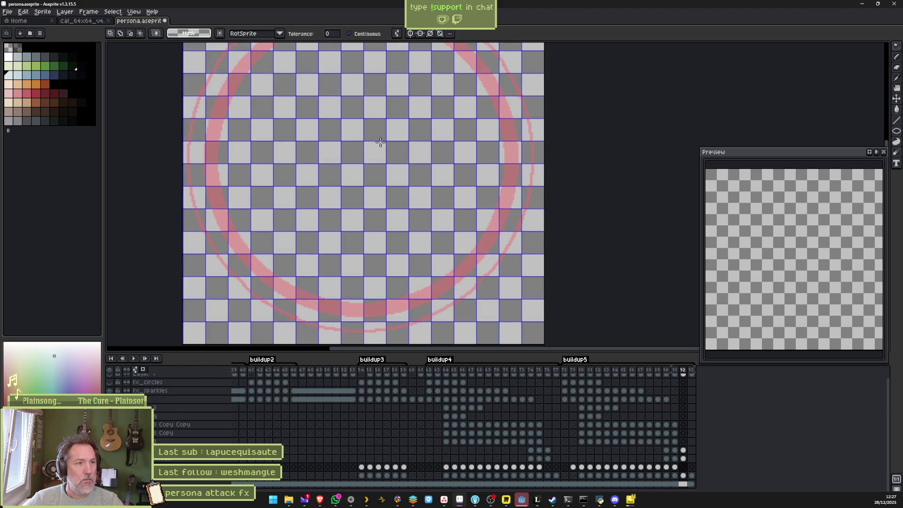
pyautogui.scroll(-2, 376, 139)
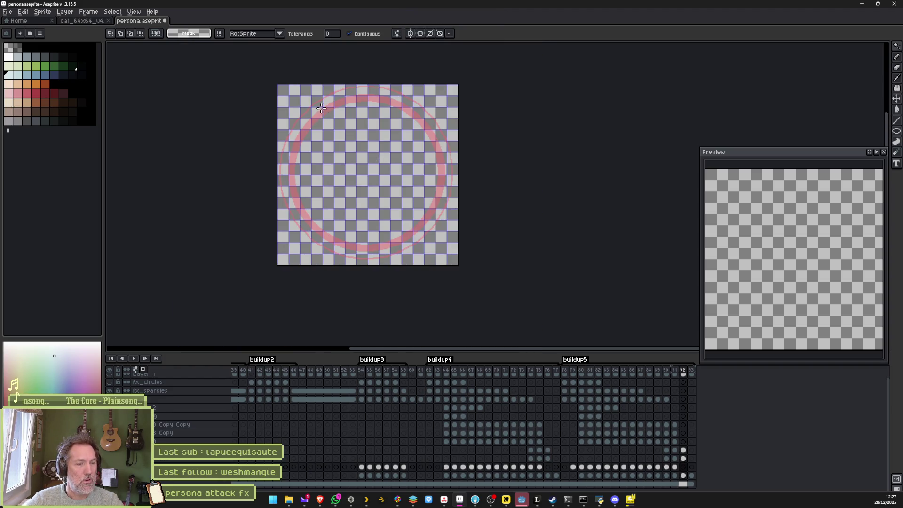
pyautogui.click(897, 131)
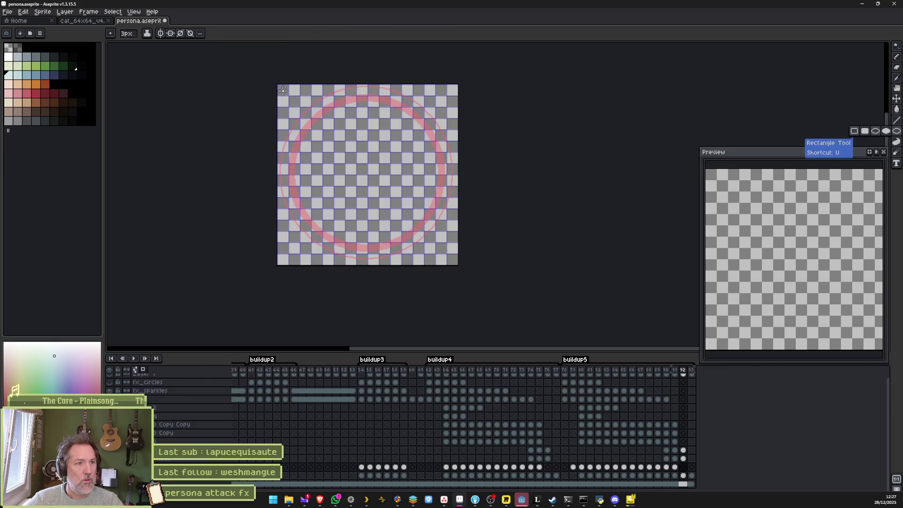
pyautogui.moveTo(280, 88)
pyautogui.mouseDown()
pyautogui.moveTo(423, 231)
pyautogui.moveTo(467, 262)
pyautogui.moveTo(464, 252)
pyautogui.mouseUp()
pyautogui.hotkey('ctrl', 'z')
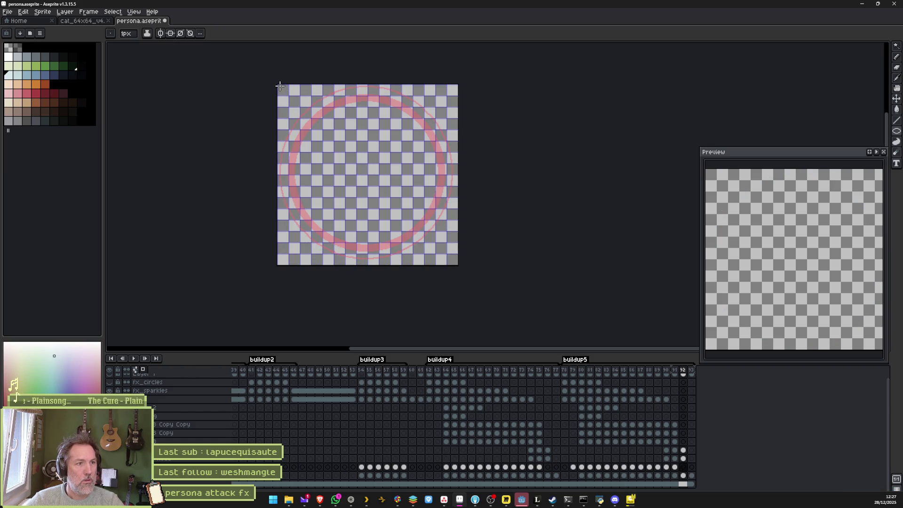
pyautogui.moveTo(280, 87)
pyautogui.mouseDown()
pyautogui.moveTo(423, 226)
pyautogui.moveTo(480, 261)
pyautogui.mouseUp()
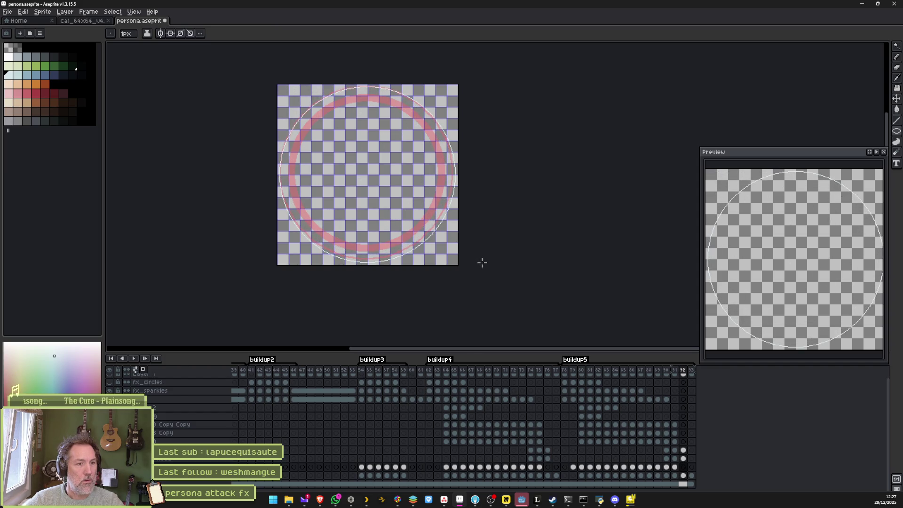
pyautogui.press('v')
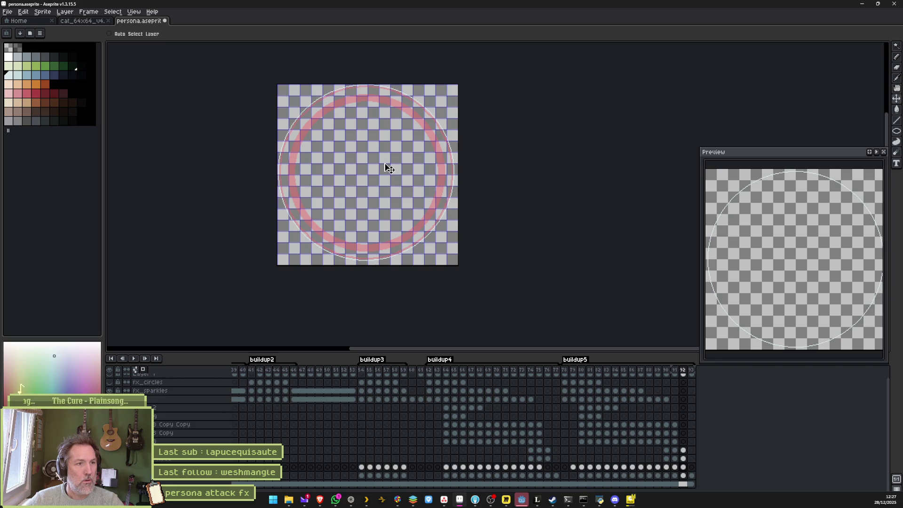
pyautogui.press('Return')
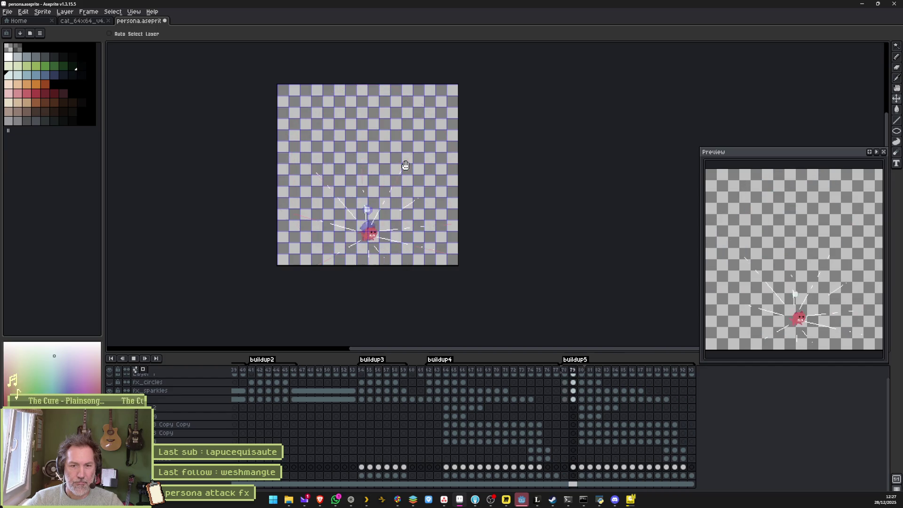
# - Stop playback and delete the existing white ring from frame 91
pyautogui.press('Return')
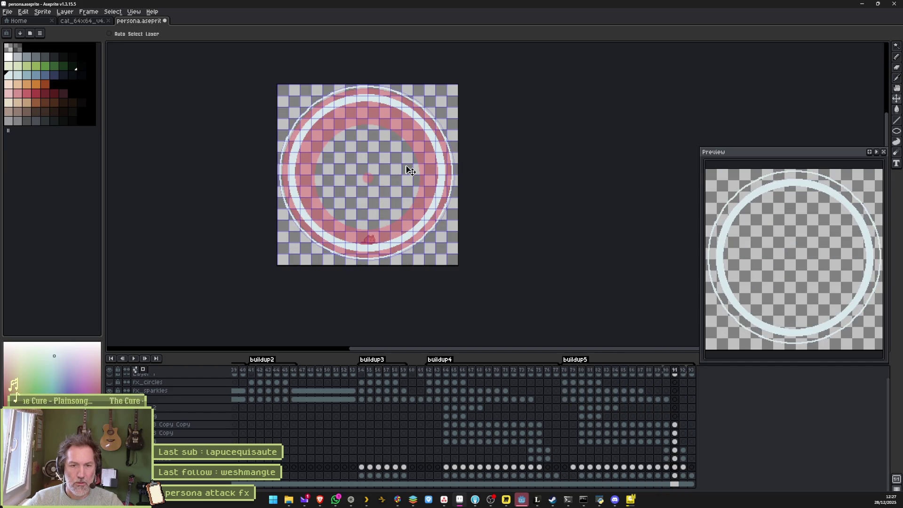
pyautogui.press('Left')
pyautogui.press('Right')
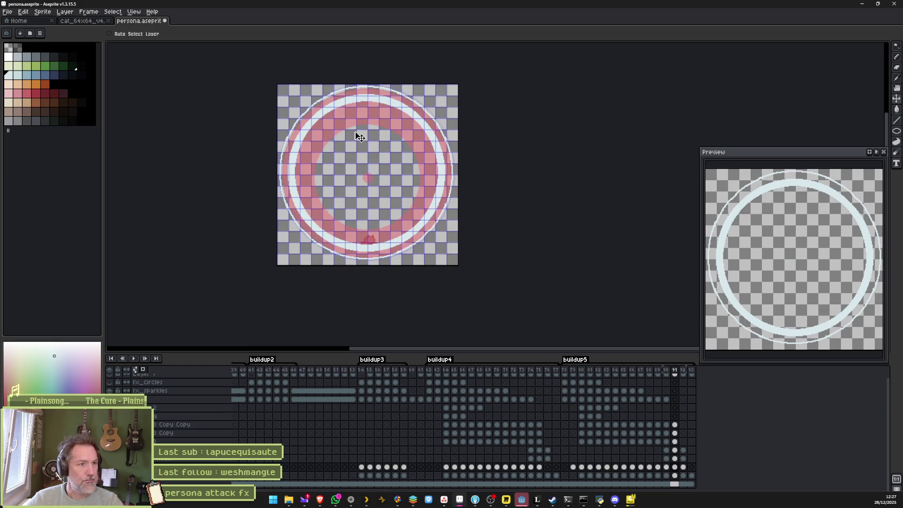
pyautogui.scroll(1, 352, 134)
pyautogui.scroll(-1, 348, 135)
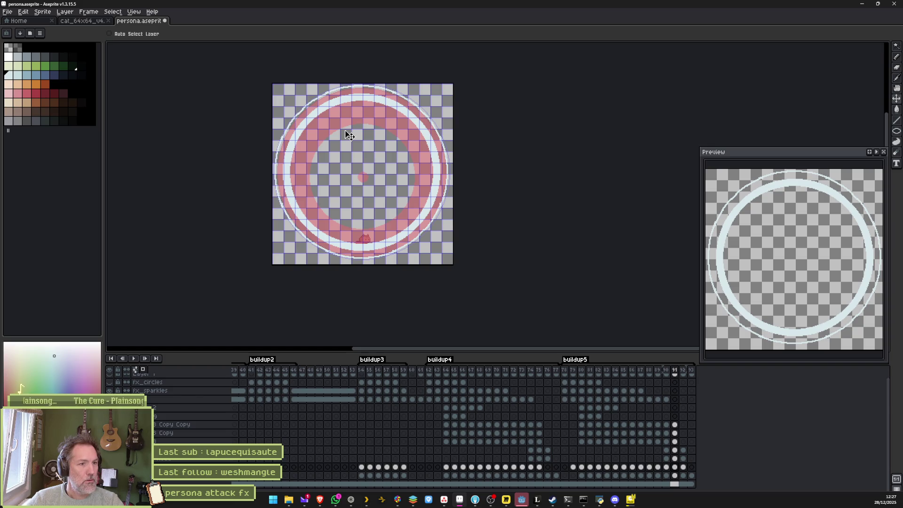
pyautogui.press('Delete')
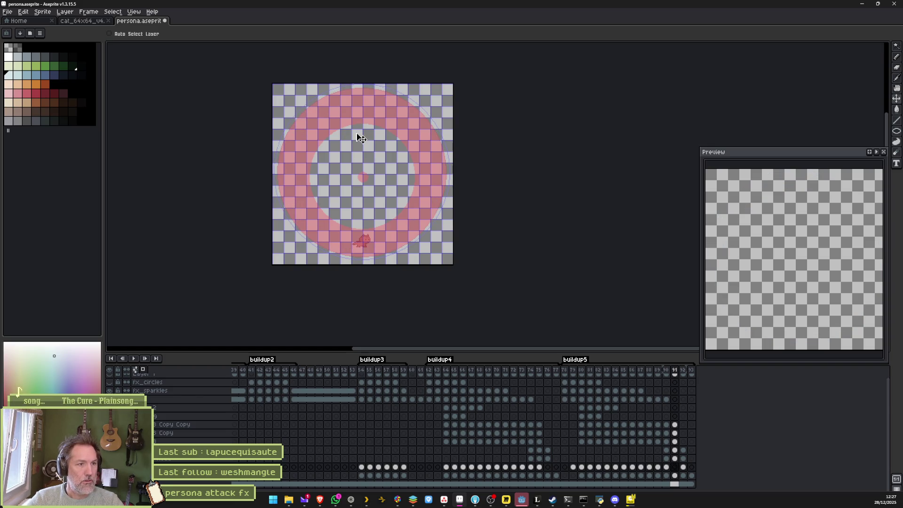
# - After discarding trial strokes, draw a thick 22px white ring around the pink ring
pyautogui.click(897, 132)
pyautogui.click(897, 132)
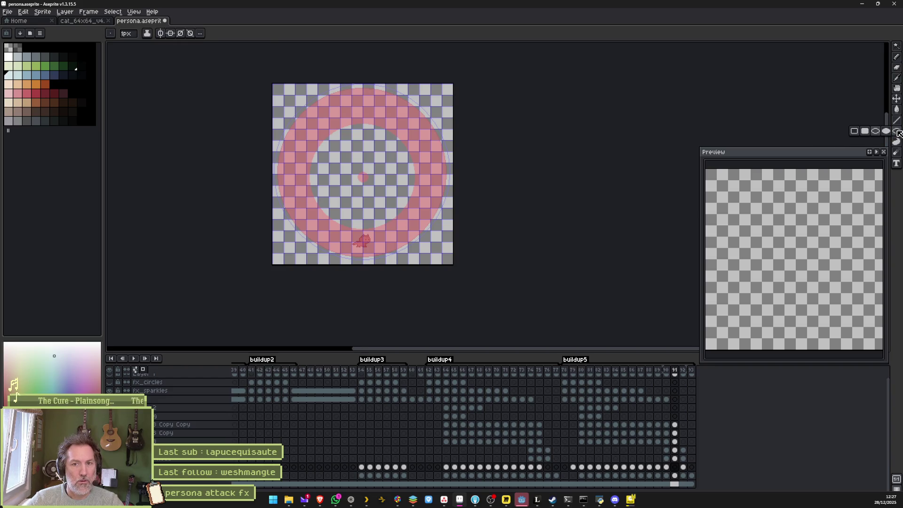
pyautogui.press('b')
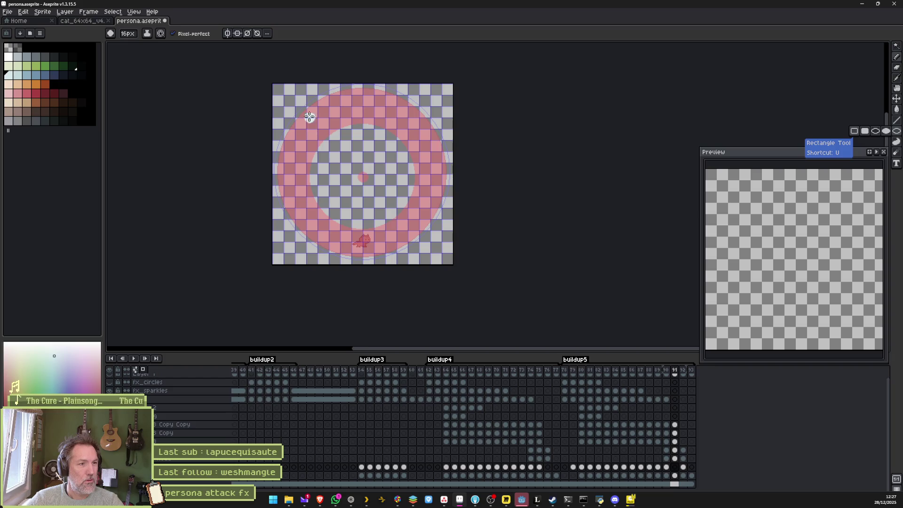
pyautogui.moveTo(284, 95)
pyautogui.mouseDown()
pyautogui.moveTo(353, 213)
pyautogui.moveTo(336, 146)
pyautogui.mouseUp()
pyautogui.hotkey('ctrl', 'z')
pyautogui.hotkey('ctrl', 'z')
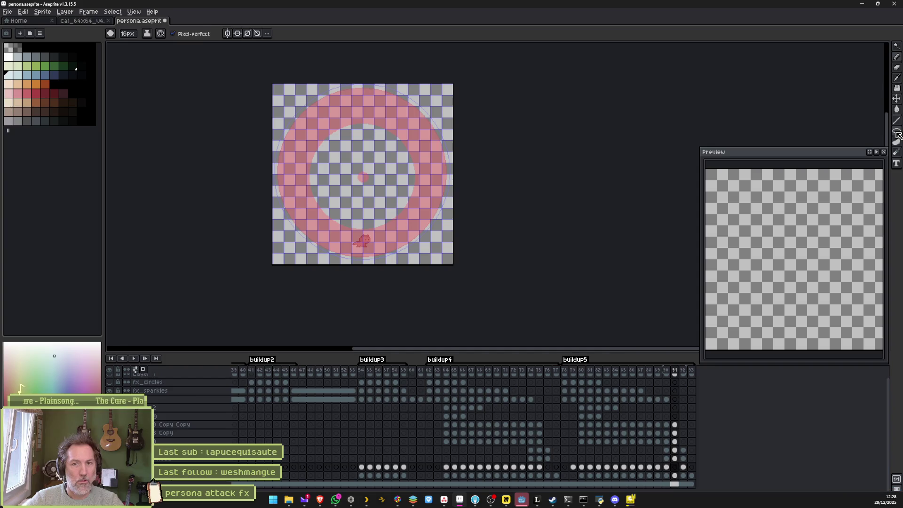
pyautogui.press('u')
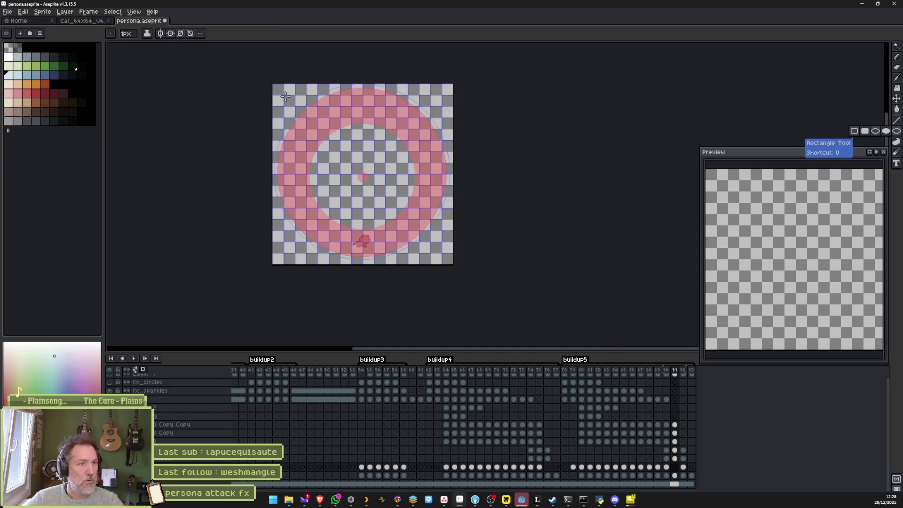
pyautogui.press('u')
pyautogui.moveTo(284, 96); pyautogui.dragTo(421, 222)
pyautogui.hotkey('ctrl', 'z')
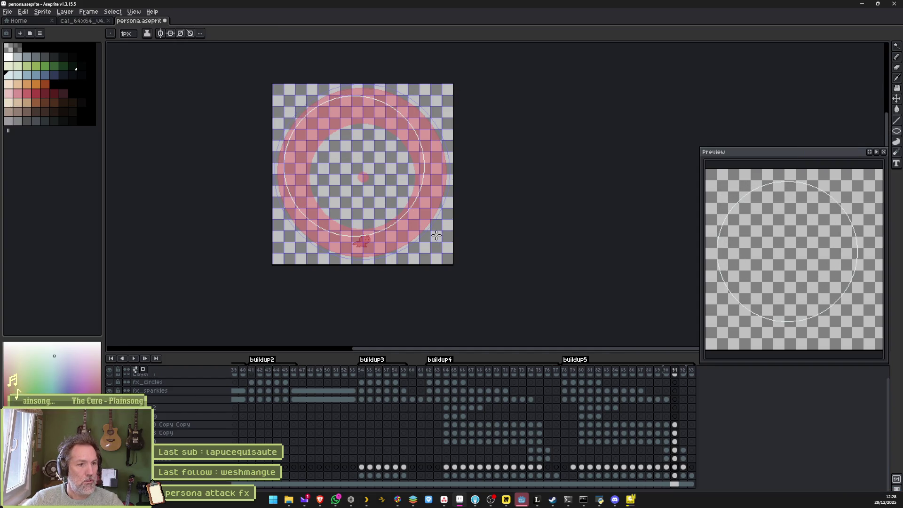
pyautogui.press('e')
pyautogui.press('+')
pyautogui.press('+')
pyautogui.press('+')
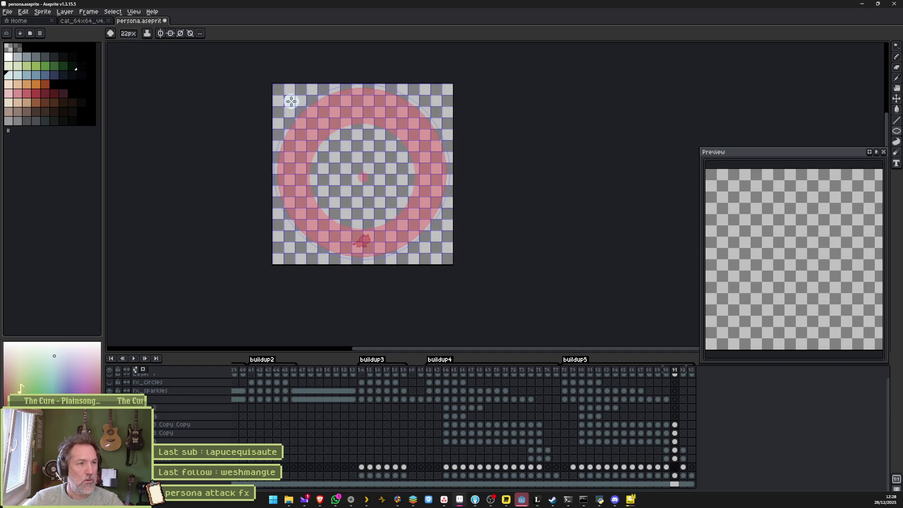
pyautogui.moveTo(290, 99); pyautogui.dragTo(451, 255)
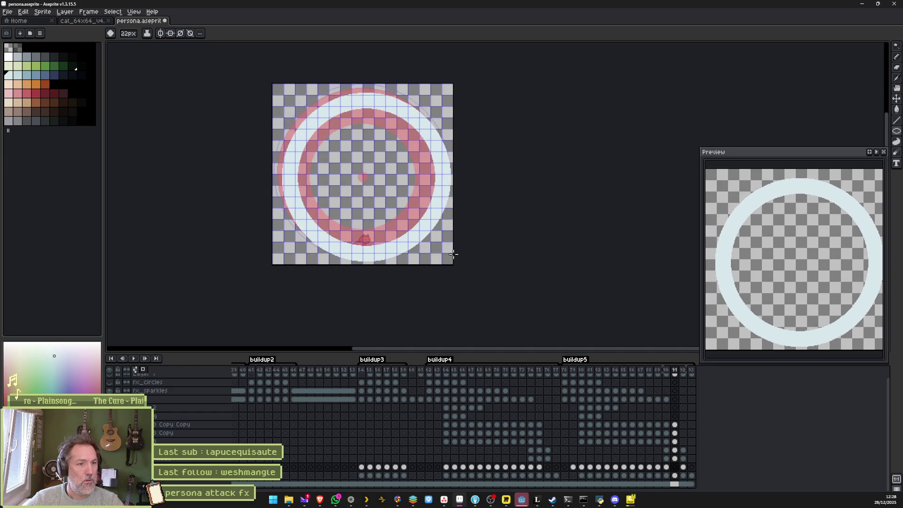
# - Nudge the white ring up-left and scale it up slightly around its centre
pyautogui.press('v')
pyautogui.moveTo(404, 214); pyautogui.dragTo(399, 209)
pyautogui.hotkey('ctrl', 'a')
pyautogui.moveTo(453, 92); pyautogui.dragTo(447, 93)
pyautogui.hotkey('ctrl', 'd')
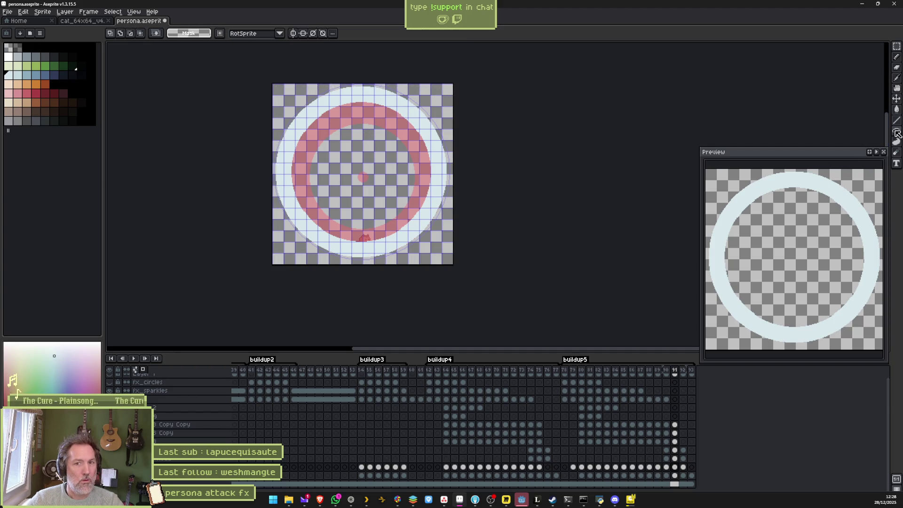
# - Try a thin 5px ring inside the pink ring, then undo it
pyautogui.press('u')
pyautogui.press('-')
pyautogui.press('-')
pyautogui.press('-')
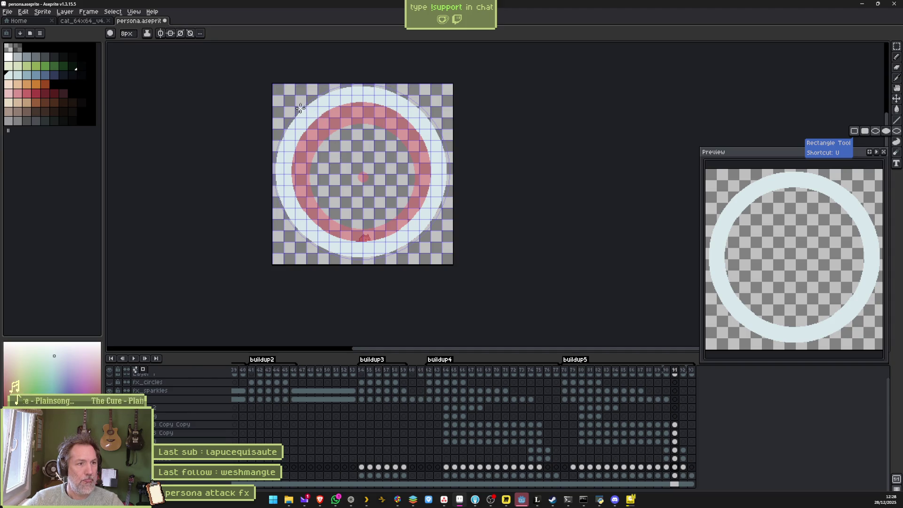
pyautogui.press('-')
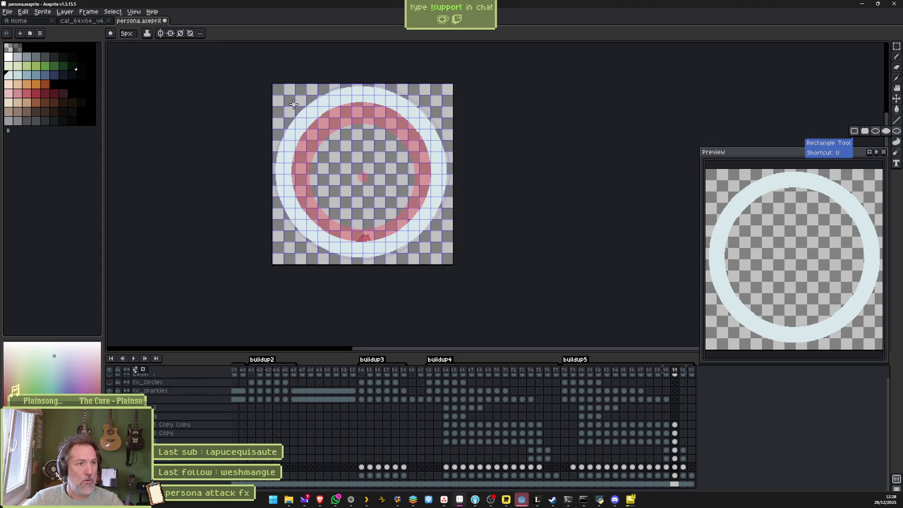
pyautogui.moveTo(292, 104)
pyautogui.mouseDown()
pyautogui.moveTo(430, 235)
pyautogui.moveTo(421, 210)
pyautogui.mouseUp()
pyautogui.hotkey('ctrl', 'z')
pyautogui.moveTo(304, 115)
pyautogui.mouseDown()
pyautogui.moveTo(420, 230)
pyautogui.moveTo(443, 235)
pyautogui.mouseUp()
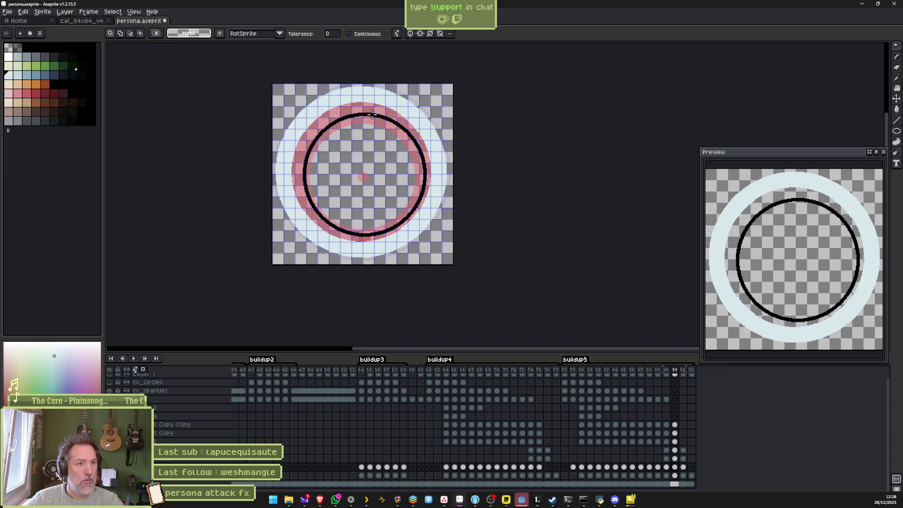
pyautogui.press('v')
pyautogui.hotkey('ctrl', 'z')
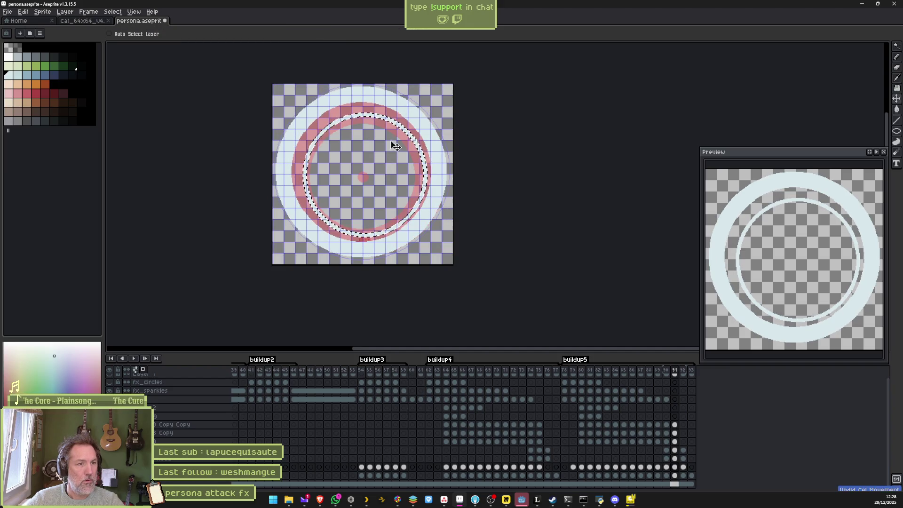
pyautogui.click(397, 127)
pyautogui.press('w')
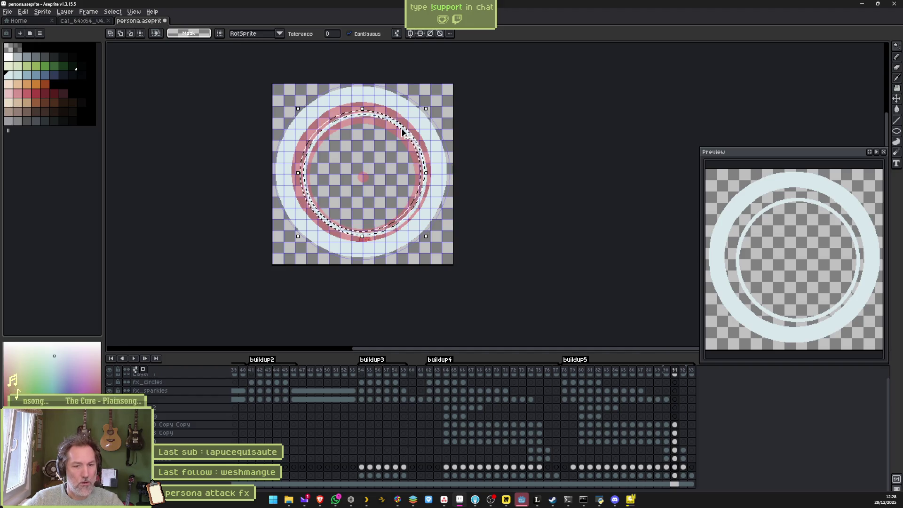
pyautogui.press('Right')
pyautogui.press('Down')
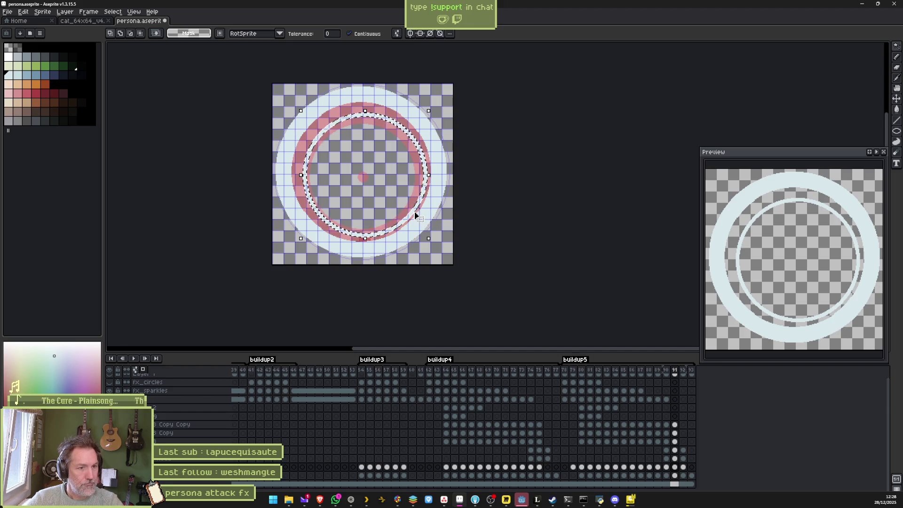
pyautogui.press('v')
pyautogui.hotkey('ctrl', 'z')
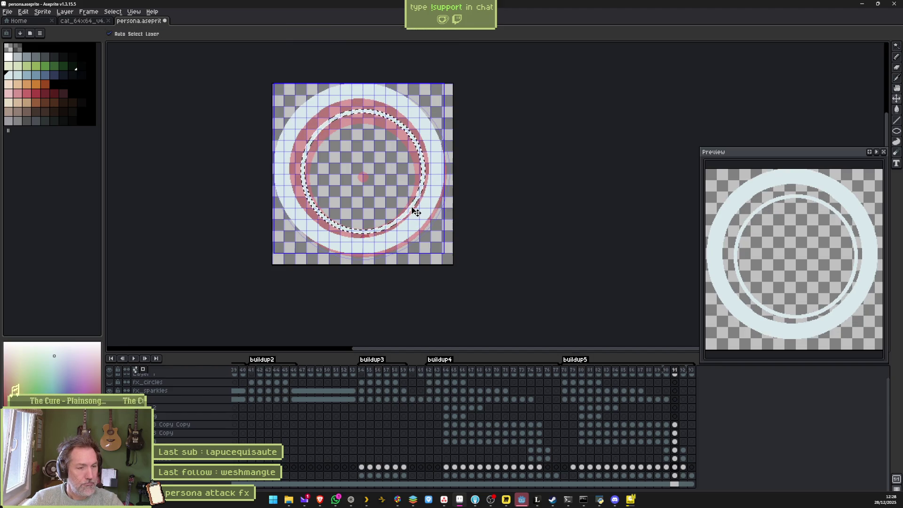
pyautogui.press('Delete')
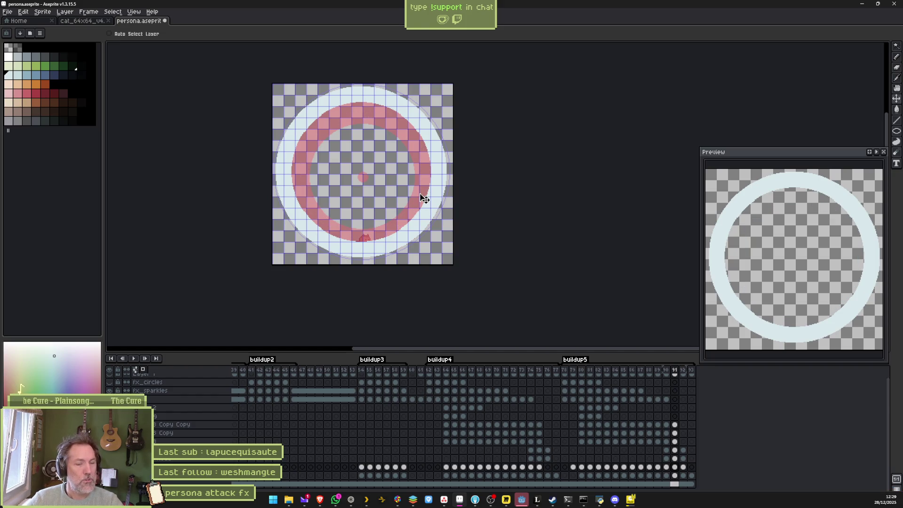
pyautogui.press('Left')
pyautogui.press('Right')
pyautogui.press('Right')
pyautogui.press('Left')
pyautogui.press('Left')
pyautogui.press('Left')
pyautogui.press('Right')
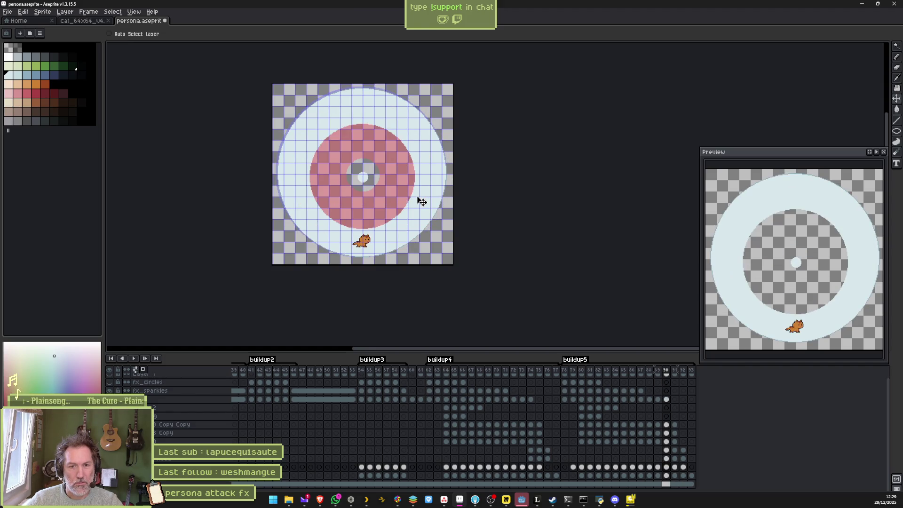
pyautogui.press('Right')
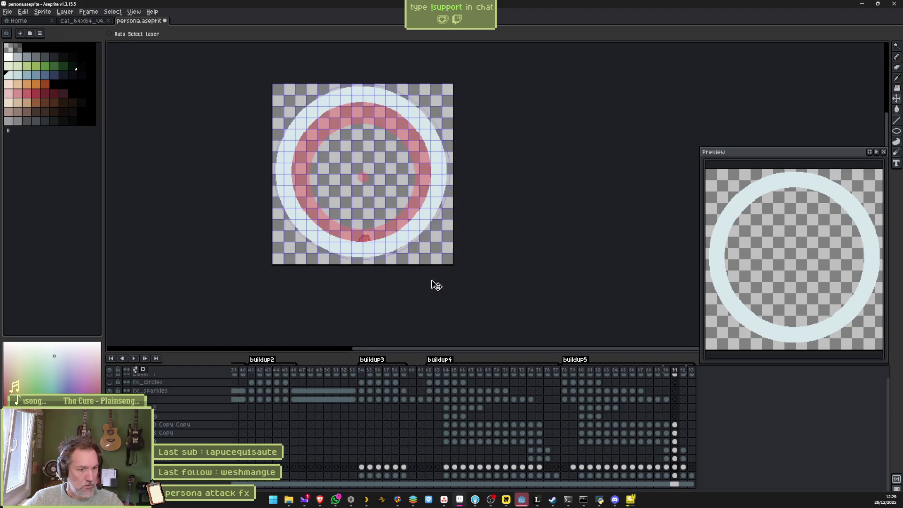
pyautogui.click(896, 131)
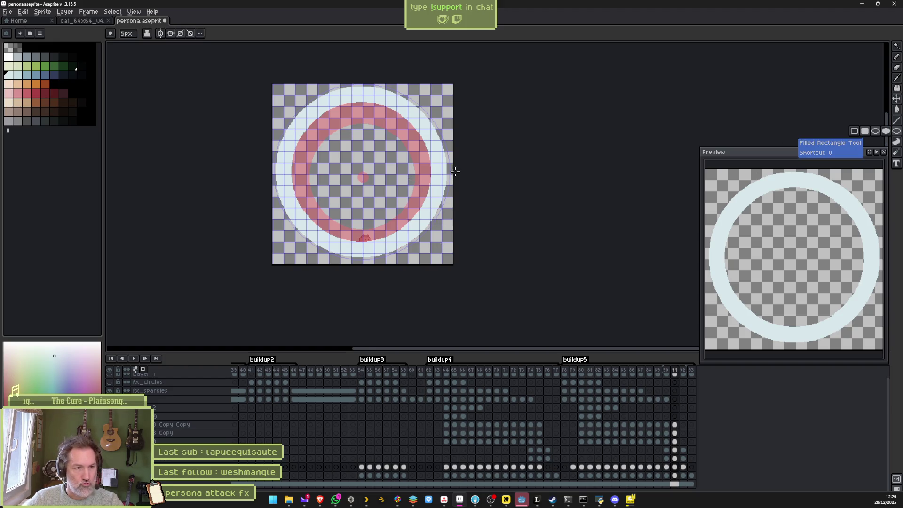
pyautogui.scroll(2, 386, 190)
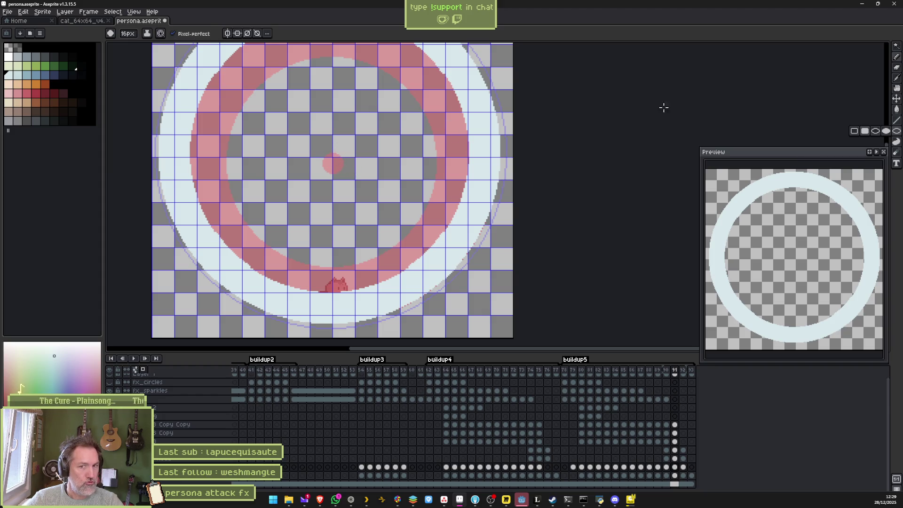
pyautogui.click(898, 132)
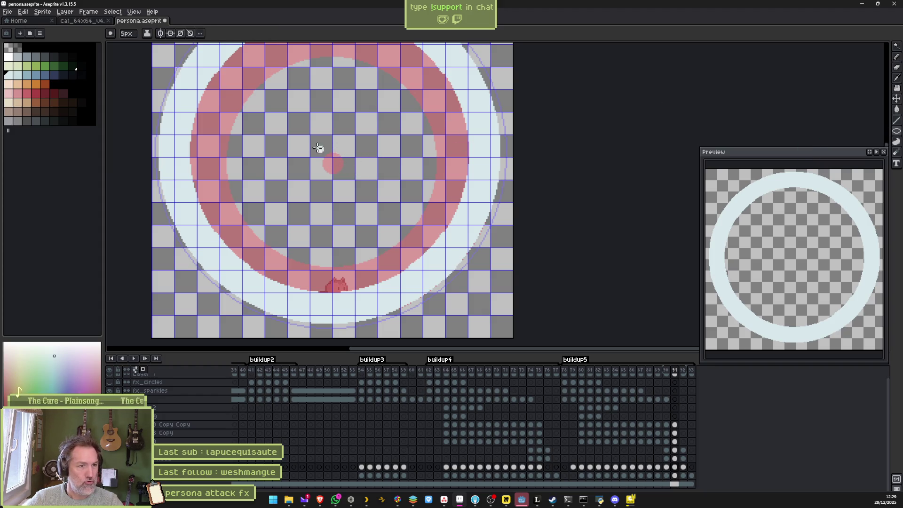
pyautogui.moveTo(307, 138); pyautogui.dragTo(383, 214)
pyautogui.press('q')
pyautogui.moveTo(369, 127)
pyautogui.mouseDown()
pyautogui.moveTo(360, 233)
pyautogui.moveTo(371, 129)
pyautogui.mouseUp()
pyautogui.moveTo(371, 161); pyautogui.dragTo(363, 144)
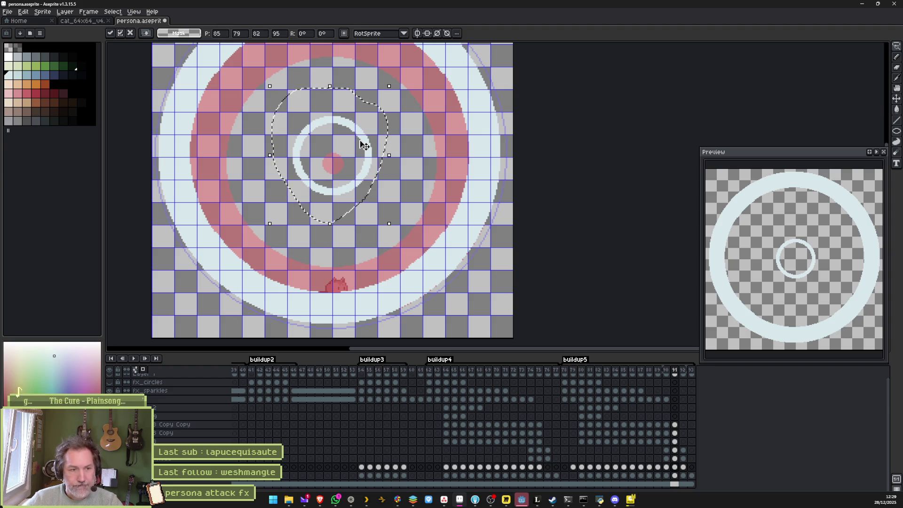
pyautogui.hotkey('ctrl', 'd')
pyautogui.press('Left')
pyautogui.press('Right')
pyautogui.press('Left')
pyautogui.press('Right')
pyautogui.press('Left')
pyautogui.press('Right')
pyautogui.press('Left')
pyautogui.press('Right')
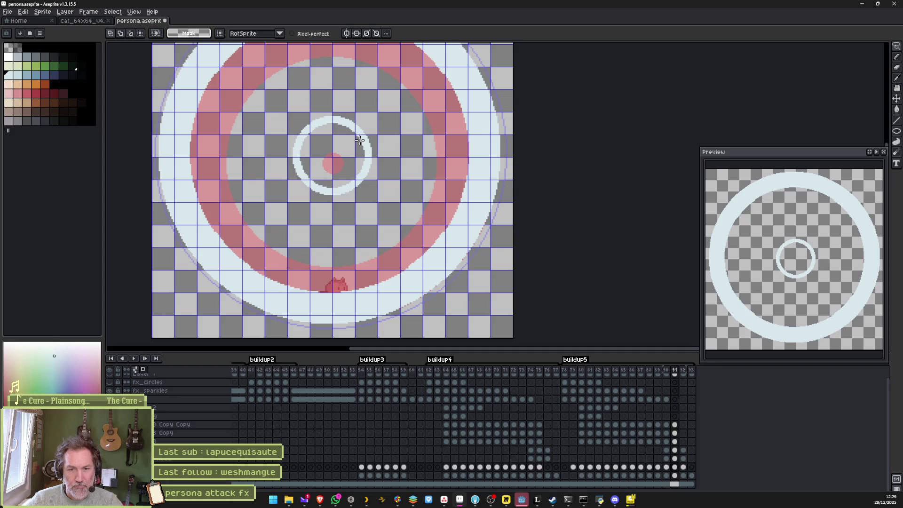
pyautogui.press('Right')
pyautogui.press('Return')
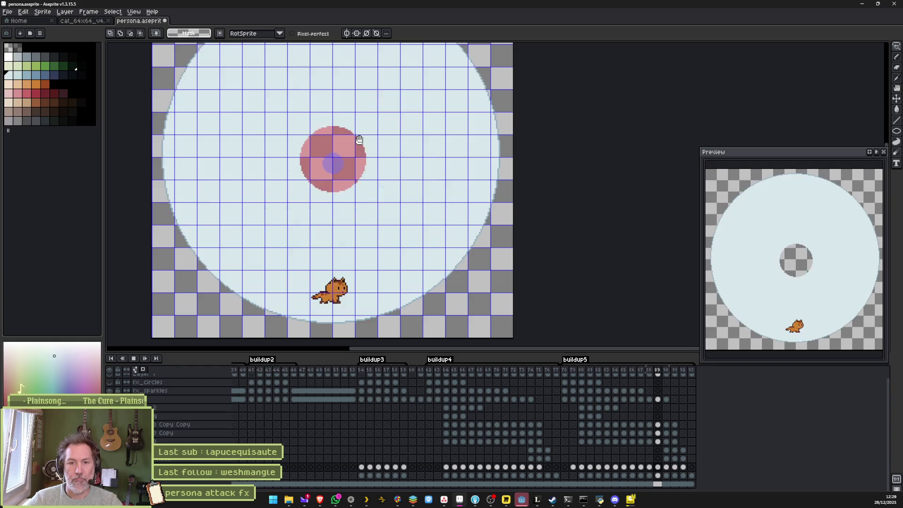
pyautogui.press('Return')
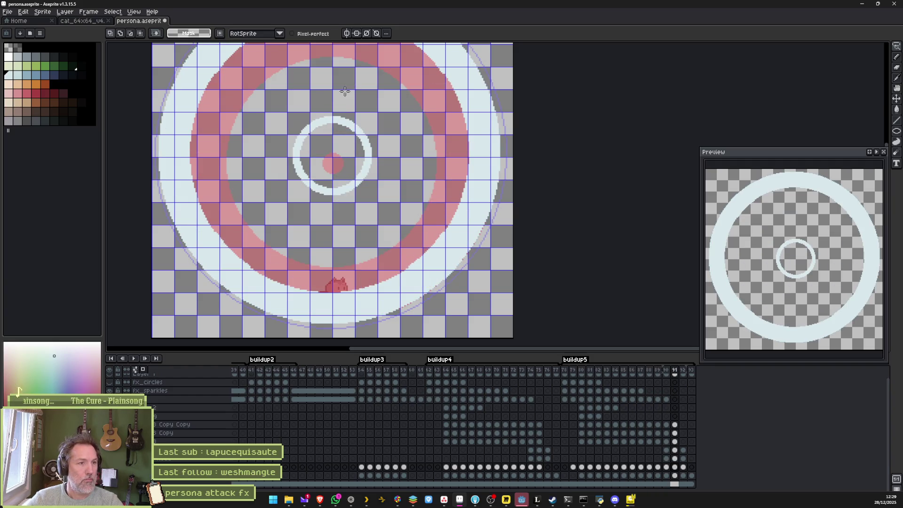
pyautogui.press('w')
pyautogui.click(347, 116)
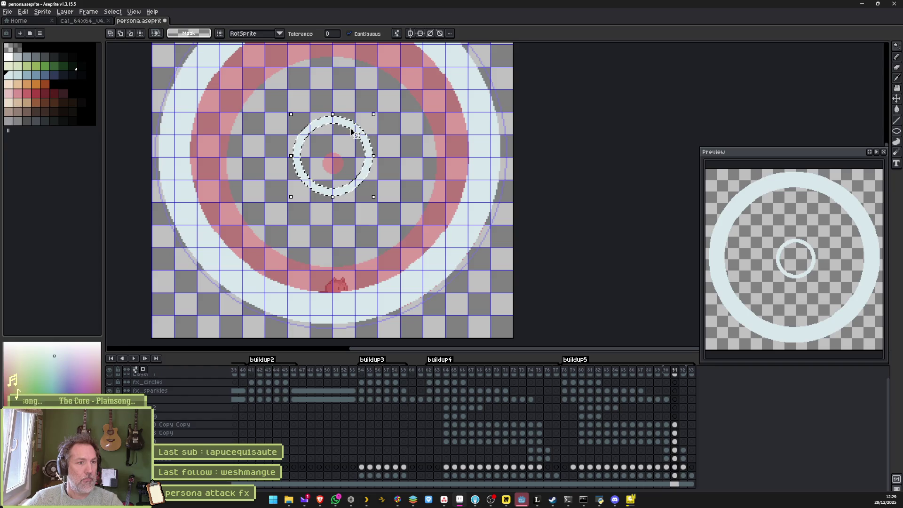
pyautogui.press('Delete')
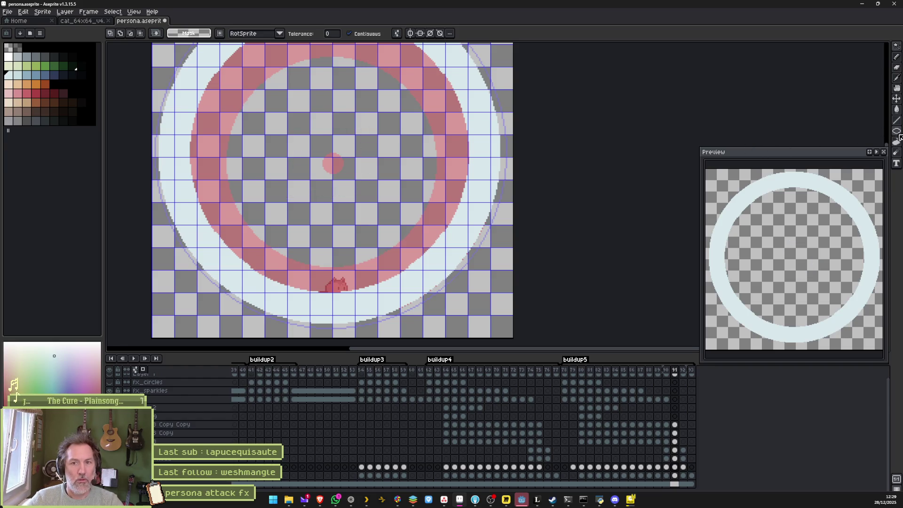
# - Draw a thin white circle around the centre dot, centre it, and preview the animation
pyautogui.click(896, 132)
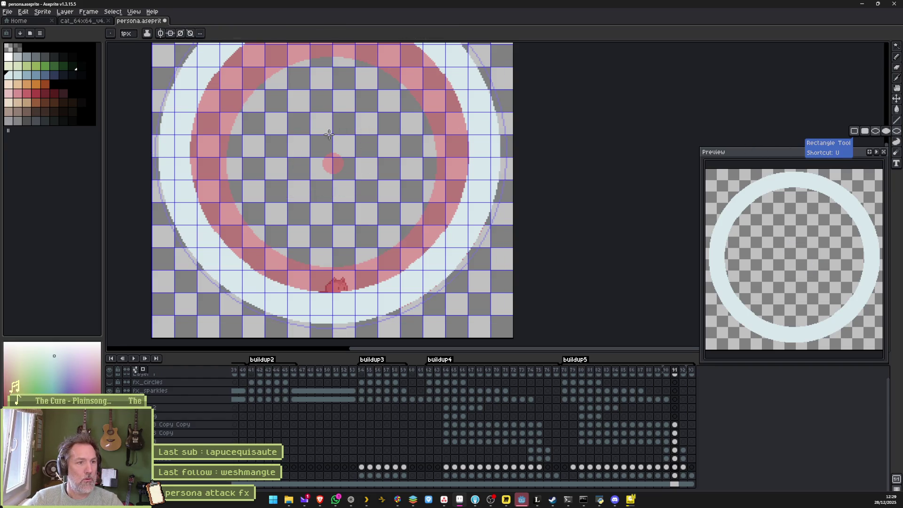
pyautogui.moveTo(275, 103); pyautogui.dragTo(396, 224)
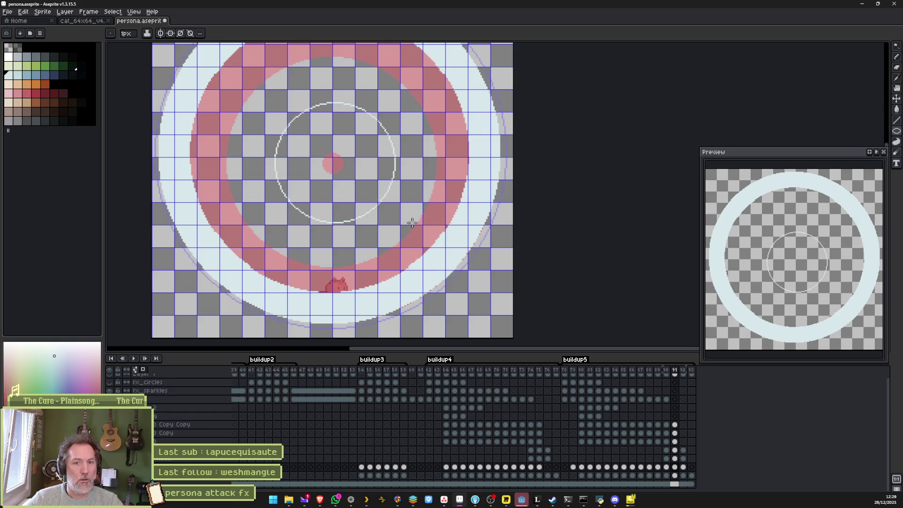
pyautogui.press('q')
pyautogui.moveTo(414, 89)
pyautogui.mouseDown()
pyautogui.moveTo(292, 238)
pyautogui.moveTo(282, 77)
pyautogui.mouseUp()
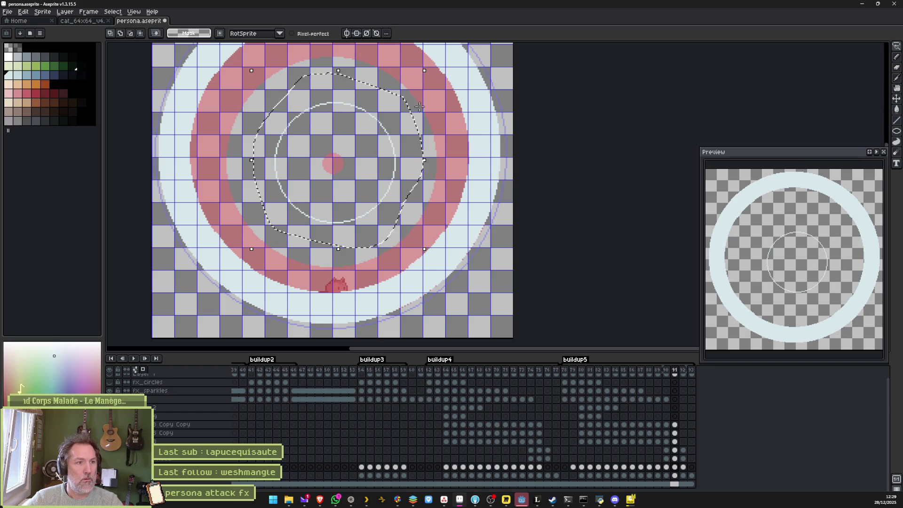
pyautogui.moveTo(369, 168); pyautogui.dragTo(360, 160)
pyautogui.press('Return')
pyautogui.press('Return')
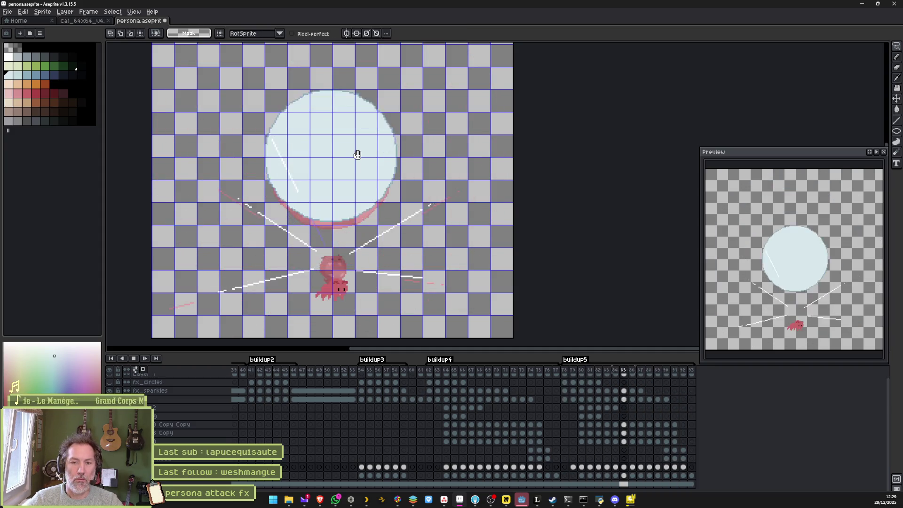
pyautogui.press('Return')
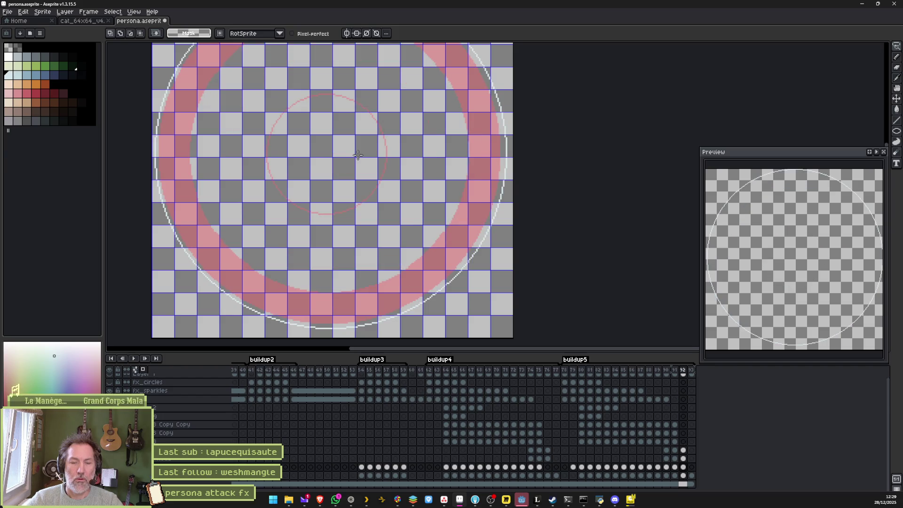
# - On frame 91, enlarge the inner white circle, shift it right, and replay the animation
pyautogui.press('Left')
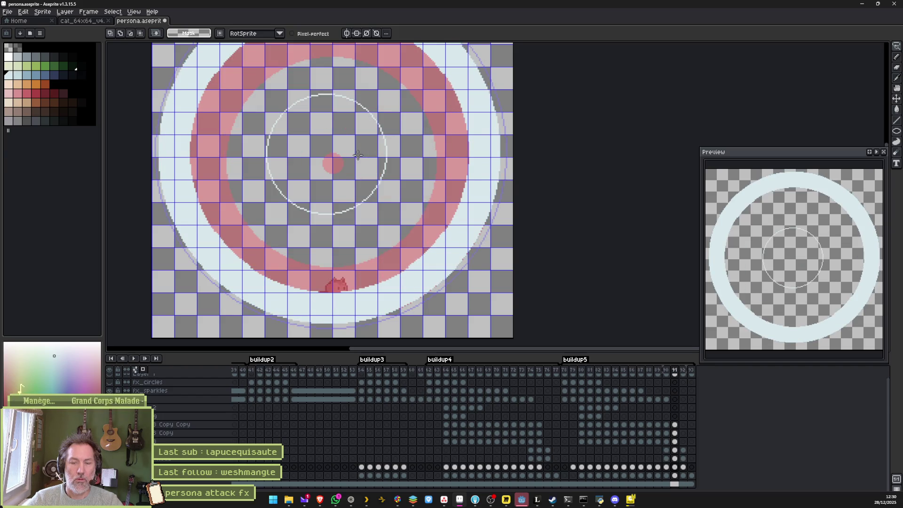
pyautogui.press('Left')
pyautogui.press('Right')
pyautogui.press('Right')
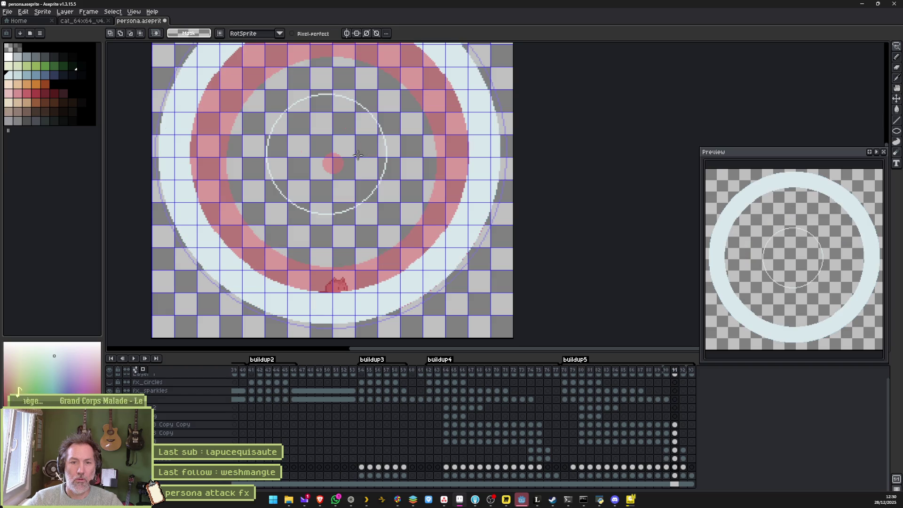
pyautogui.press('Left')
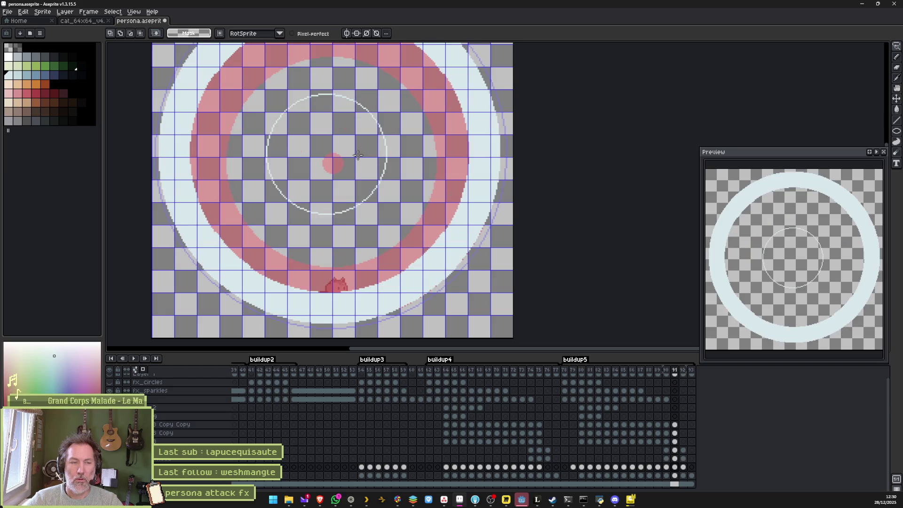
pyautogui.moveTo(352, 82)
pyautogui.mouseDown()
pyautogui.moveTo(414, 123)
pyautogui.moveTo(272, 219)
pyautogui.moveTo(282, 98)
pyautogui.mouseUp()
pyautogui.moveTo(427, 75)
pyautogui.mouseDown()
pyautogui.moveTo(464, 41)
pyautogui.moveTo(473, 45)
pyautogui.mouseUp()
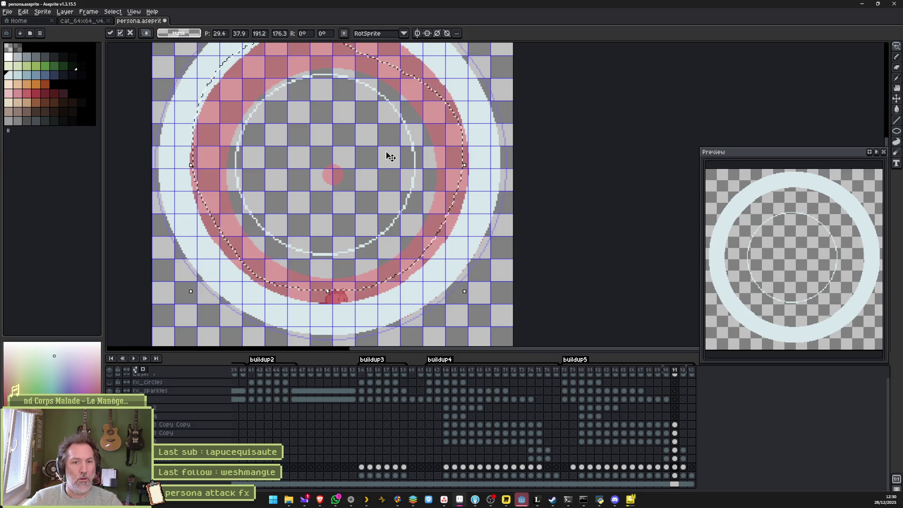
pyautogui.moveTo(390, 156); pyautogui.dragTo(398, 157)
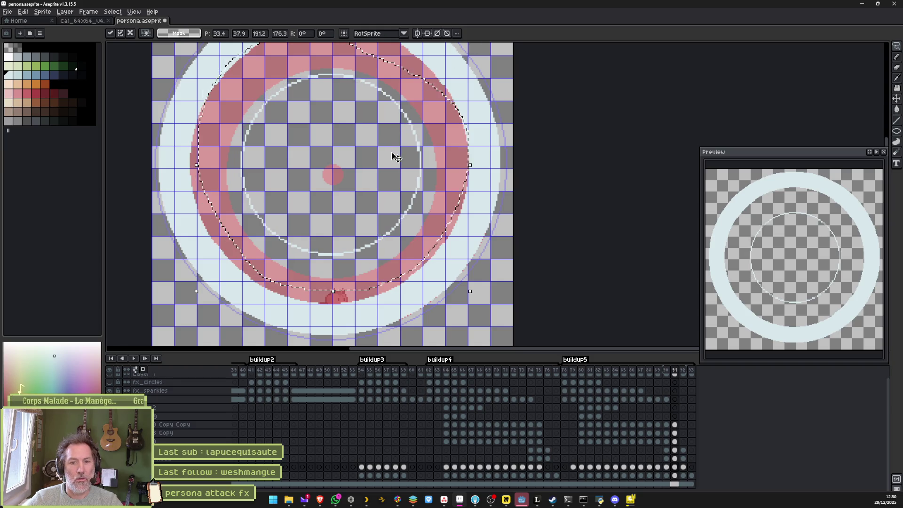
pyautogui.press('Return')
pyautogui.press('Return')
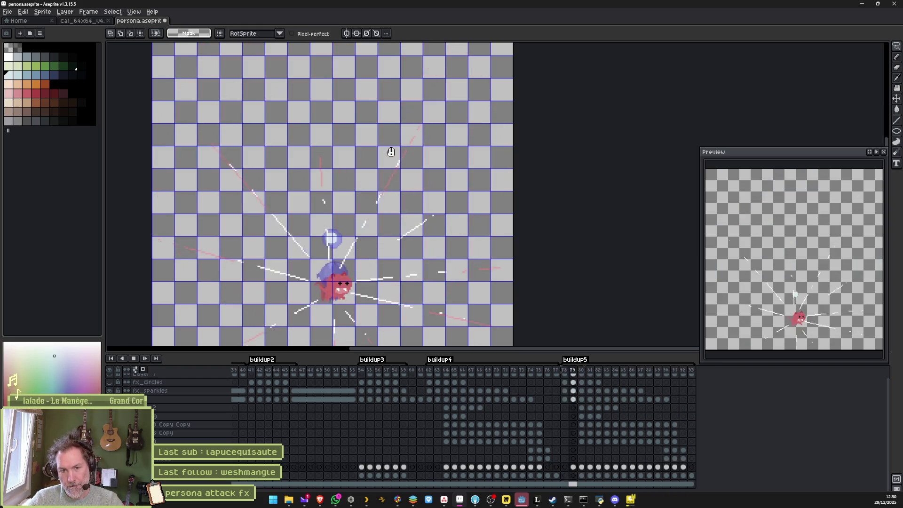
pyautogui.press('Return')
# - Review frames 88–92 by playing and stepping through the buildup, ending on frame 91
pyautogui.press('Right')
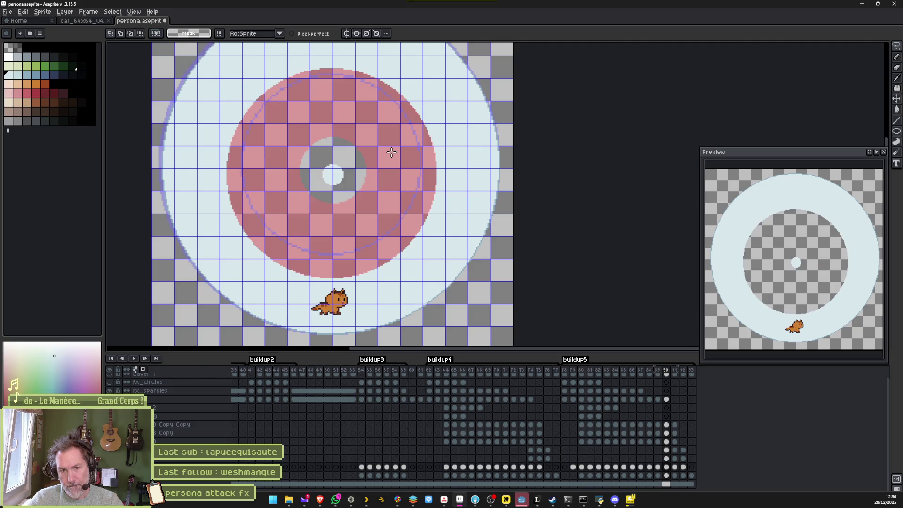
pyautogui.press('Right')
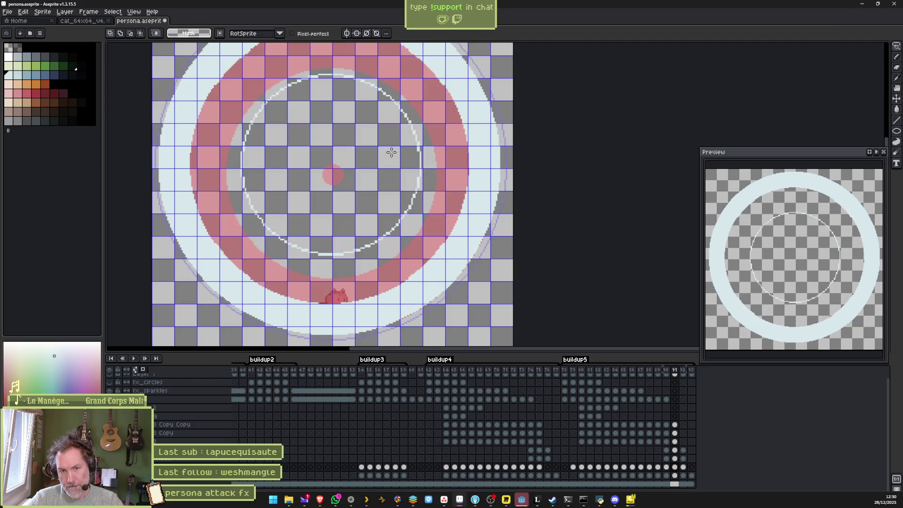
pyautogui.press('Right')
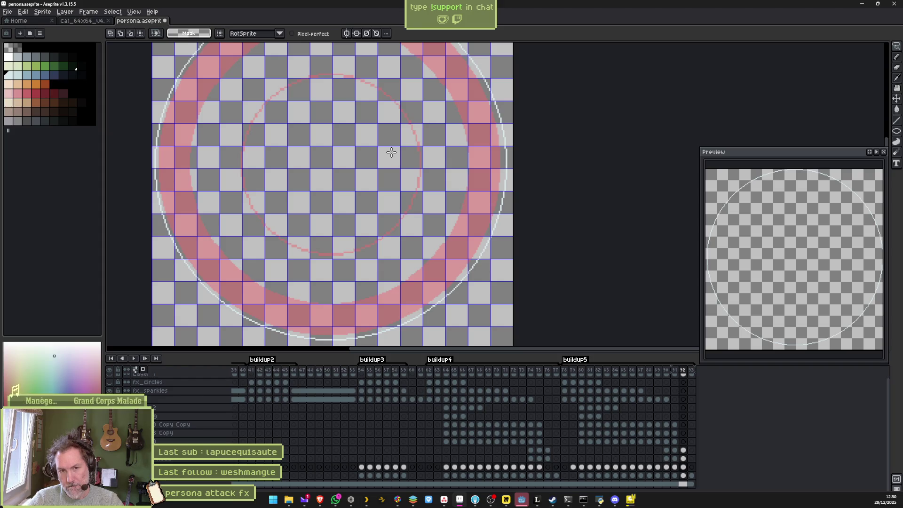
pyautogui.press('Return')
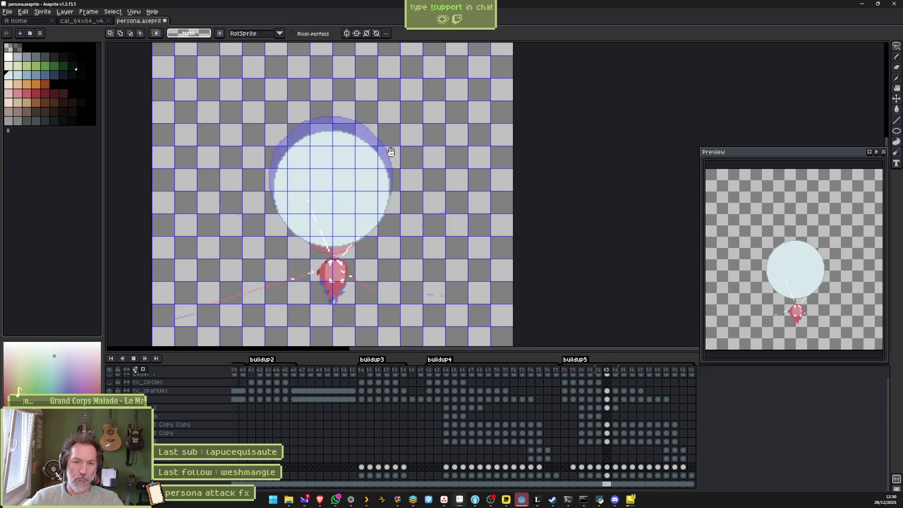
pyautogui.press('Return')
pyautogui.press('Left')
pyautogui.press('Left')
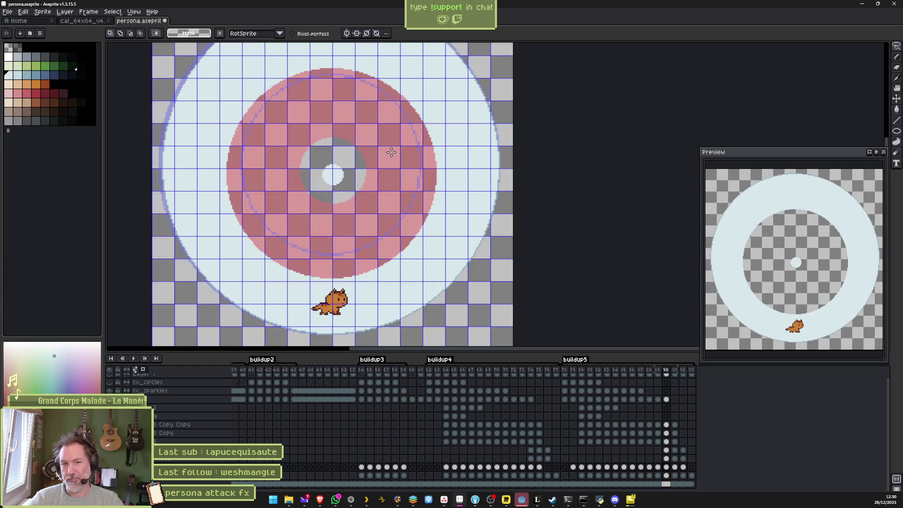
pyautogui.press('Right')
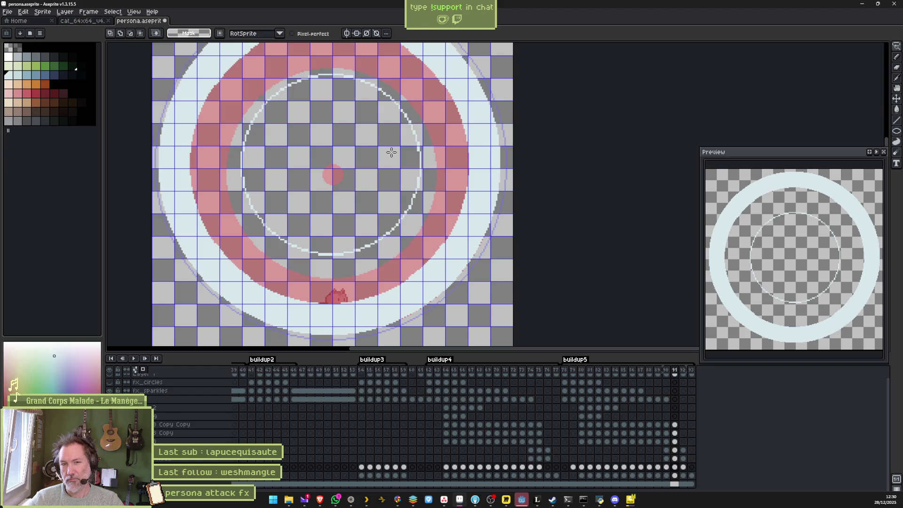
pyautogui.press('Right')
pyautogui.press('Left')
pyautogui.press('Left')
pyautogui.press('Left')
pyautogui.press('Left')
pyautogui.press('Right')
pyautogui.press('Right')
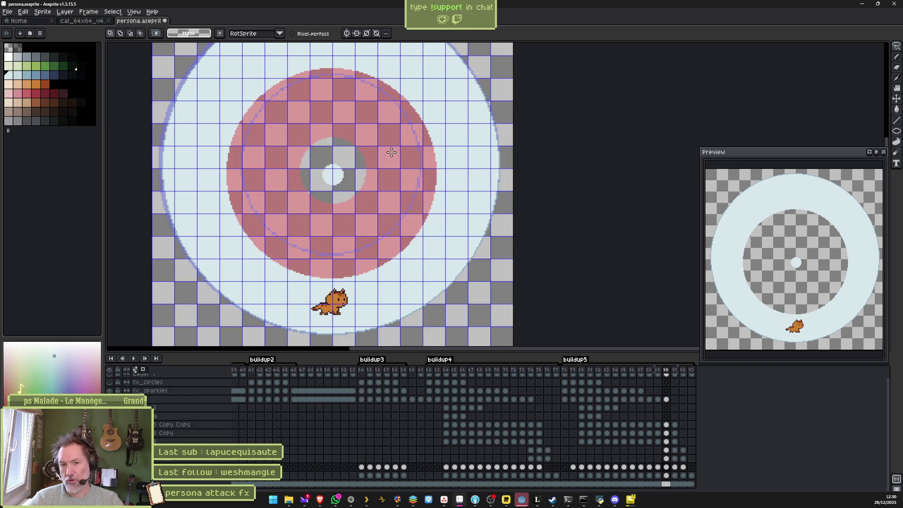
pyautogui.press('Right')
# - Delete the thin white inner ring from frame 91
pyautogui.moveTo(383, 65)
pyautogui.mouseDown()
pyautogui.moveTo(430, 187)
pyautogui.moveTo(301, 259)
pyautogui.moveTo(227, 120)
pyautogui.moveTo(398, 62)
pyautogui.mouseUp()
pyautogui.press('Delete')
pyautogui.scroll(1, 334, 149)
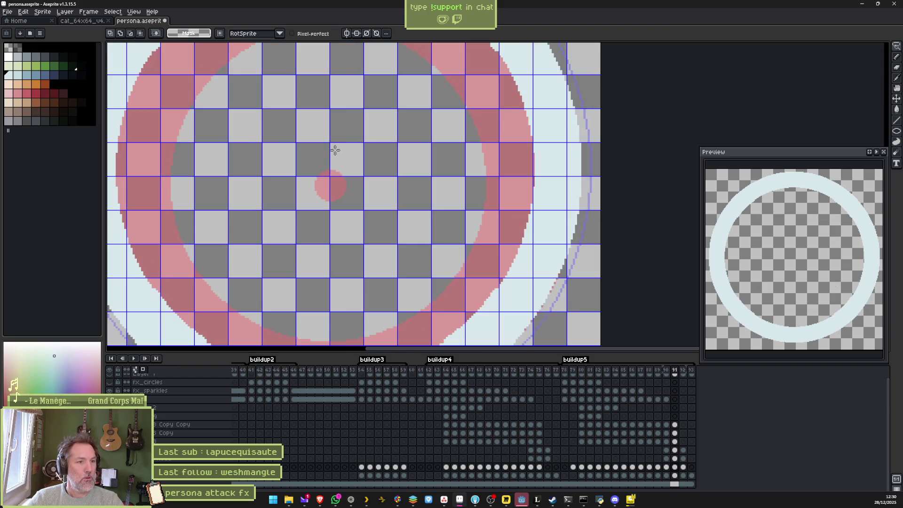
# - Compare frames 90 and 91, then select the centre dot with the magic wand and shrink it
pyautogui.click(667, 467)
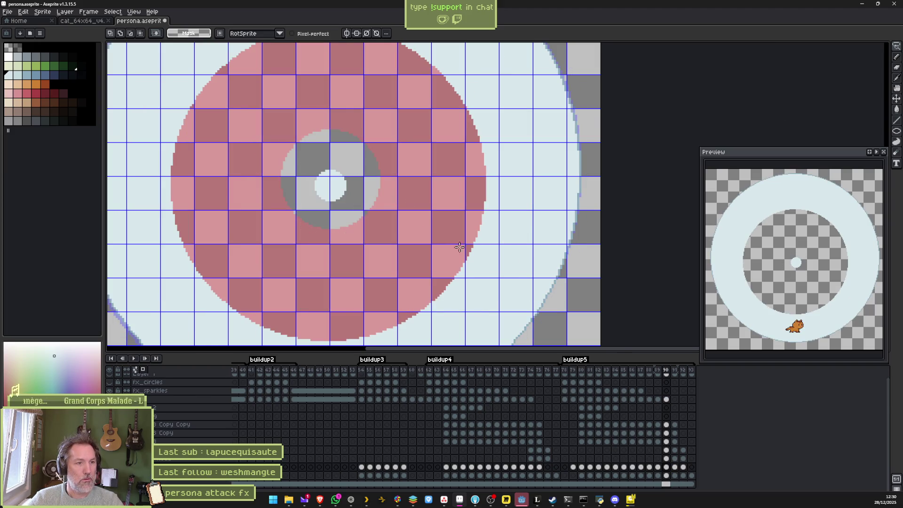
pyautogui.click(675, 468)
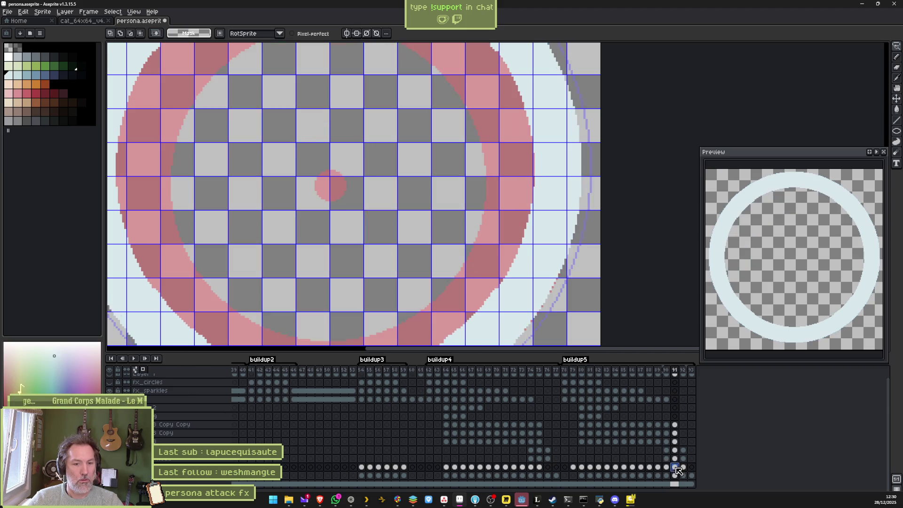
pyautogui.moveTo(346, 146)
pyautogui.mouseDown()
pyautogui.moveTo(383, 188)
pyautogui.moveTo(349, 158)
pyautogui.mouseUp()
pyautogui.scroll(1, 343, 167)
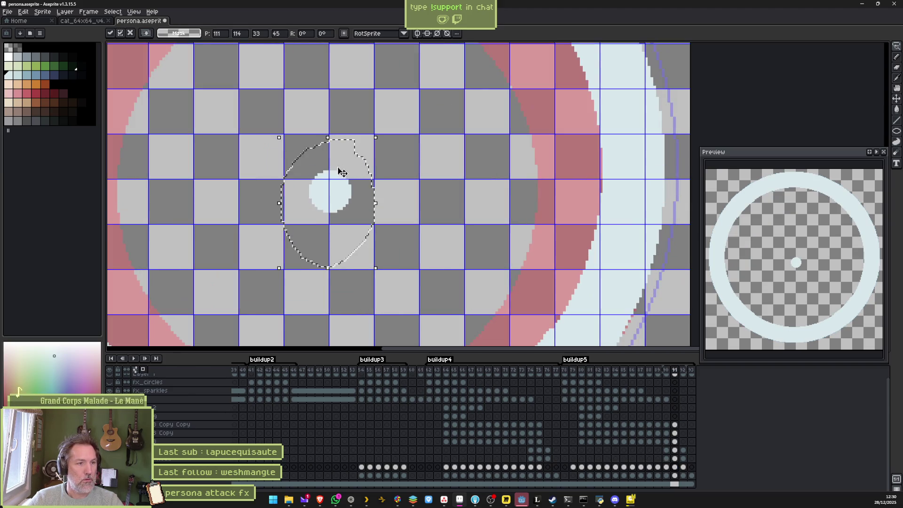
pyautogui.hotkey('ctrl', 'd')
pyautogui.press('m')
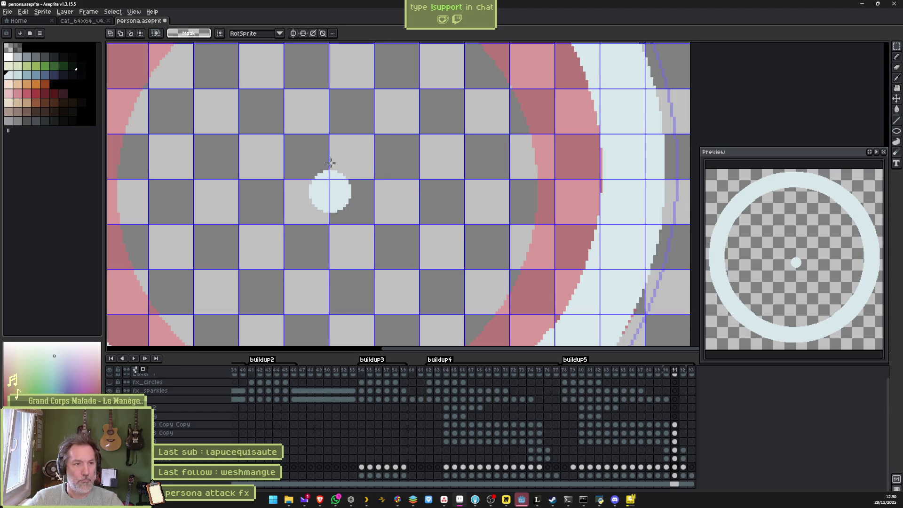
pyautogui.moveTo(288, 155); pyautogui.dragTo(365, 233)
pyautogui.press('w')
pyautogui.click(328, 191)
pyautogui.scroll(1, 346, 175)
pyautogui.click(343, 185)
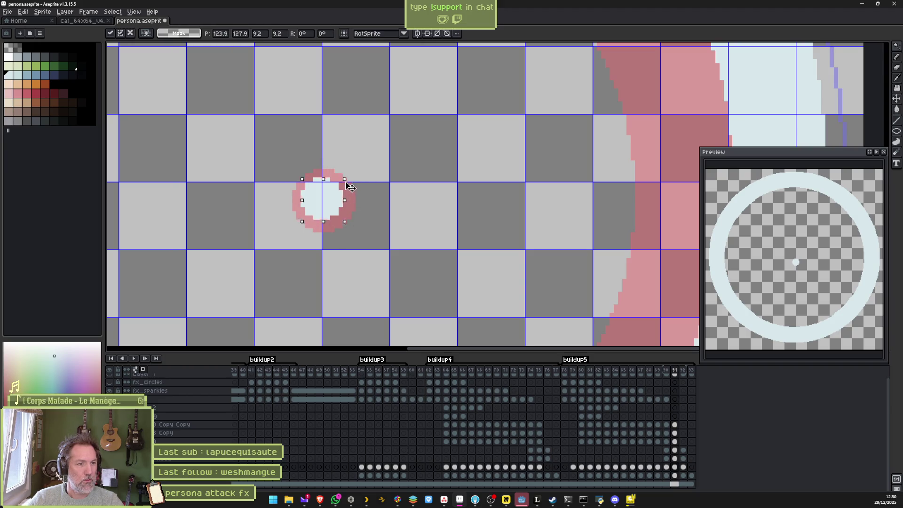
pyautogui.press('Return')
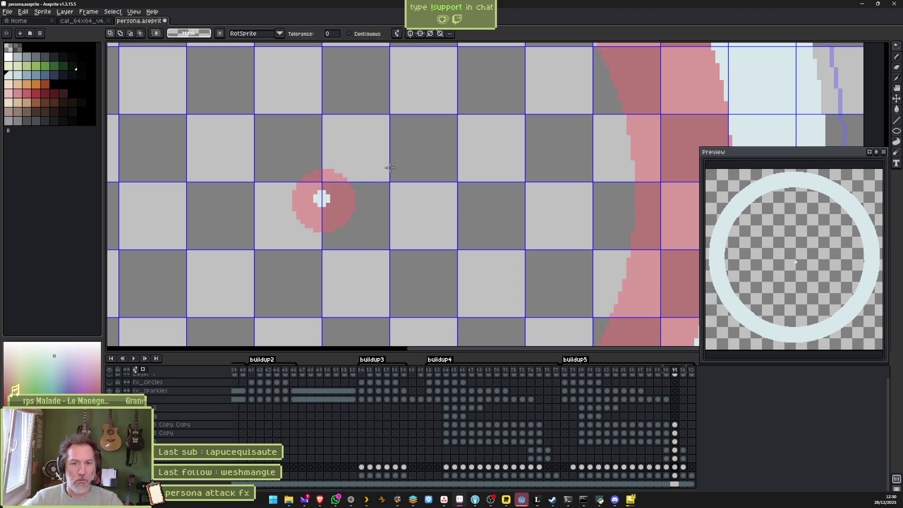
# - Play the buildup animation and compare frames 89 and 90
pyautogui.press('Return')
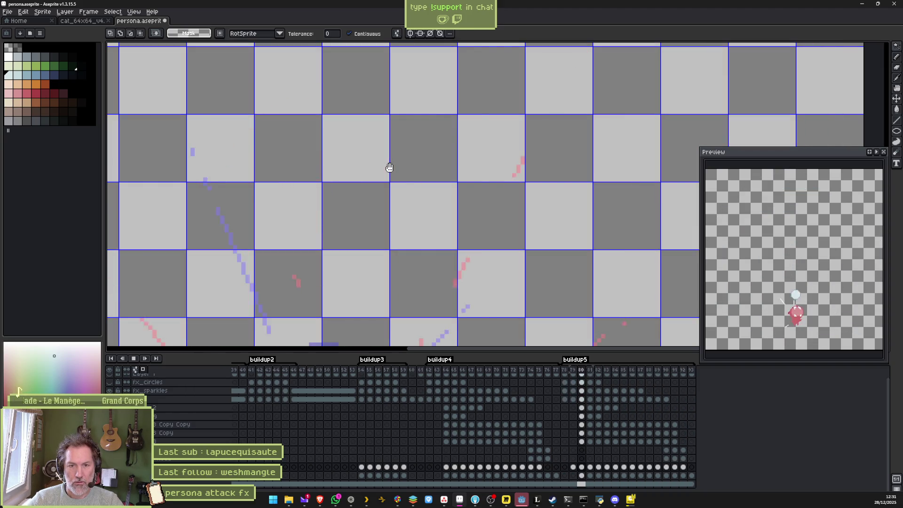
pyautogui.press('Return')
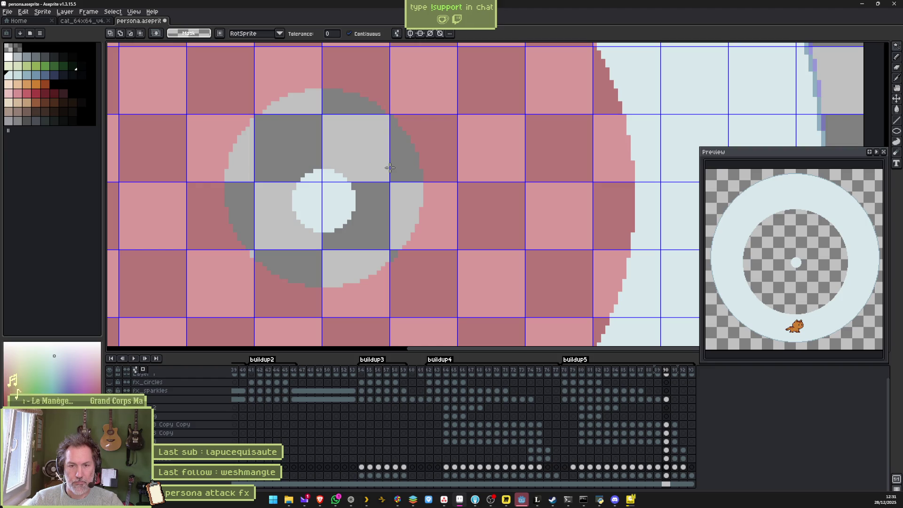
pyautogui.press('Left')
pyautogui.press('Right')
pyautogui.press('Left')
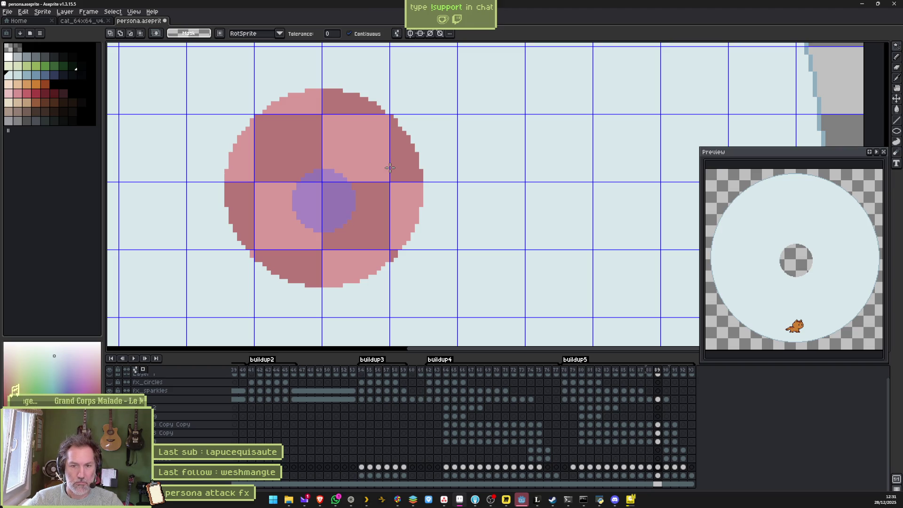
pyautogui.press('Right')
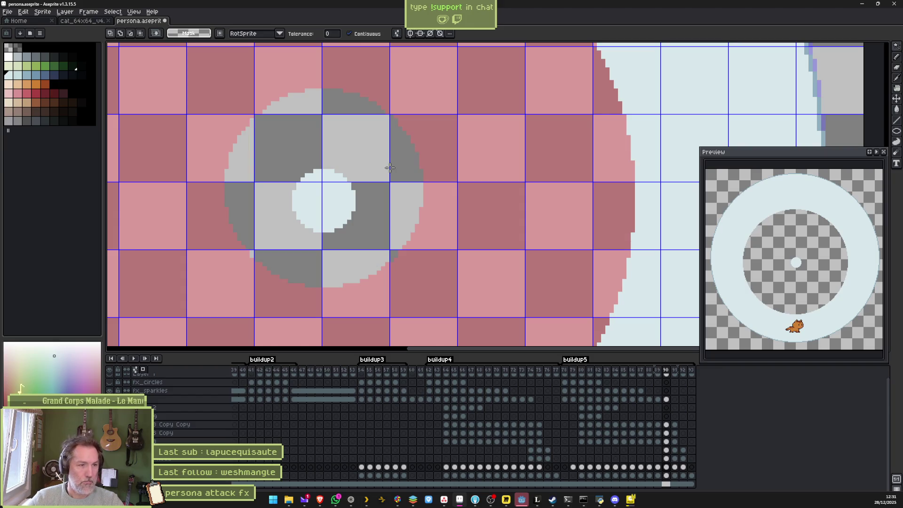
# - Move frame 90's white centre dot up one pixel and paste a copy into frame 91
pyautogui.press('b')
pyautogui.hotkey('ctrl', 'x')
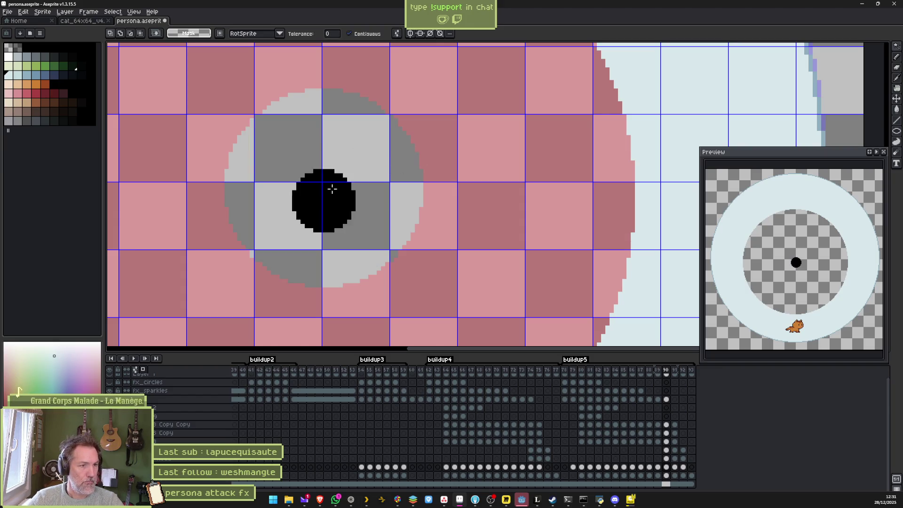
pyautogui.hotkey('ctrl', 'v')
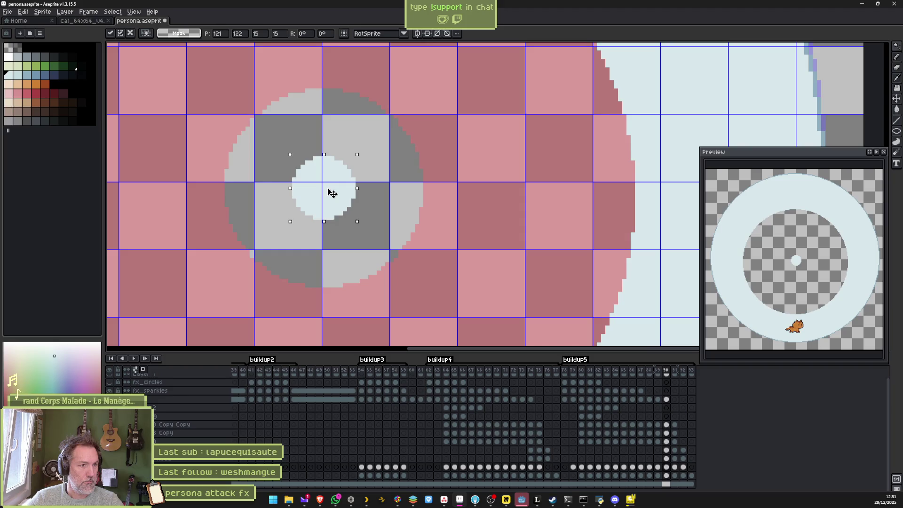
pyautogui.moveTo(332, 193); pyautogui.dragTo(333, 190)
pyautogui.press('Return')
pyautogui.press('Right')
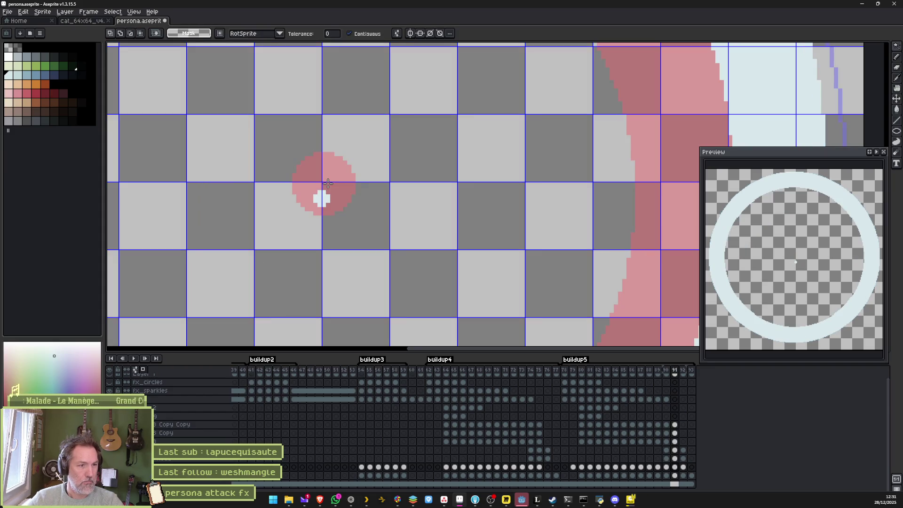
pyautogui.hotkey('ctrl', 'v')
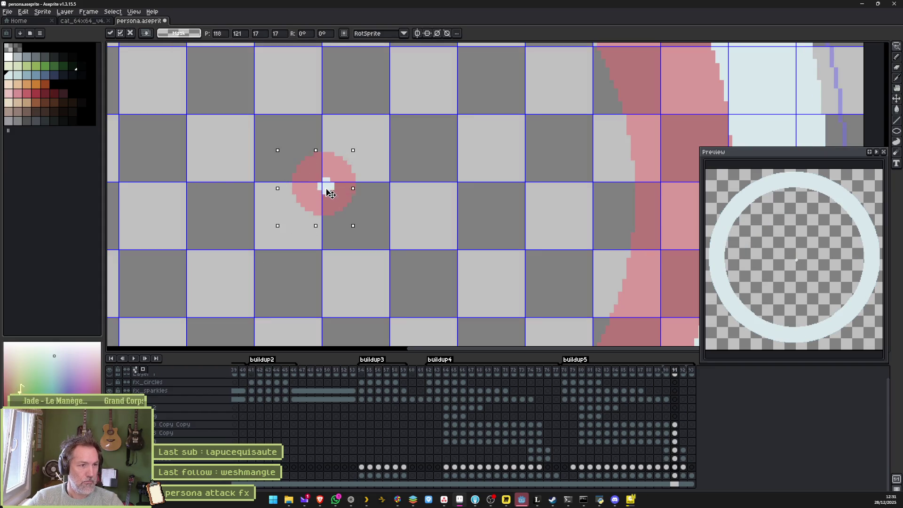
pyautogui.press('Return')
pyautogui.press('Return')
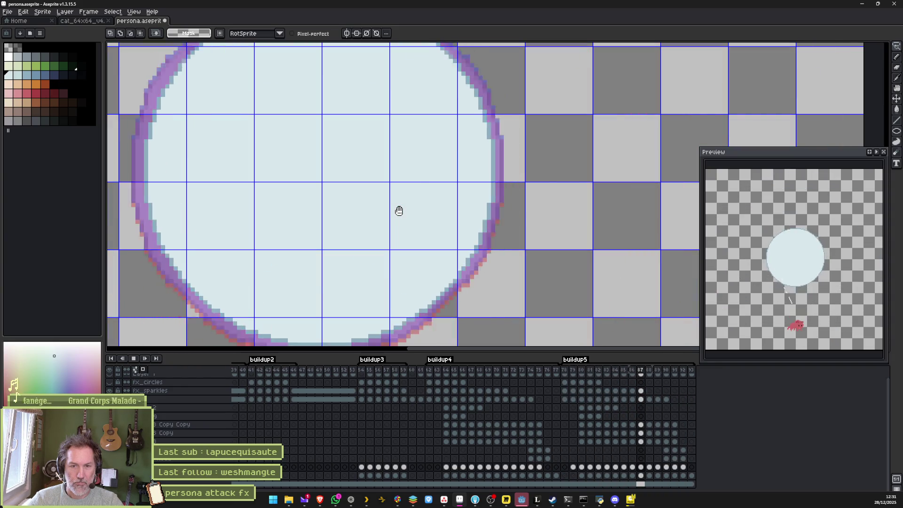
# - Stop playback, settle on frame 90, and save persona.aseprite
pyautogui.press('Return')
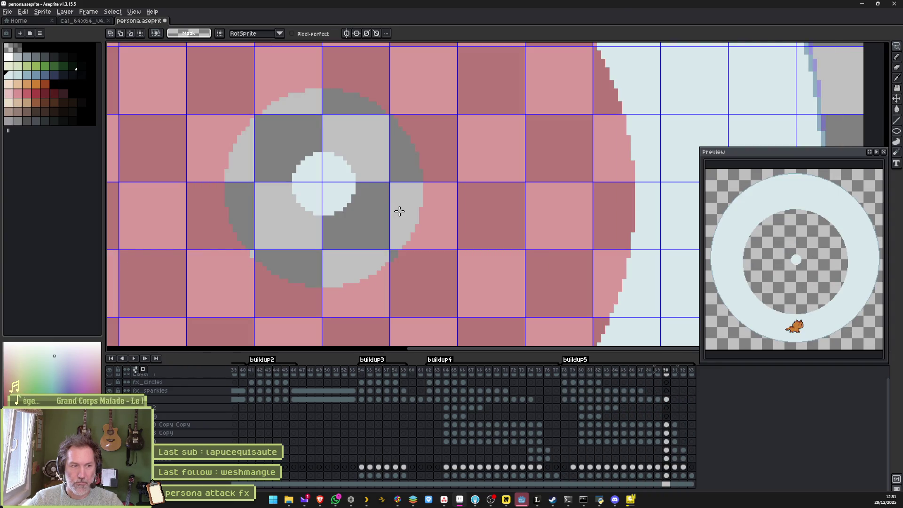
pyautogui.press('Left')
pyautogui.press('Right')
pyautogui.hotkey('ctrl', 's')
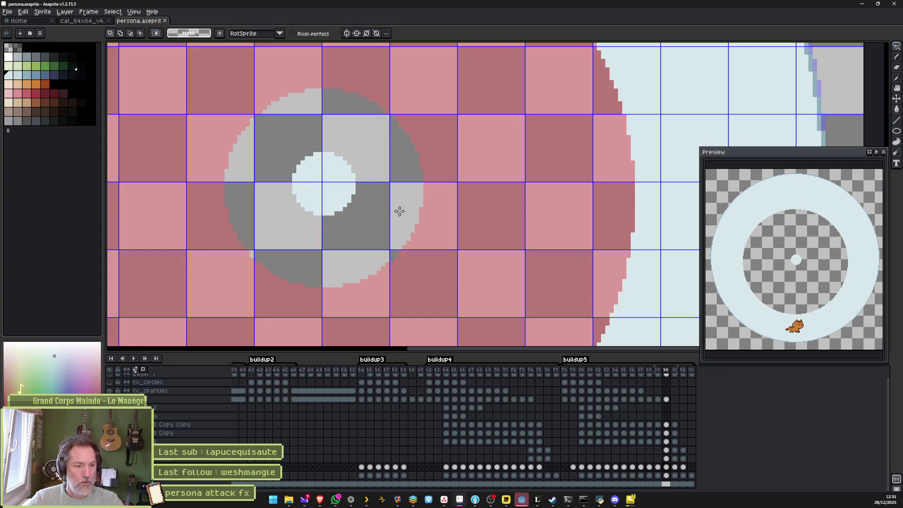
# - Pick white with the pencil and fill the ring's centre hole on frame 90
pyautogui.scroll(-3, 470, 242)
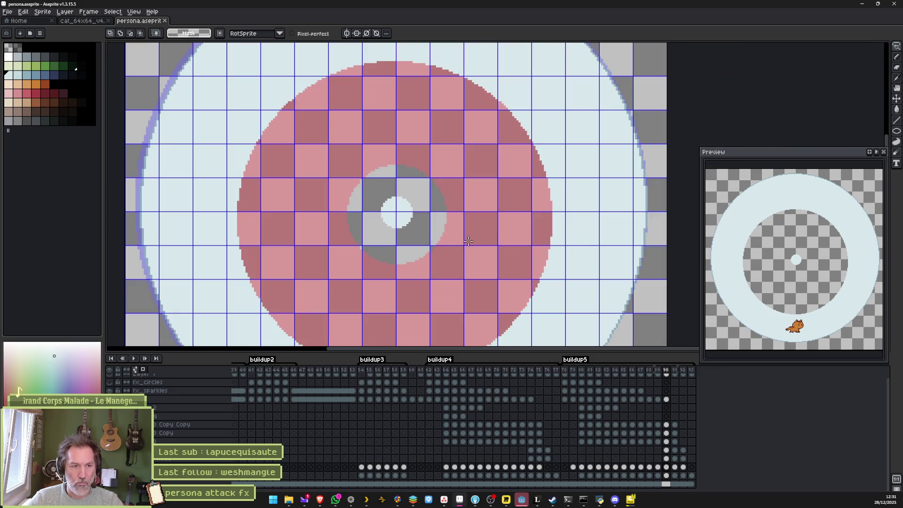
pyautogui.scroll(-2, 450, 252)
pyautogui.scroll(2, 451, 231)
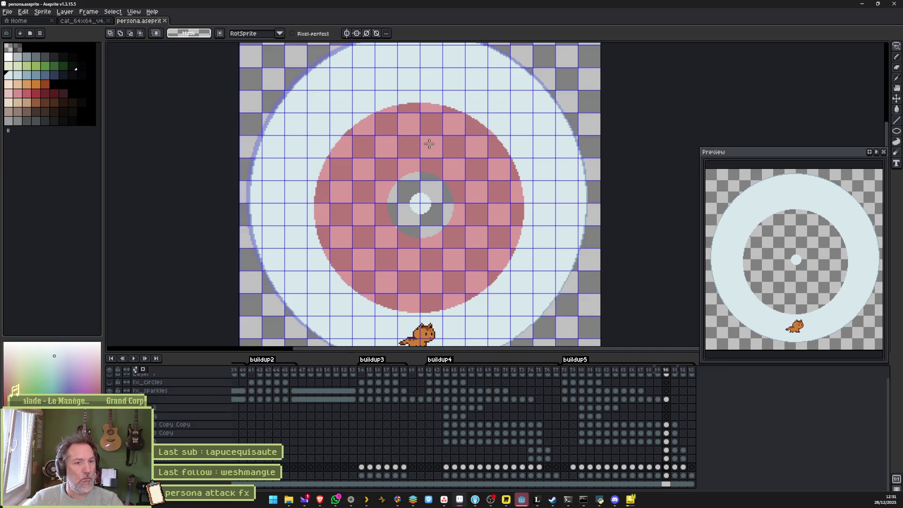
pyautogui.scroll(3, 427, 137)
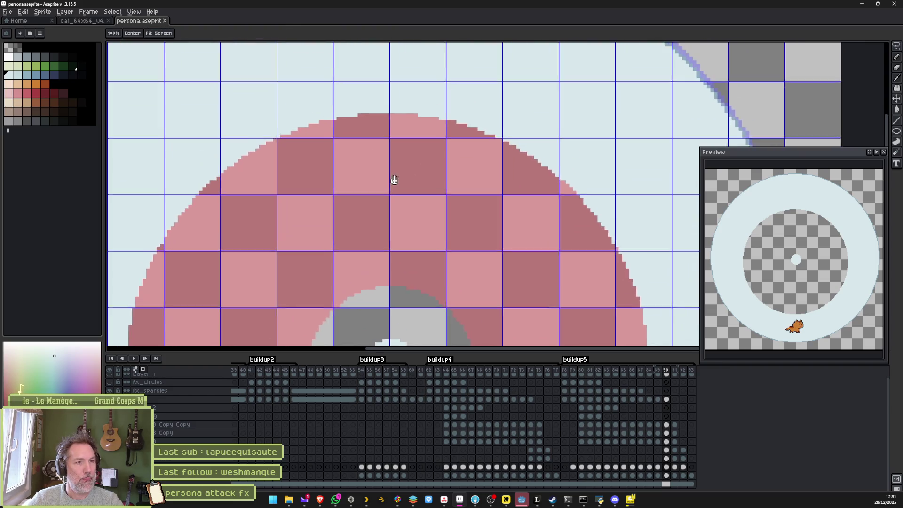
pyautogui.click(12, 57)
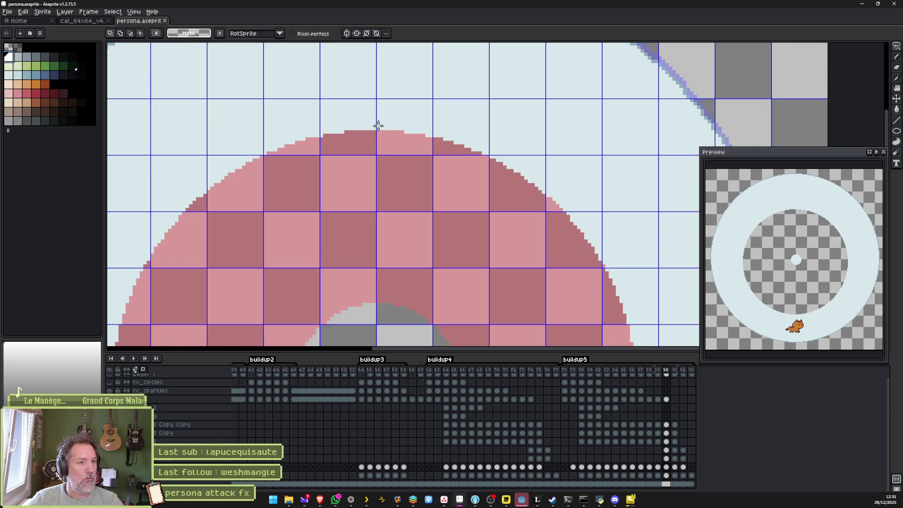
pyautogui.press('b')
pyautogui.press('-')
pyautogui.press('-')
pyautogui.press('-')
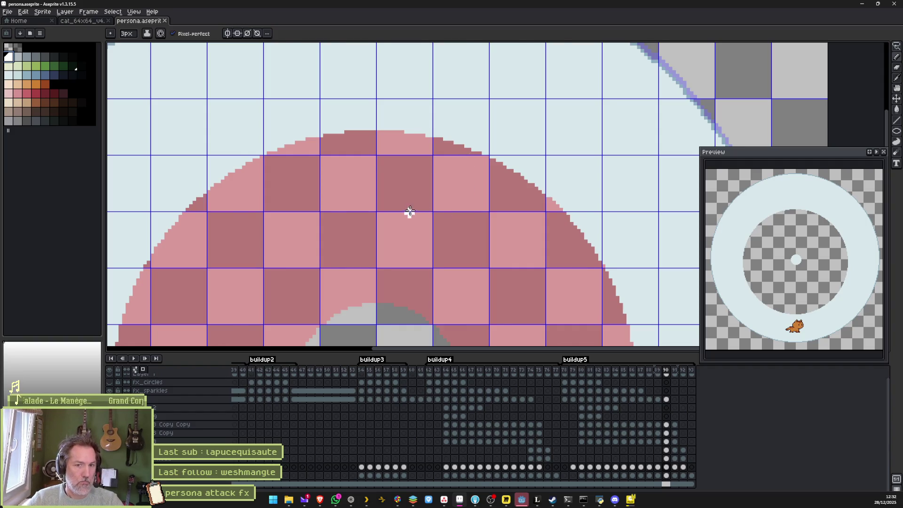
pyautogui.scroll(-3, 410, 213)
pyautogui.scroll(4, 433, 181)
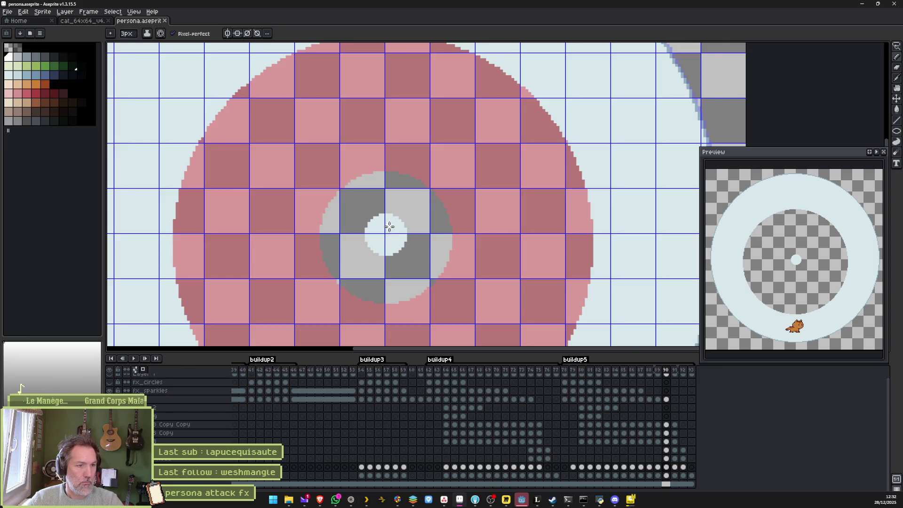
pyautogui.press('g')
pyautogui.click(394, 234)
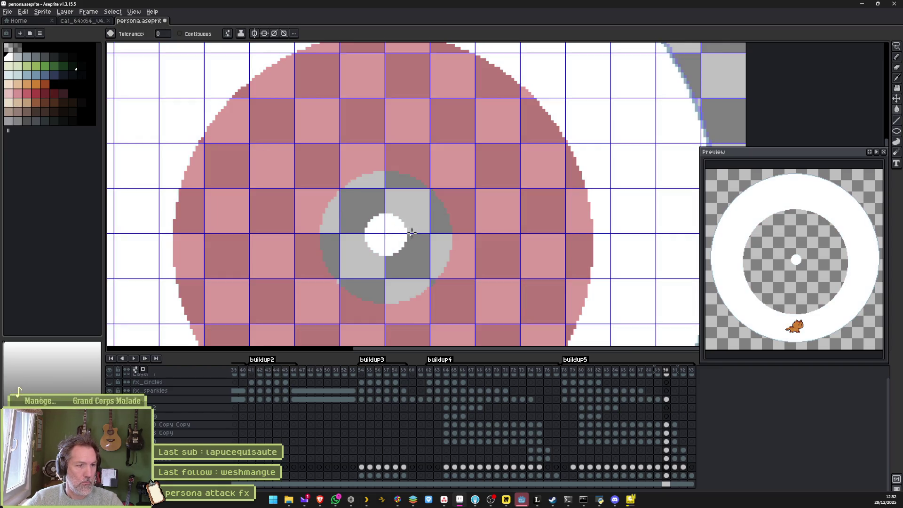
# - Redo the fill with Continuous enabled so only the ring's centre hole turns white
pyautogui.hotkey('ctrl', 'z')
pyautogui.click(198, 34)
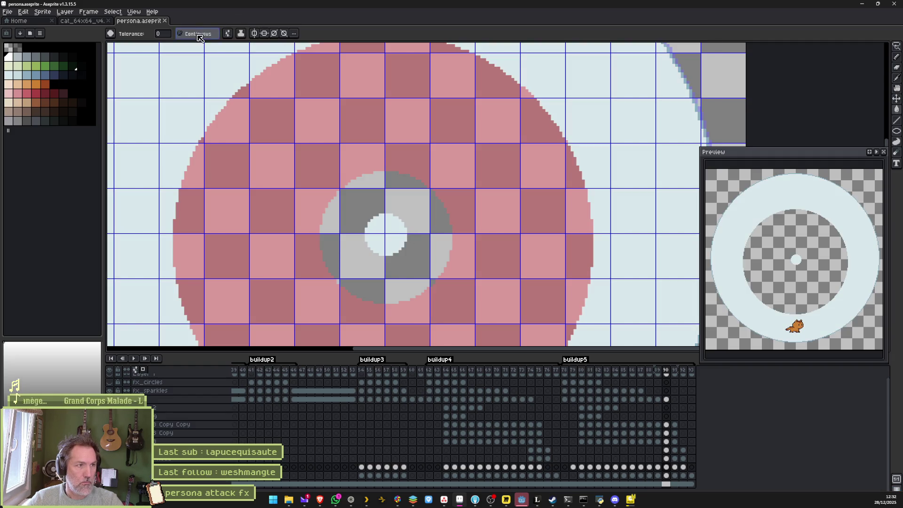
pyautogui.click(385, 233)
pyautogui.press('Right')
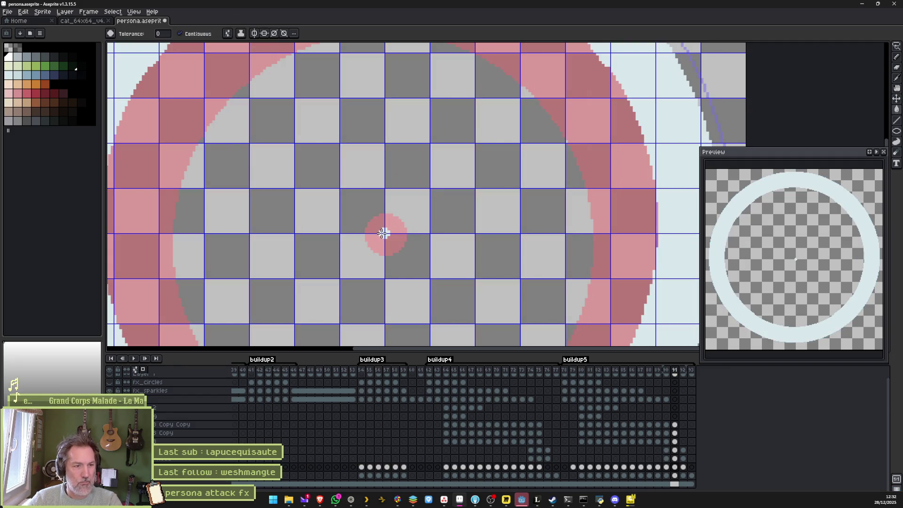
pyautogui.press('Left')
pyautogui.press('Left')
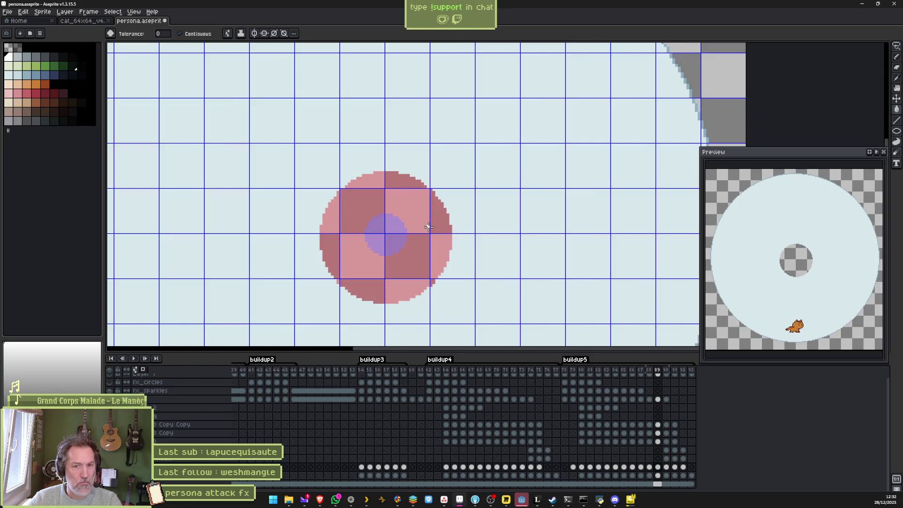
# - Review the buildup animation, step through frames 91–93, and save the sprite
pyautogui.press('Return')
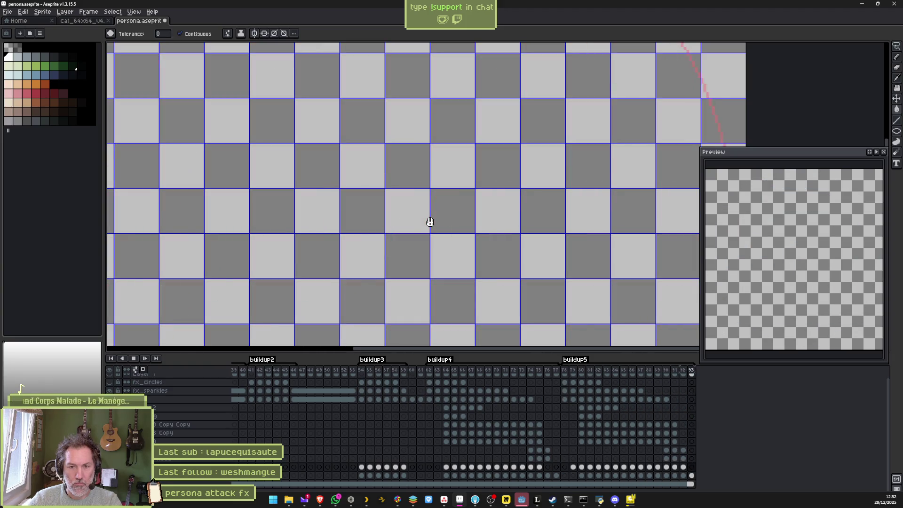
pyautogui.press('Return')
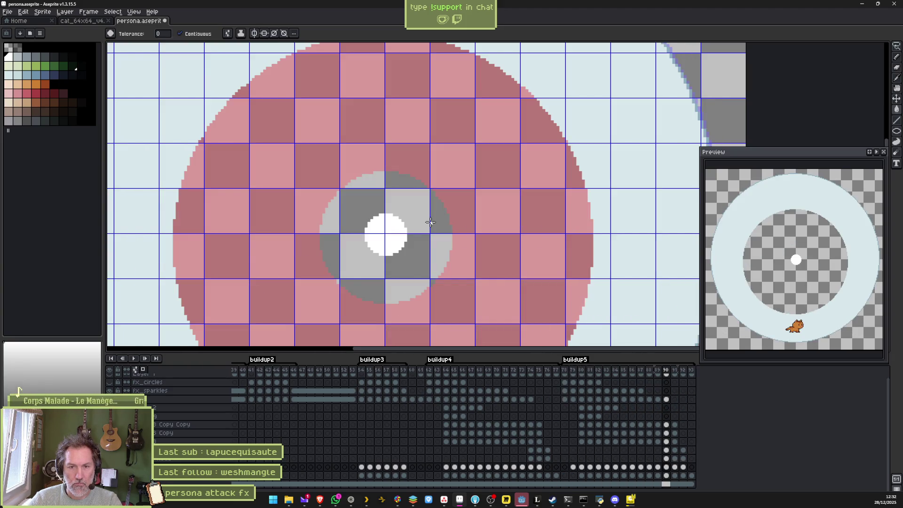
pyautogui.press('Right')
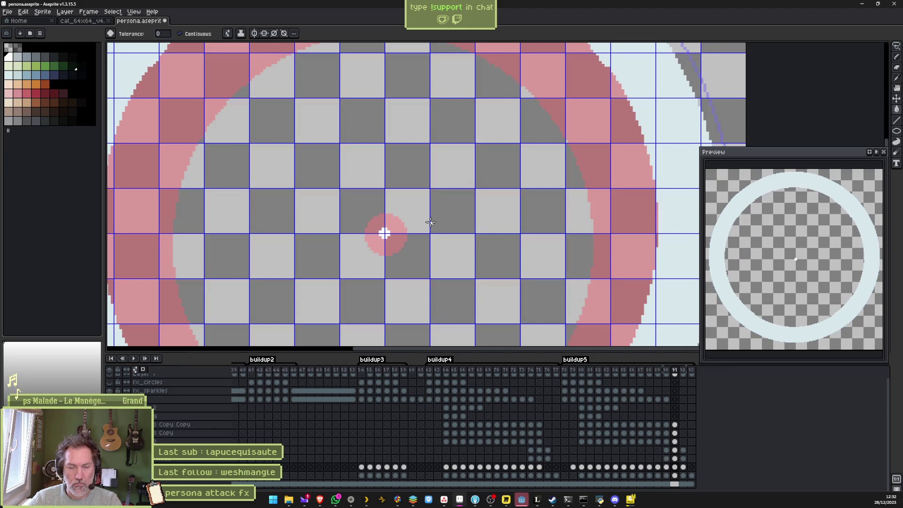
pyautogui.press('Right')
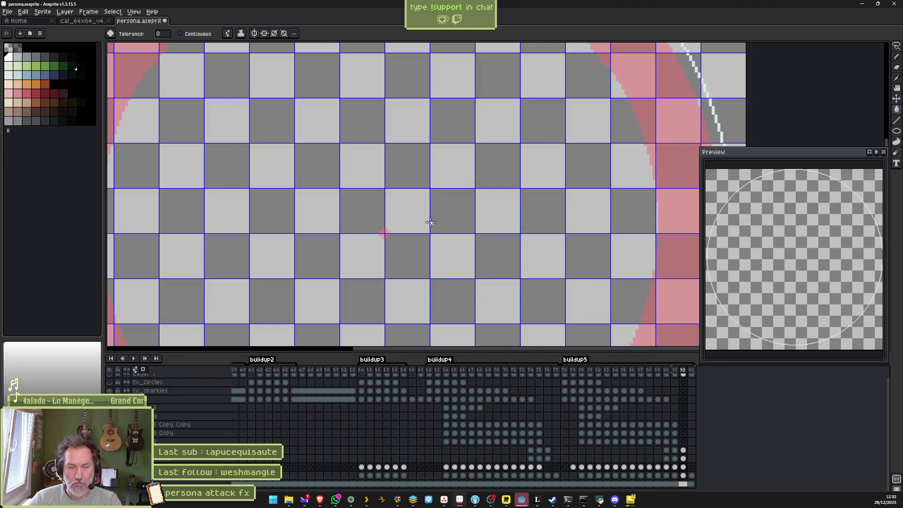
pyautogui.press('Right')
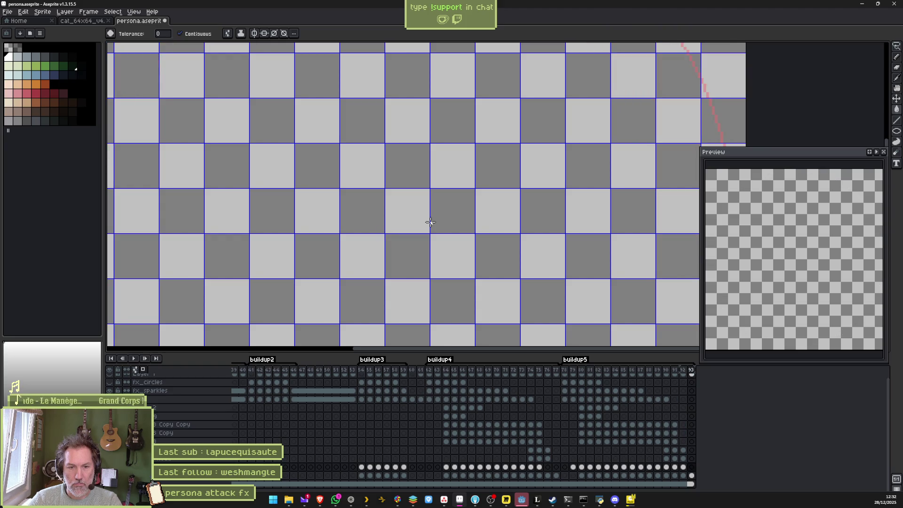
pyautogui.hotkey('ctrl', 's')
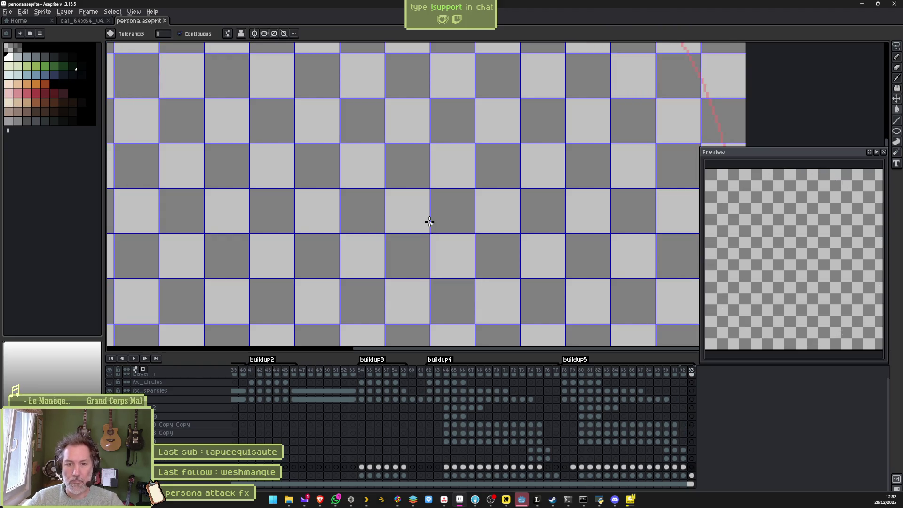
pyautogui.press('Left')
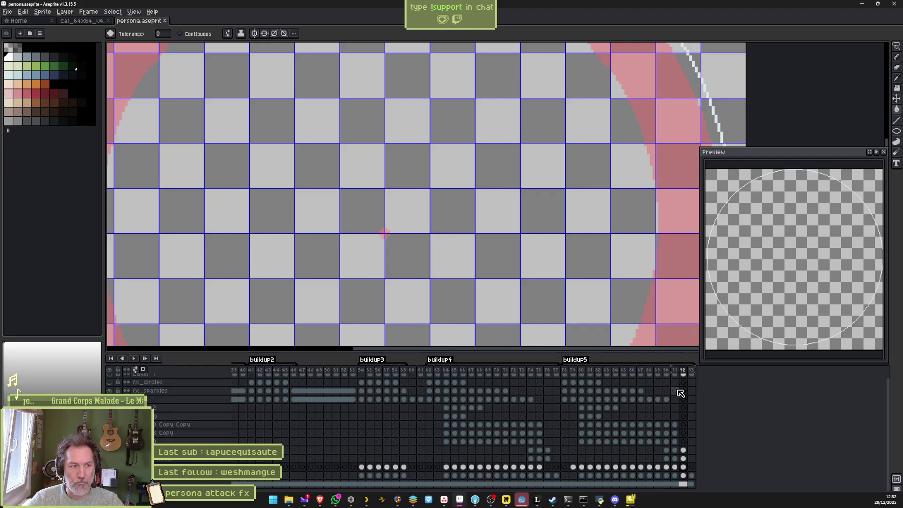
pyautogui.scroll(1, 672, 405)
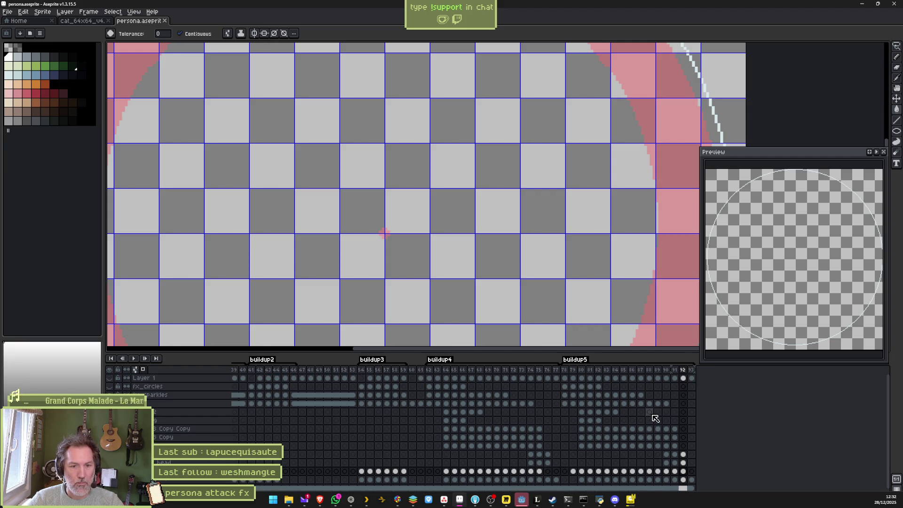
# - Delete the extra frame 93 from the timeline and return to the Godot editor
pyautogui.click(693, 371)
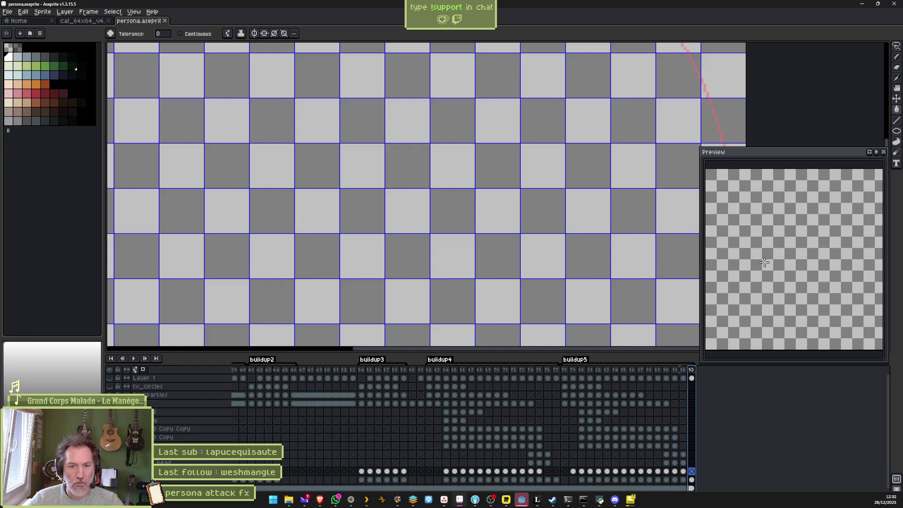
pyautogui.scroll(-2, 773, 262)
pyautogui.scroll(2, 776, 263)
pyautogui.moveTo(780, 267); pyautogui.dragTo(782, 281)
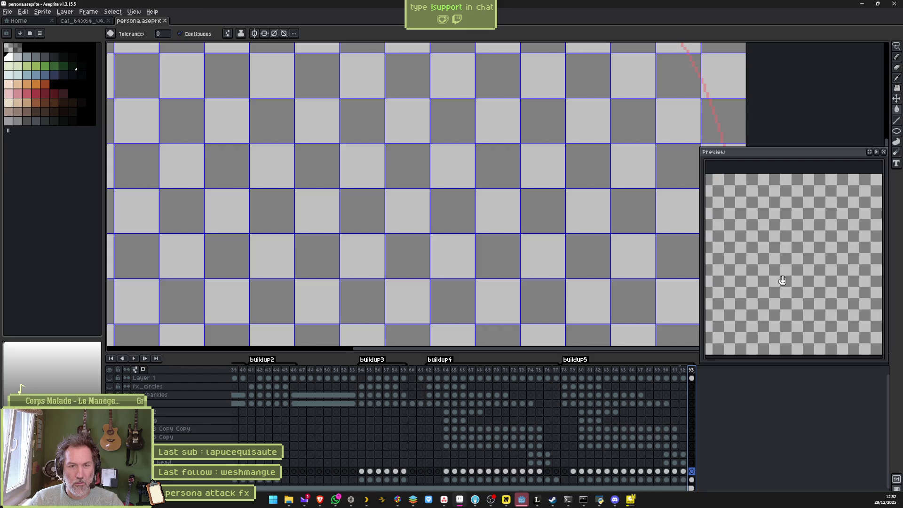
pyautogui.moveTo(699, 147); pyautogui.dragTo(694, 160)
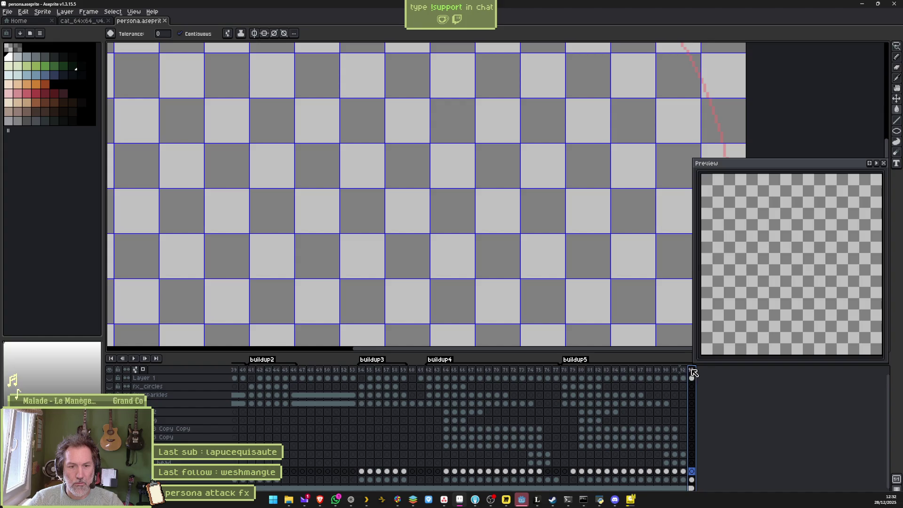
pyautogui.press('Delete')
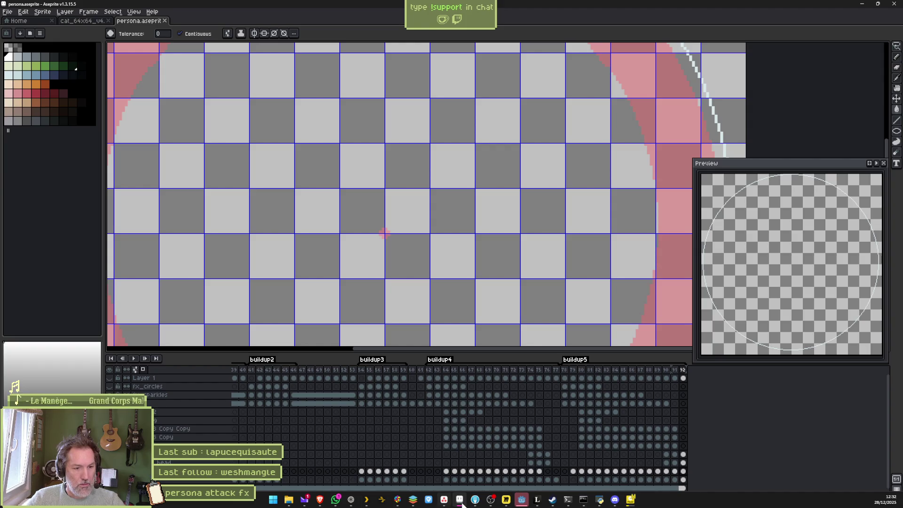
pyautogui.click(520, 500)
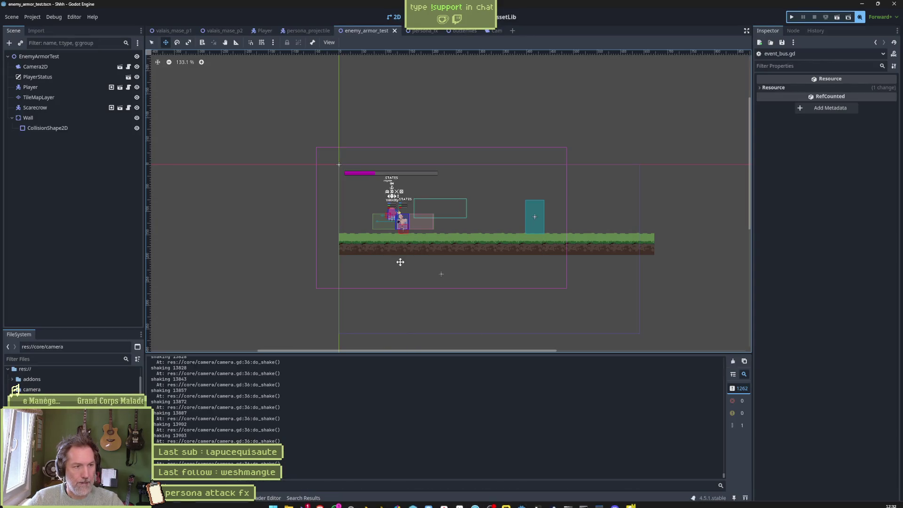
# - Reimport the updated persona sprite from the persona_fx scene's Sprite2D
pyautogui.click(421, 31)
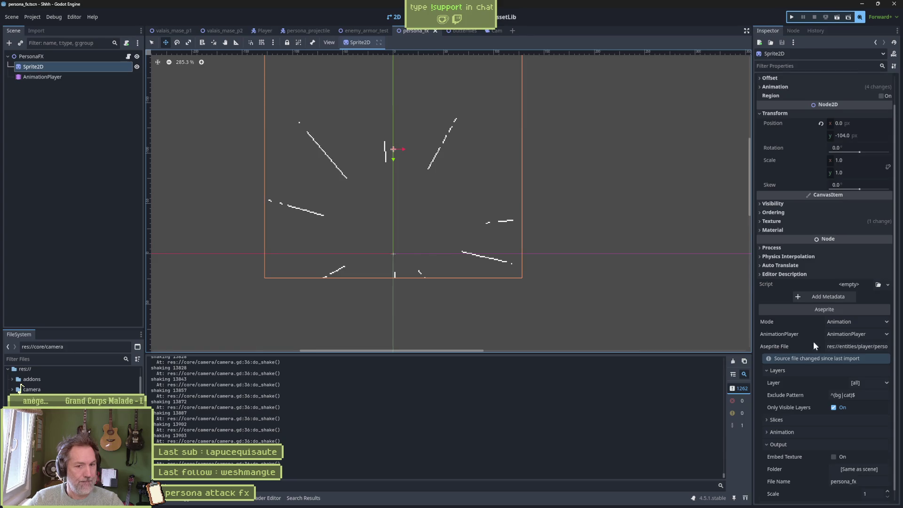
pyautogui.scroll(-1, 809, 342)
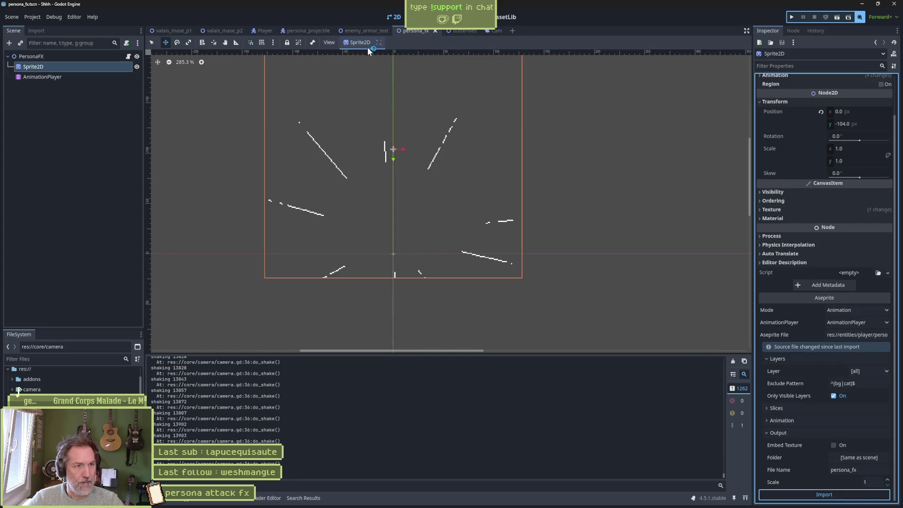
pyautogui.click(110, 77)
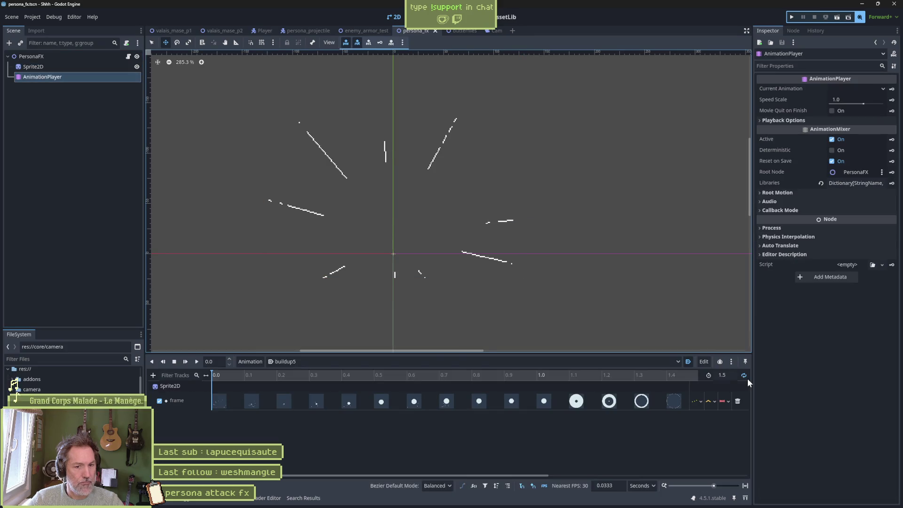
# - Run enemy_armor_test with F6 and trigger the persona attack on the scarecrow twice
pyautogui.click(360, 31)
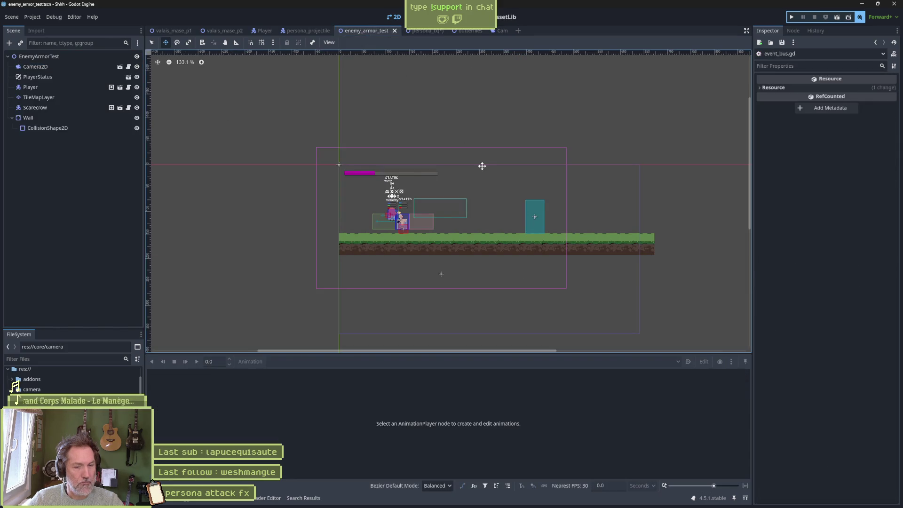
pyautogui.press('F6')
pyautogui.press('x')
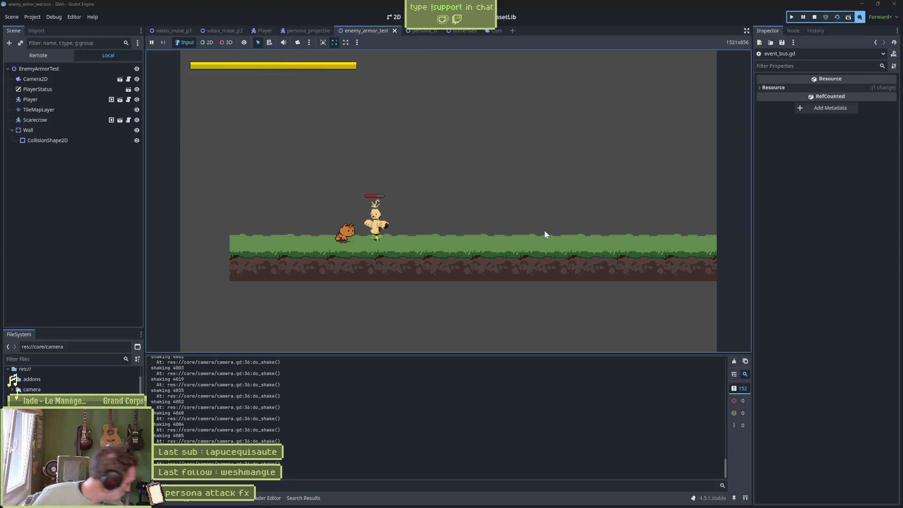
pyautogui.press('x')
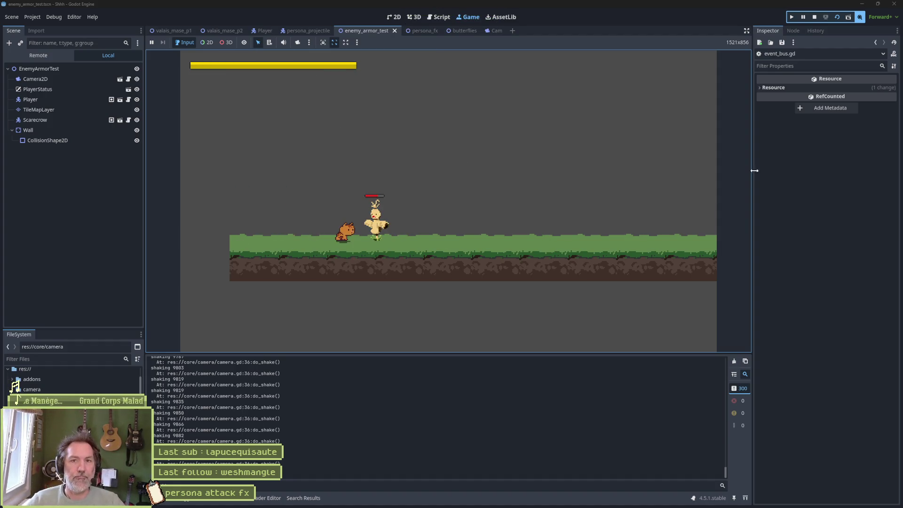
pyautogui.click(816, 17)
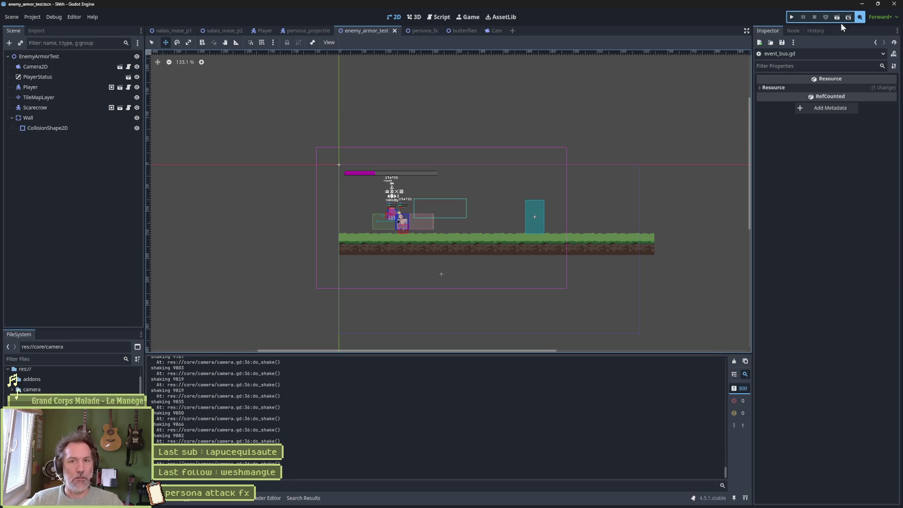
# - Turn off movie recording, rerun the scene to attack in cat form, then save the scene
pyautogui.click(860, 17)
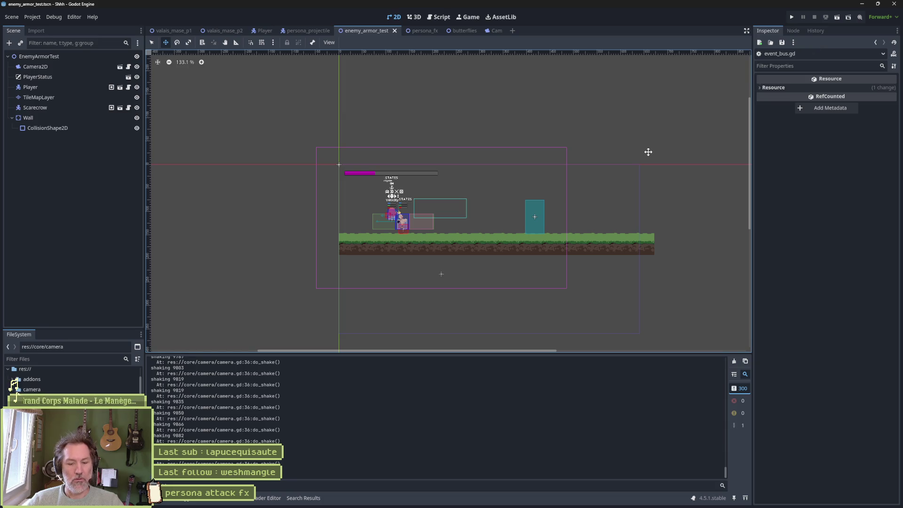
pyautogui.press('F6')
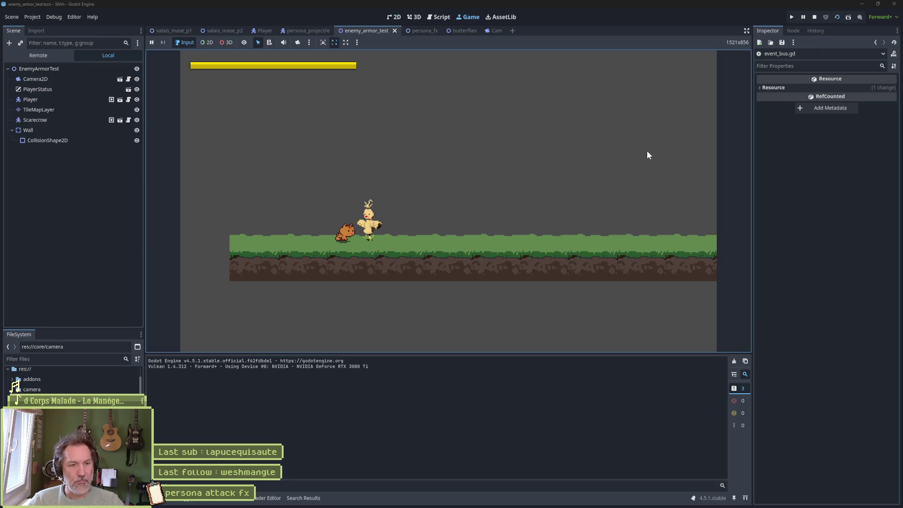
pyautogui.press('Left')
pyautogui.press('Right')
pyautogui.press('Right')
pyautogui.press('x')
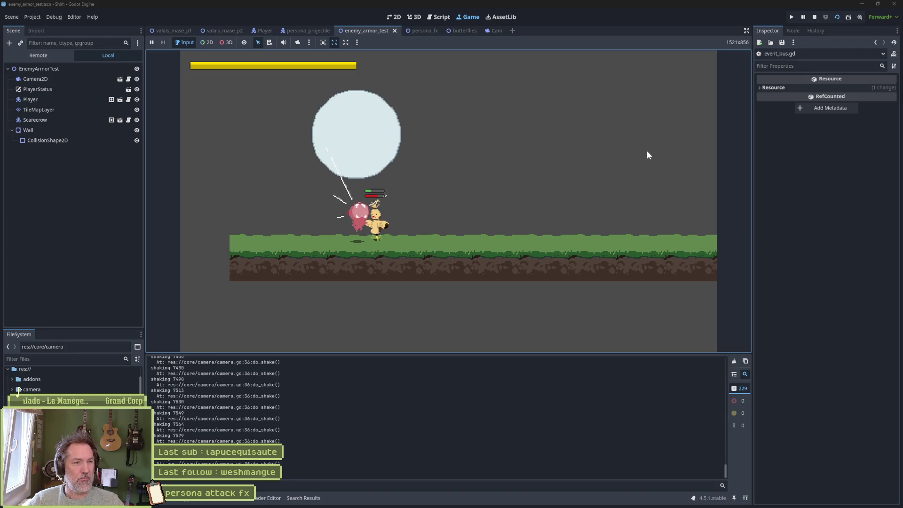
pyautogui.press('F8')
pyautogui.hotkey('ctrl', 's')
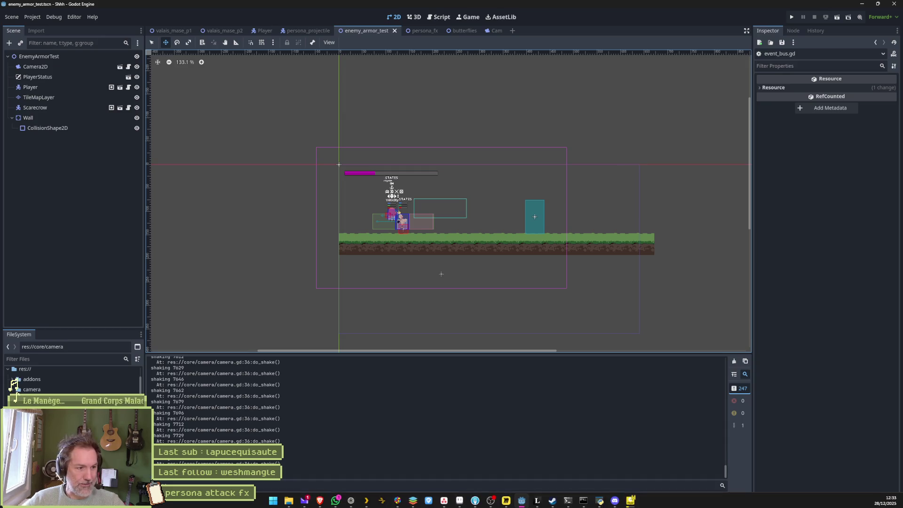
pyautogui.moveTo(608, 506)
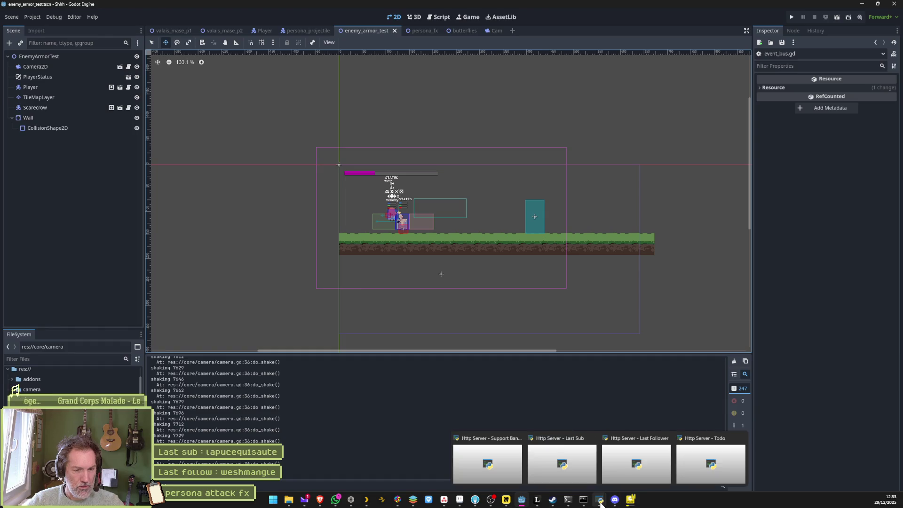
# - Back in Aseprite, select the bottom layer's buildup5 cels starting from frame 79
pyautogui.moveTo(547, 504)
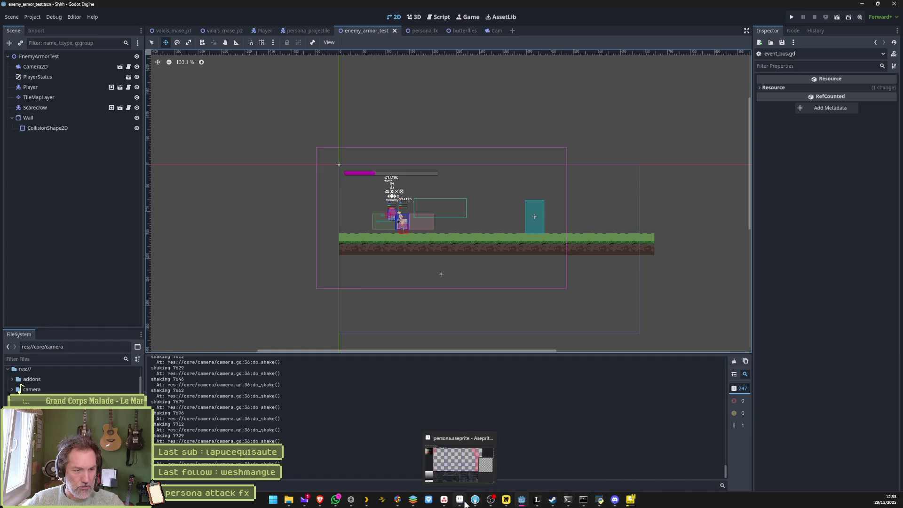
pyautogui.click(474, 500)
pyautogui.scroll(-1, 390, 247)
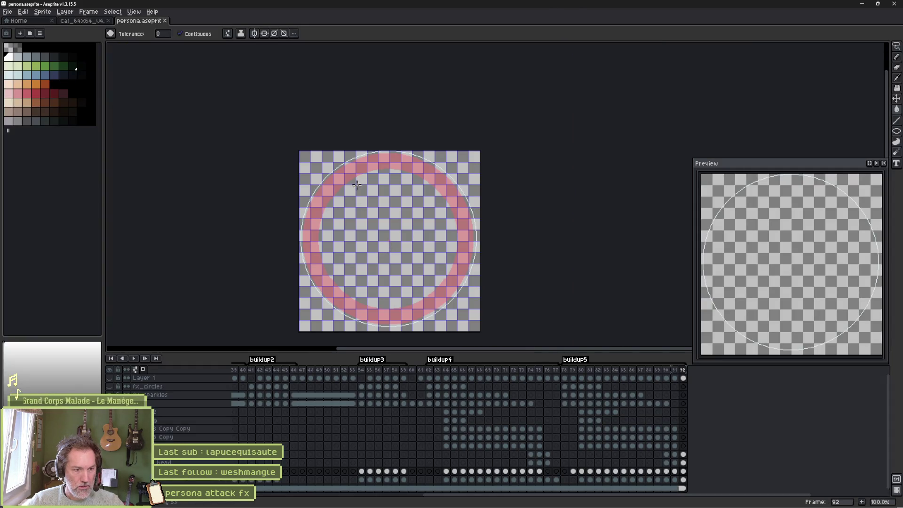
pyautogui.scroll(1, 365, 146)
pyautogui.scroll(1, 368, 146)
pyautogui.scroll(-1, 462, 227)
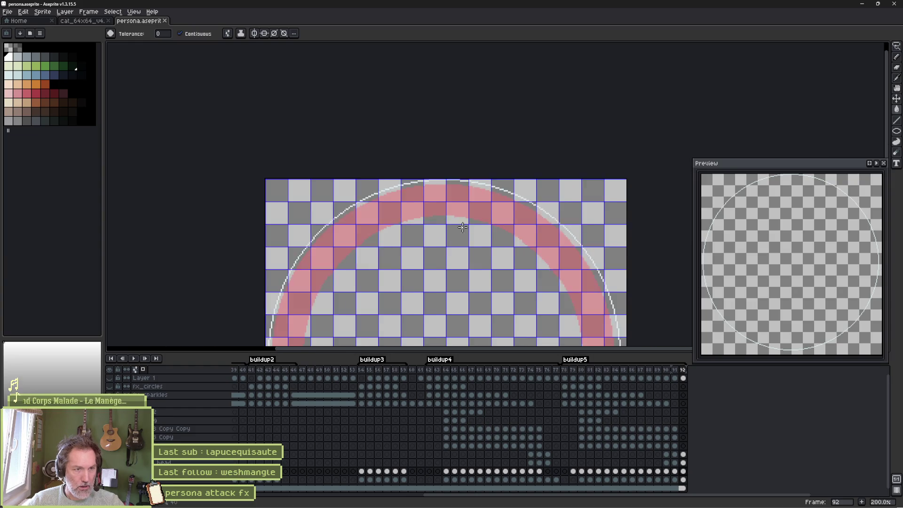
pyautogui.scroll(-1, 462, 227)
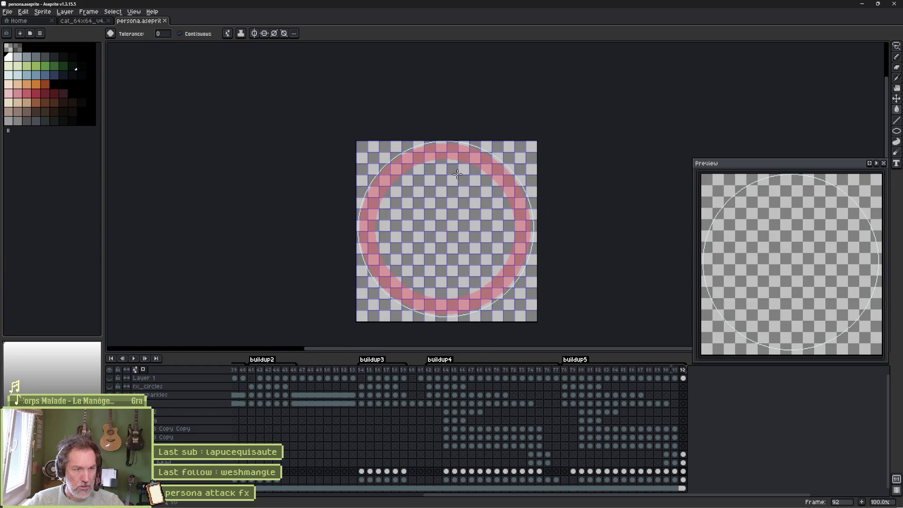
pyautogui.click(573, 471)
pyautogui.moveTo(575, 472); pyautogui.dragTo(693, 478)
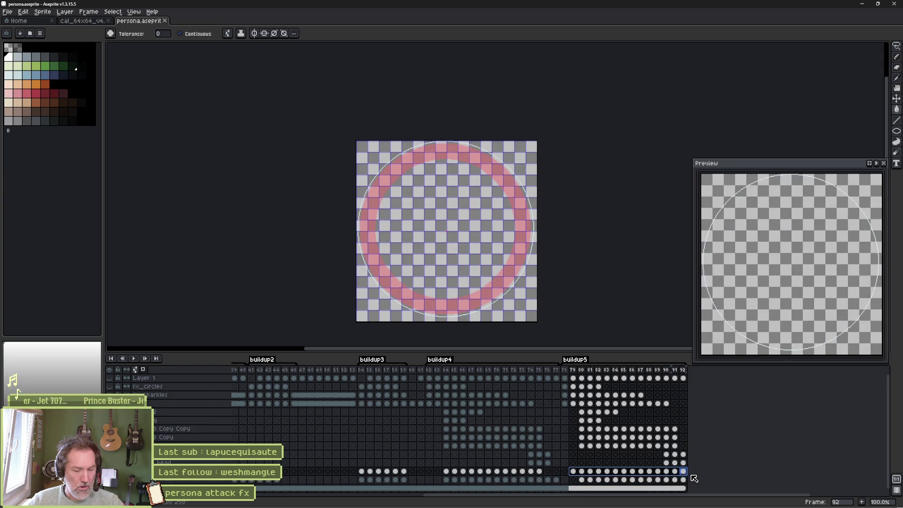
pyautogui.moveTo(694, 477)
pyautogui.mouseDown()
pyautogui.moveTo(556, 476)
pyautogui.moveTo(651, 475)
pyautogui.mouseUp()
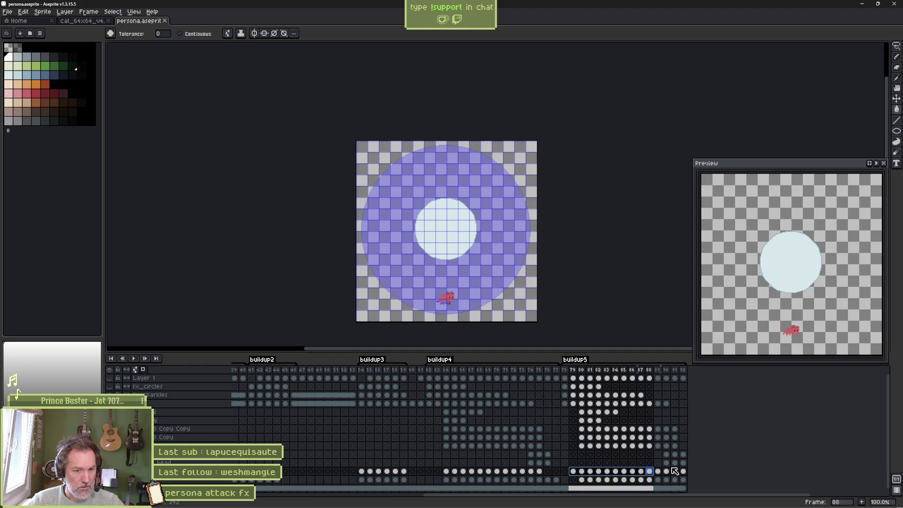
# - Select the cat head cel on frame 91 and add a new layer
pyautogui.moveTo(669, 462); pyautogui.dragTo(676, 462)
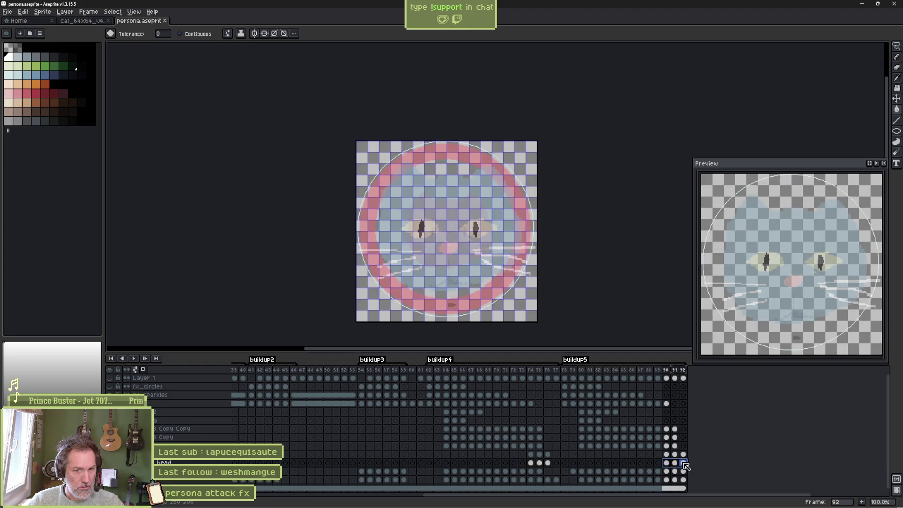
pyautogui.click(677, 464)
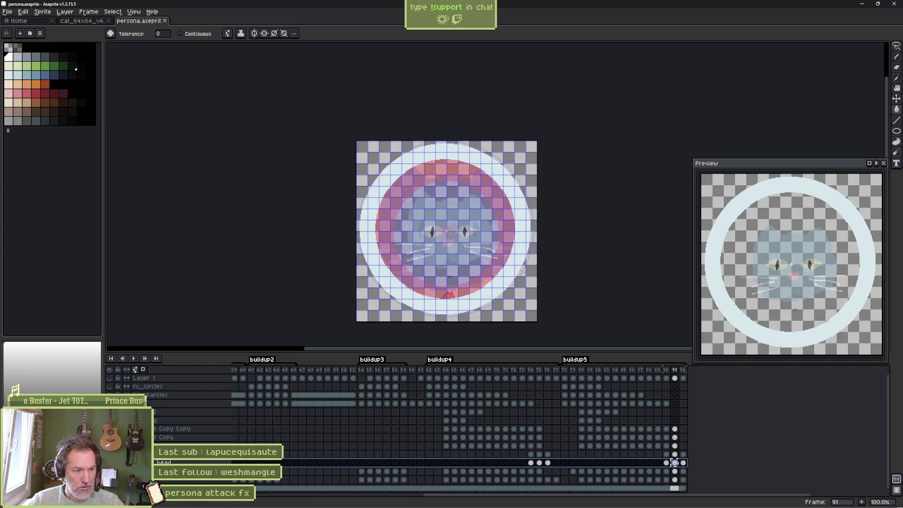
pyautogui.hotkey('shift', 'n')
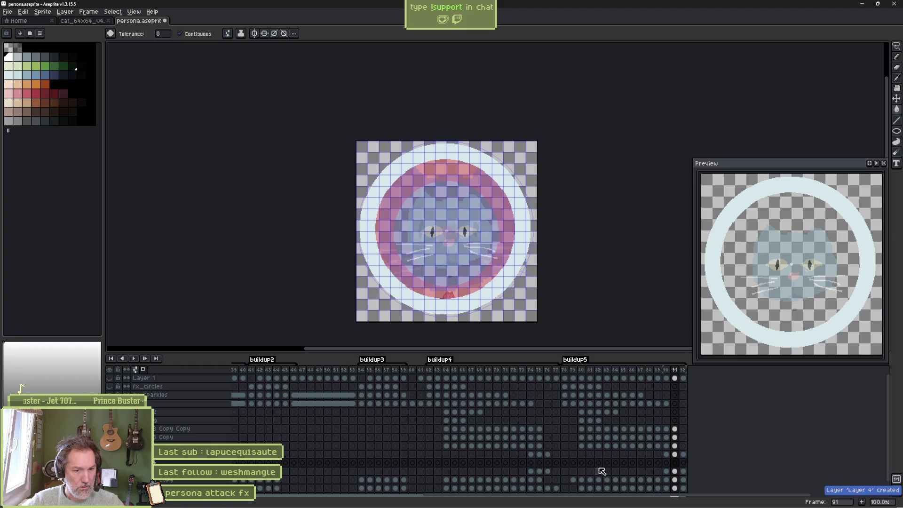
# - Paste the cat face onto the new layer's frame 87 cel
pyautogui.moveTo(641, 465)
pyautogui.mouseDown()
pyautogui.moveTo(625, 465)
pyautogui.moveTo(644, 465)
pyautogui.mouseUp()
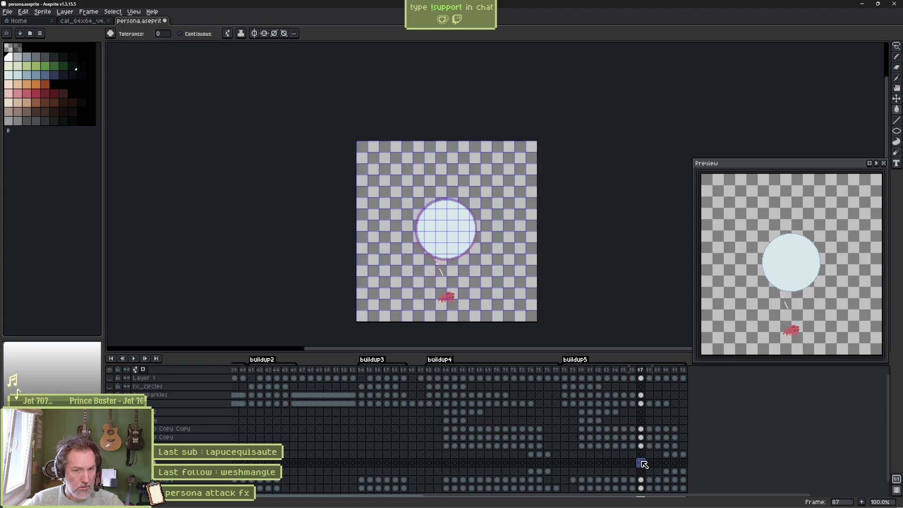
pyautogui.rightClick(643, 465)
pyautogui.press('Escape')
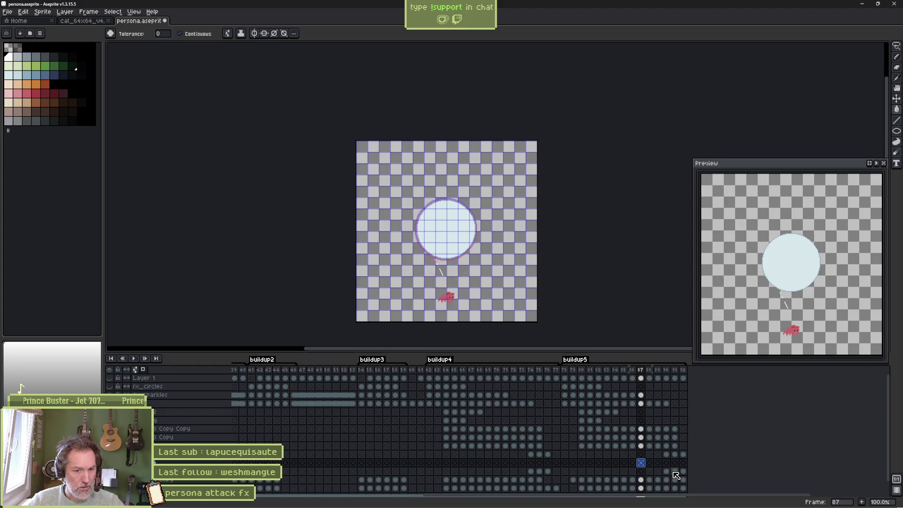
pyautogui.click(649, 465)
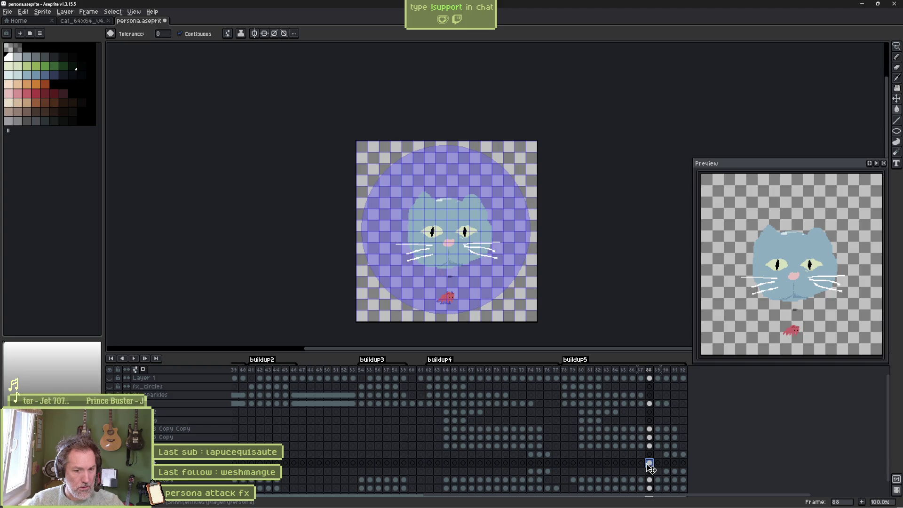
pyautogui.click(641, 463)
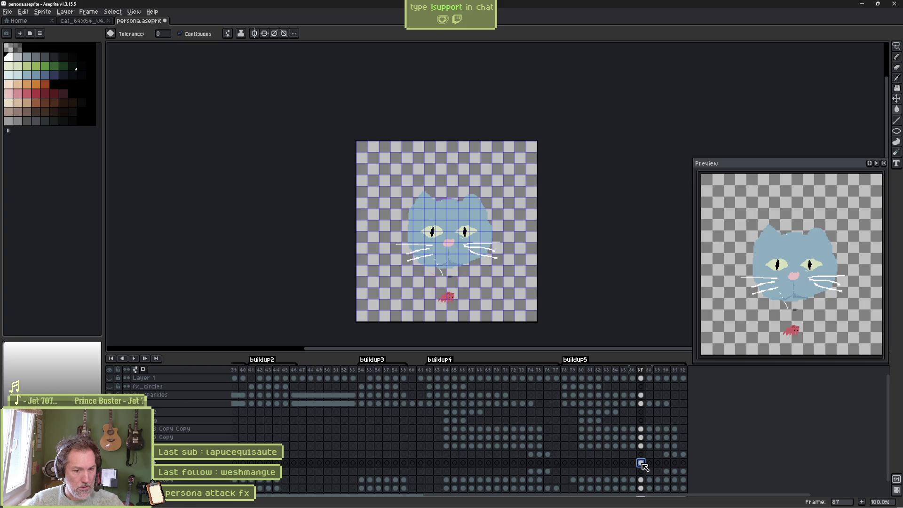
pyautogui.scroll(3, 468, 234)
pyautogui.hotkey('ctrl', 't')
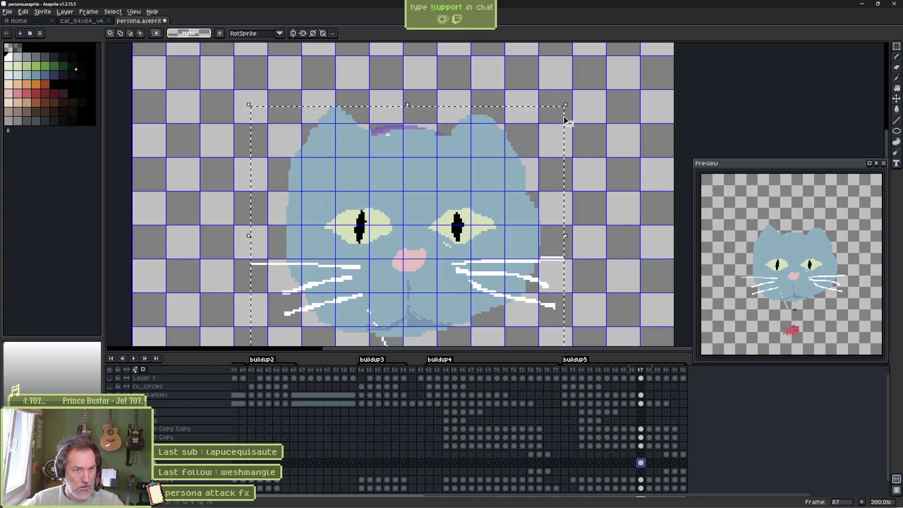
# - Shrink the pasted cat face to orb size and place it inside the white orb
pyautogui.moveTo(565, 103)
pyautogui.mouseDown()
pyautogui.moveTo(545, 137)
pyautogui.moveTo(497, 171)
pyautogui.mouseUp()
pyautogui.moveTo(466, 207); pyautogui.dragTo(462, 200)
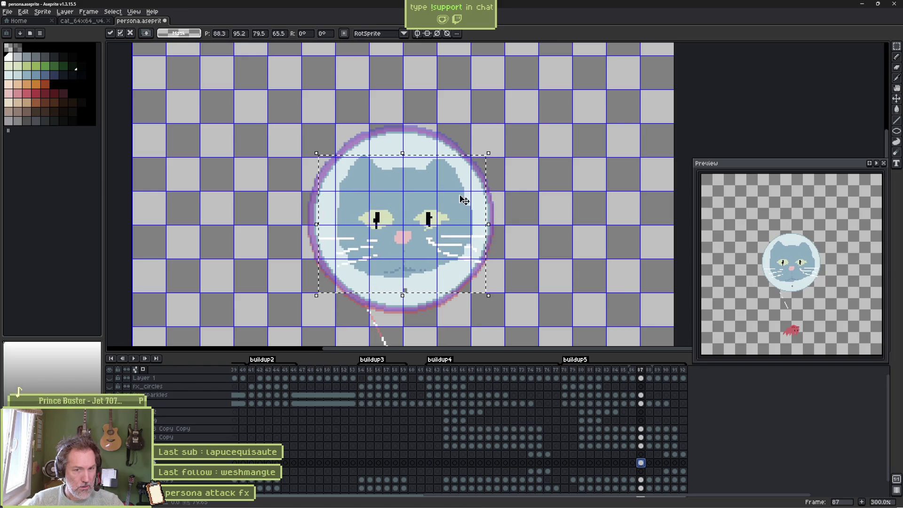
pyautogui.click(502, 199)
# - Play the animation twice to check the cat face, stopping on its frame
pyautogui.press('Return')
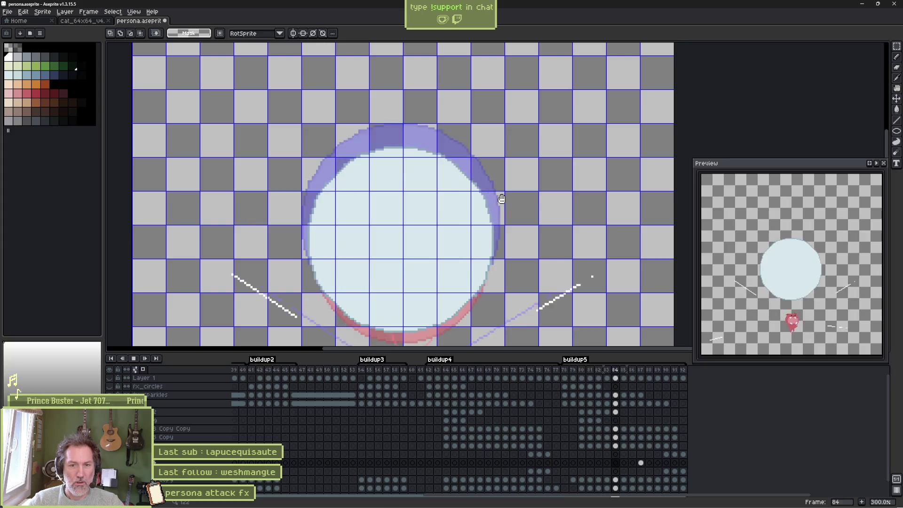
pyautogui.press('Return')
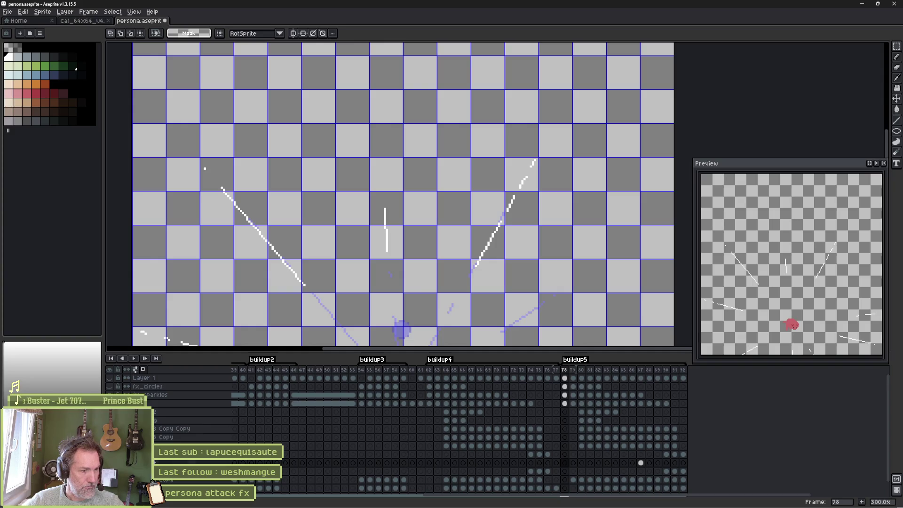
pyautogui.press('Return')
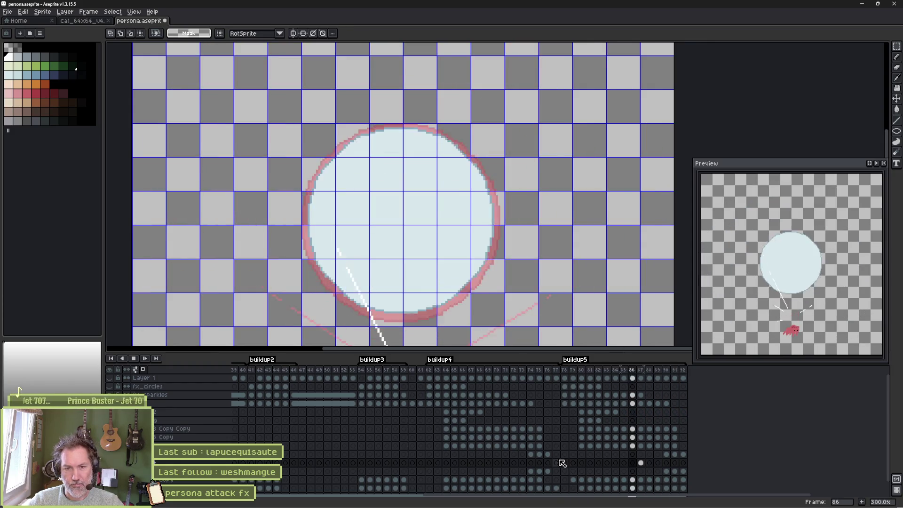
pyautogui.press('Return')
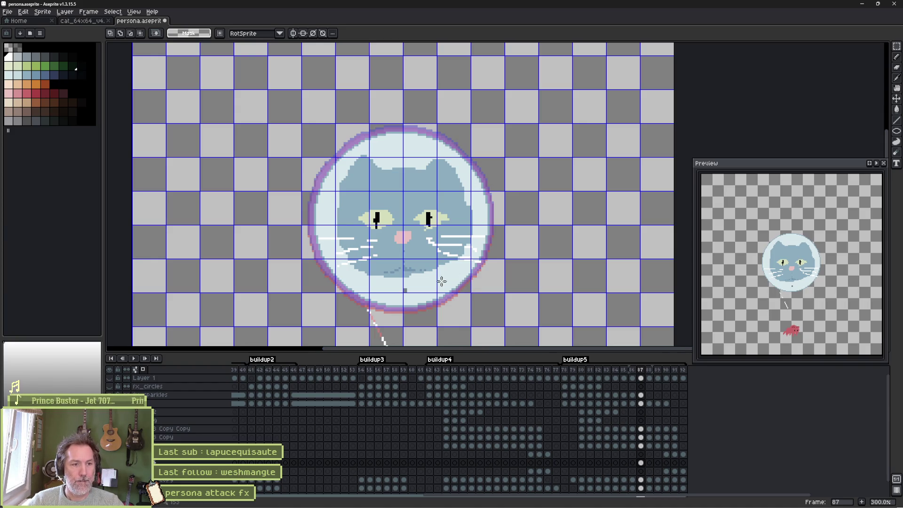
pyautogui.keyDown('ctrl'); pyautogui.click(432, 264); pyautogui.keyUp('ctrl')
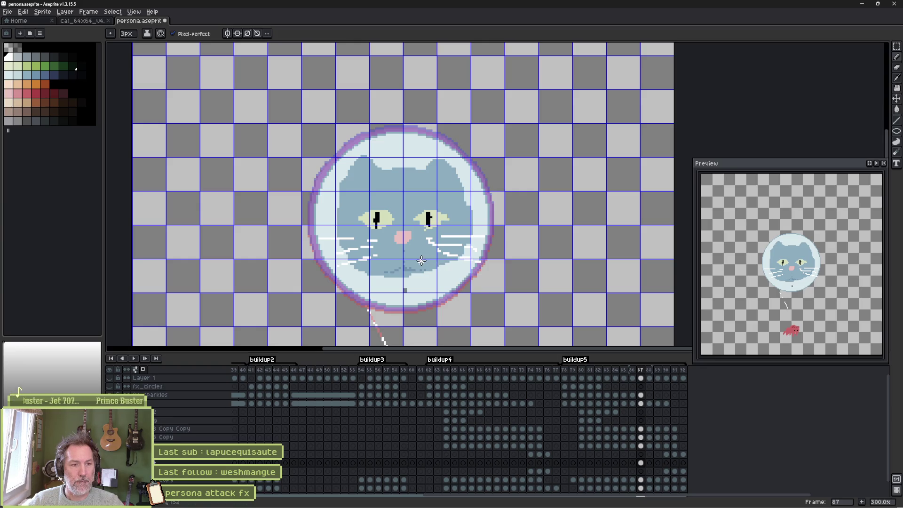
# - Fill the cat head with the orb's light blue and shift its eyes, whiskers and mouth up
pyautogui.keyDown('alt'); pyautogui.click(420, 283); pyautogui.keyUp('alt')
pyautogui.press('g')
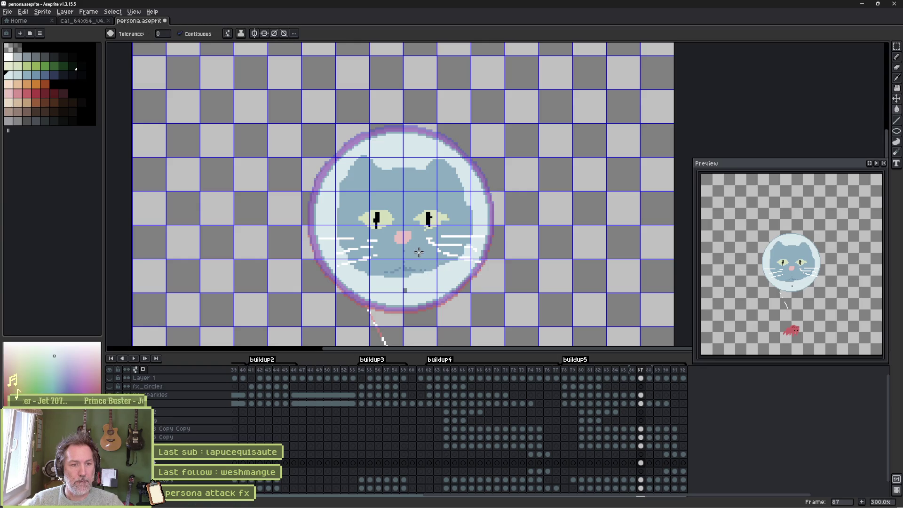
pyautogui.click(419, 252)
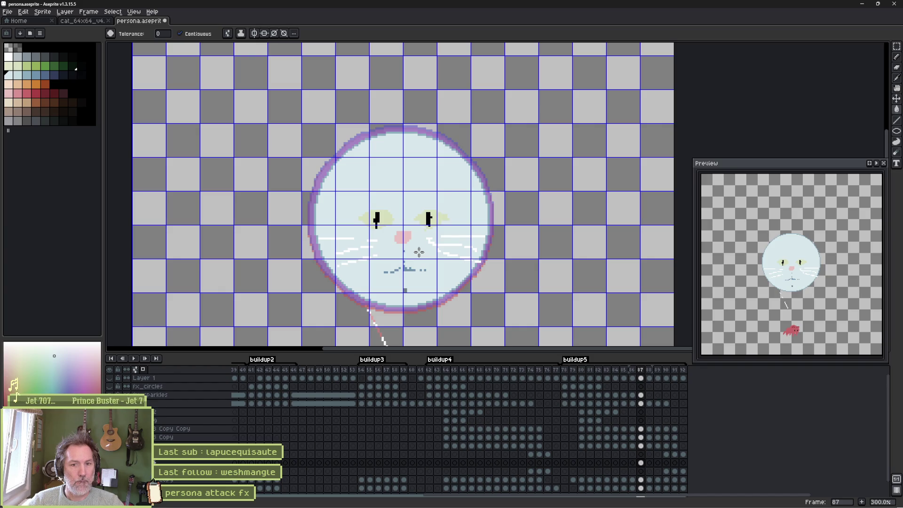
pyautogui.press('v')
pyautogui.moveTo(421, 256)
pyautogui.mouseDown()
pyautogui.moveTo(423, 243)
pyautogui.moveTo(421, 262)
pyautogui.mouseUp()
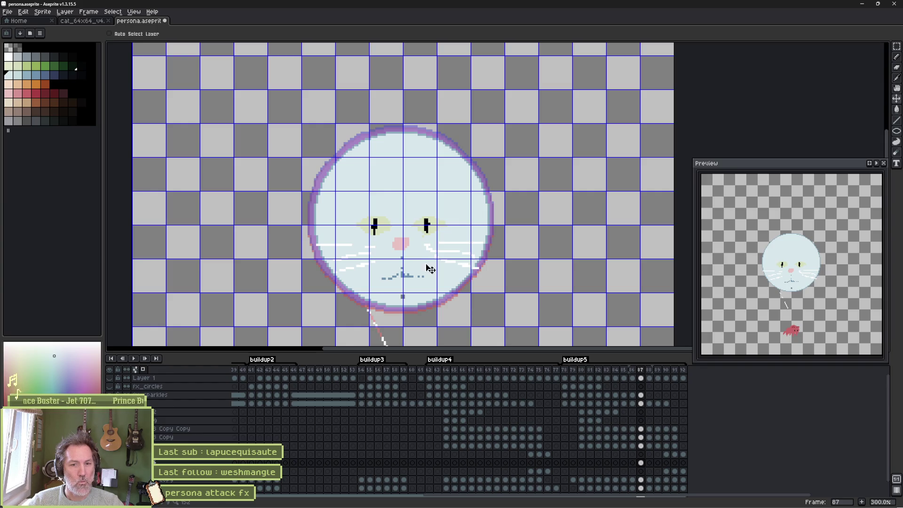
pyautogui.press('Return')
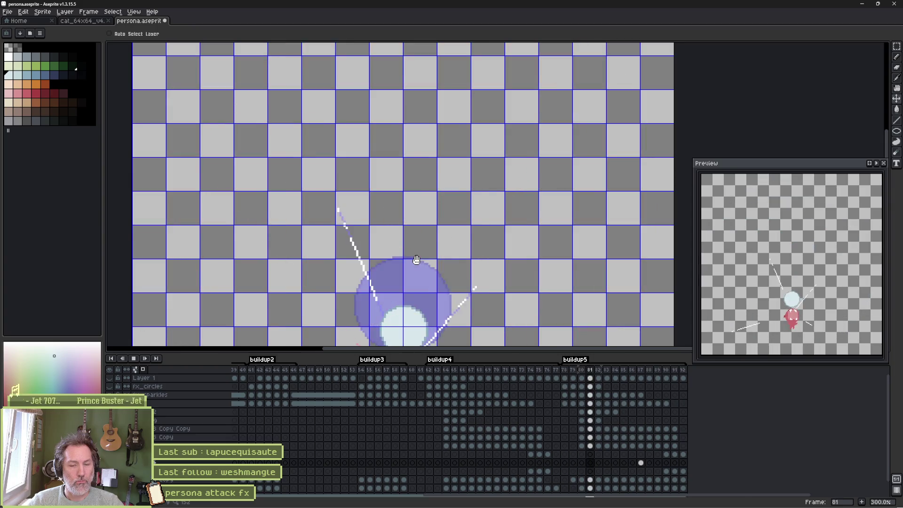
pyautogui.press('Return')
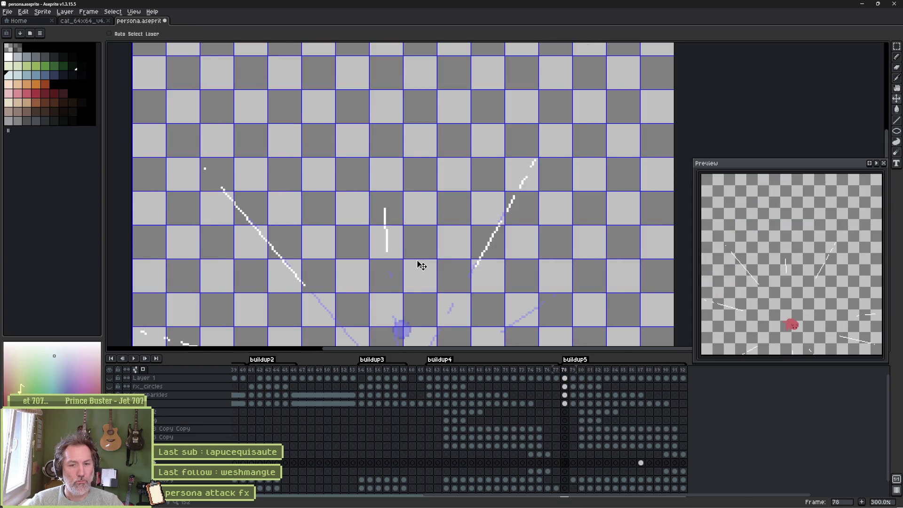
pyautogui.press('Return')
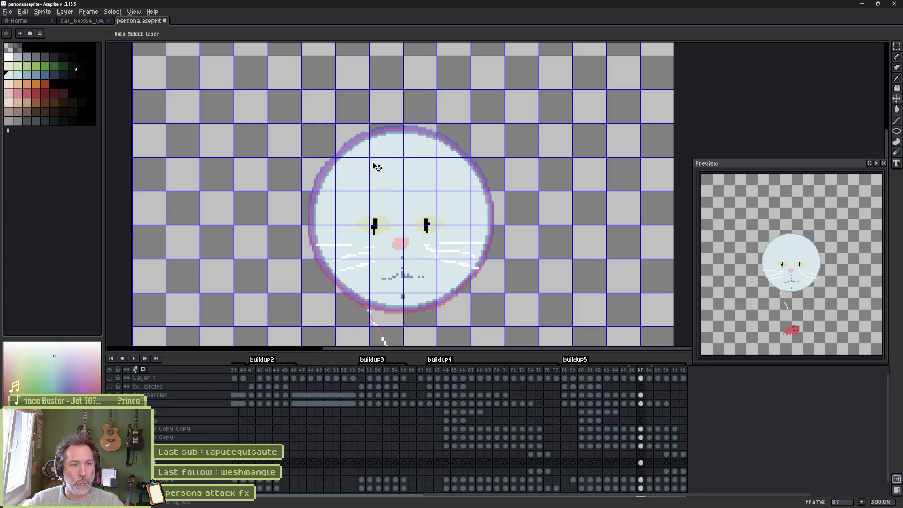
# - Draw blue-grey left and right ear outlines on the orb and play the animation to check
pyautogui.press('i')
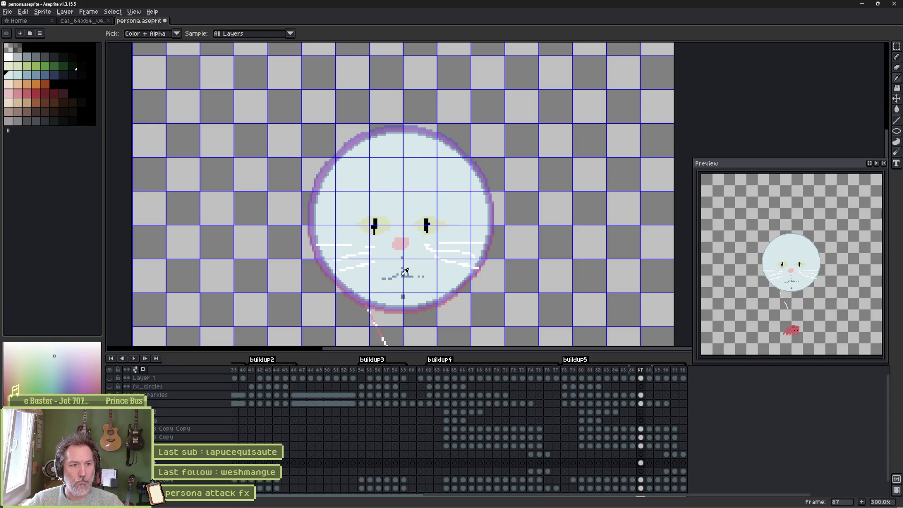
pyautogui.click(404, 274)
pyautogui.press('b')
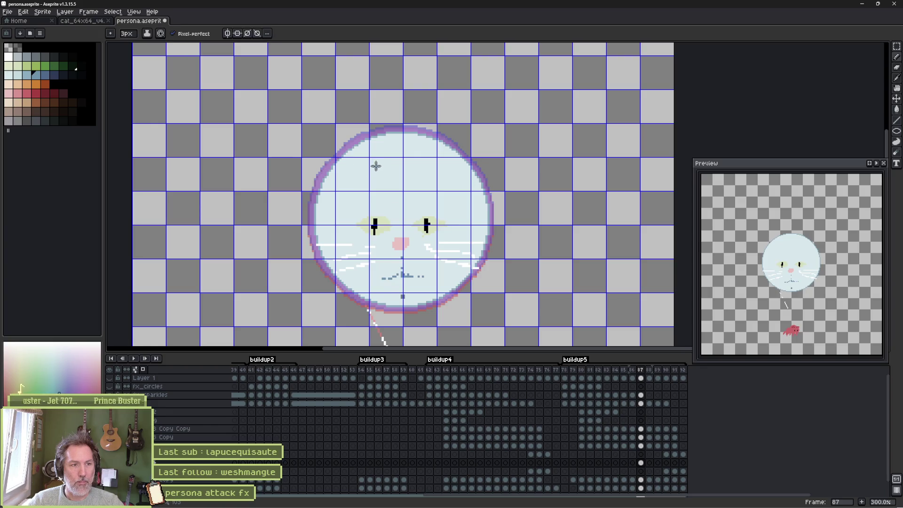
pyautogui.moveTo(372, 166)
pyautogui.mouseDown()
pyautogui.moveTo(324, 164)
pyautogui.moveTo(333, 200)
pyautogui.mouseUp()
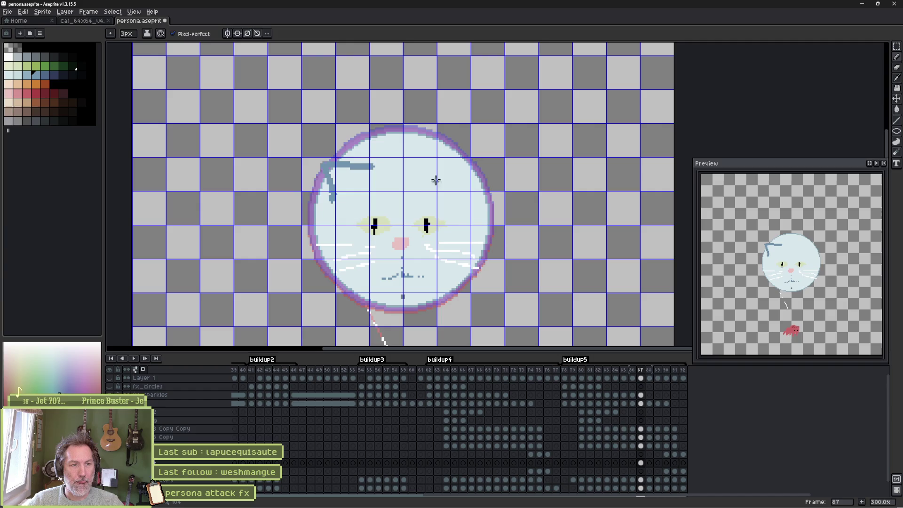
pyautogui.moveTo(441, 169)
pyautogui.mouseDown()
pyautogui.moveTo(473, 203)
pyautogui.moveTo(469, 214)
pyautogui.mouseUp()
pyautogui.press('Return')
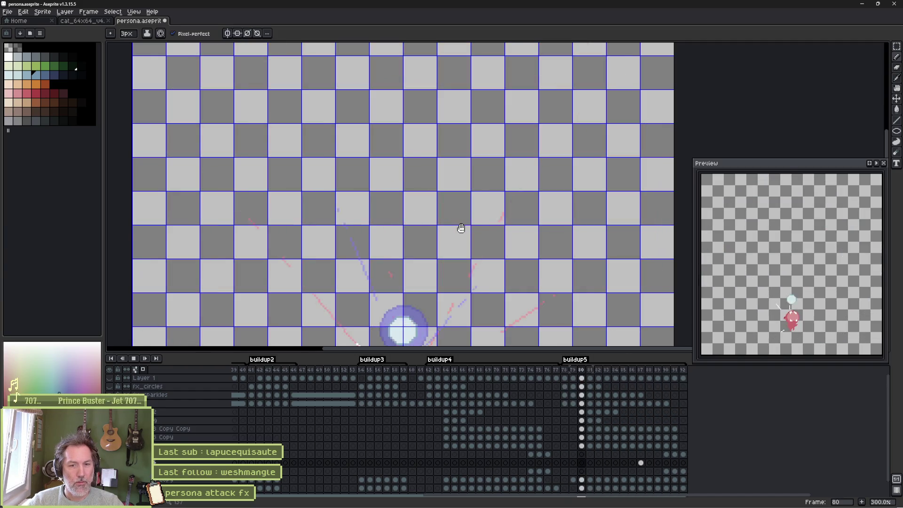
pyautogui.press('Return')
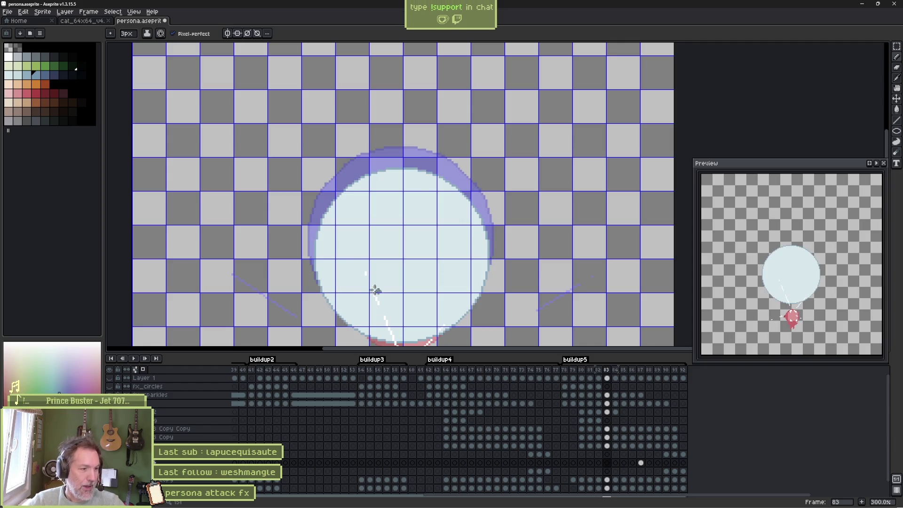
pyautogui.press('Return')
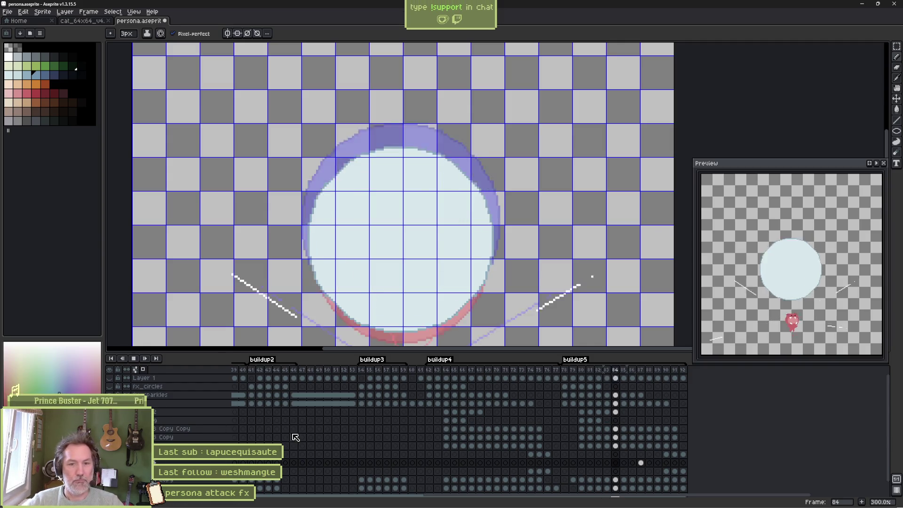
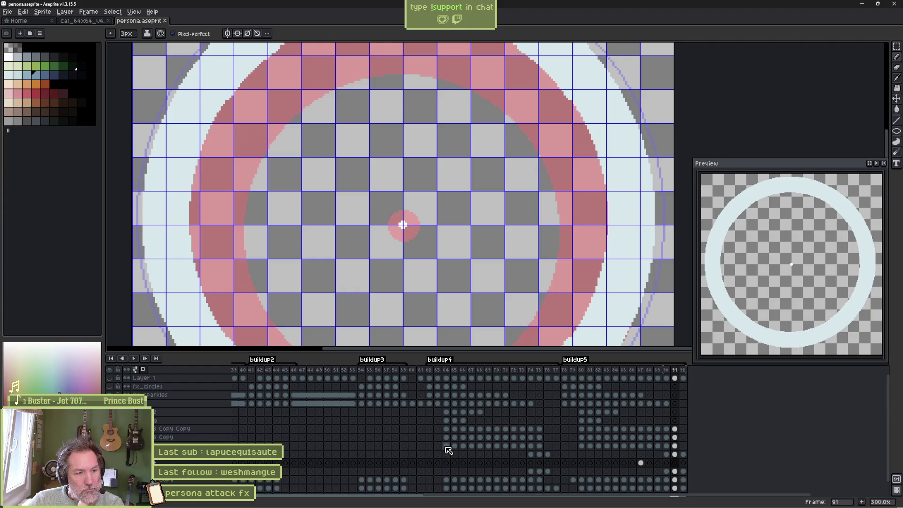
# - Scroll the Aseprite timeline to review frames 1–6 and frames 62–71 of the persona attack animation
pyautogui.hscroll(-5, 444, 451)
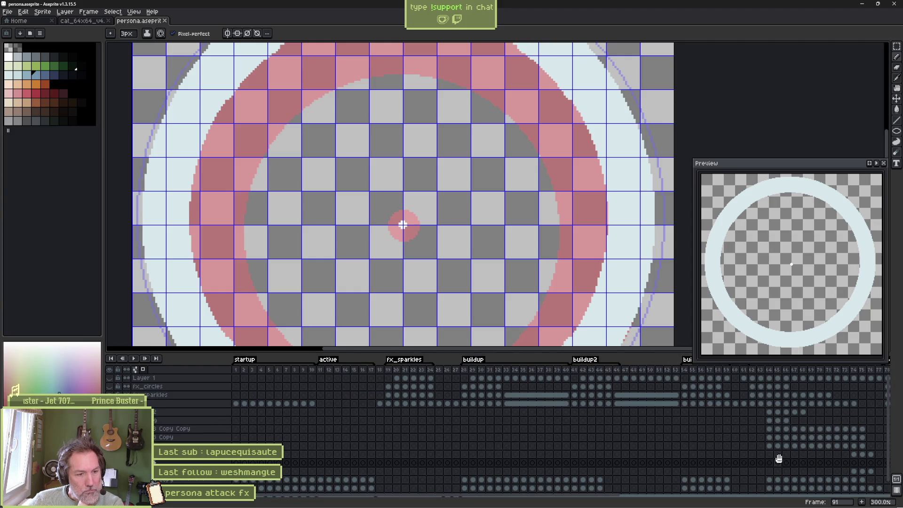
pyautogui.moveTo(236, 369); pyautogui.dragTo(879, 403)
pyautogui.hscroll(10, 804, 418)
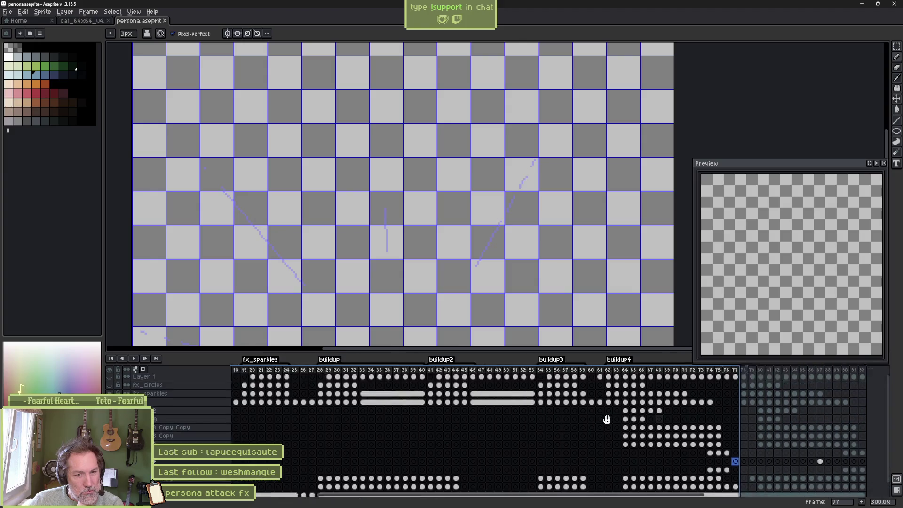
pyautogui.moveTo(301, 369); pyautogui.dragTo(578, 373)
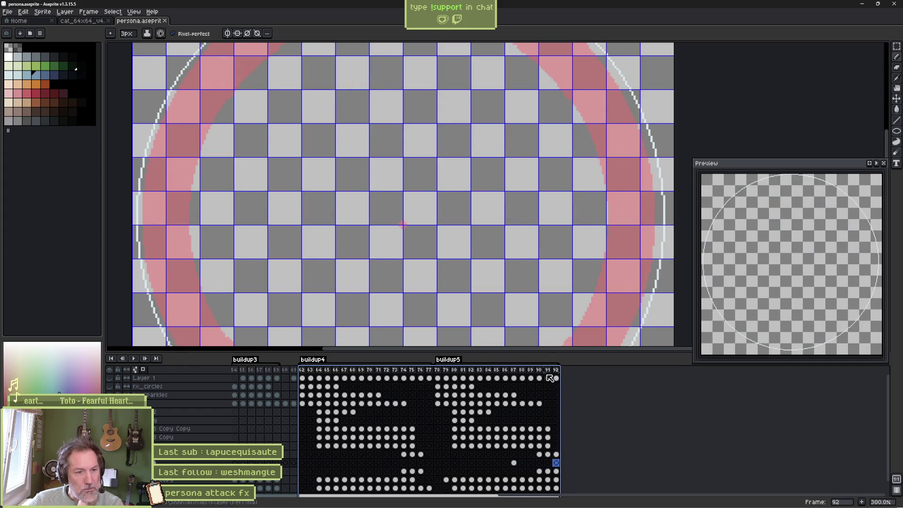
# - Stop on frame 84 of Layer 1, then switch to Fork
pyautogui.click(489, 378)
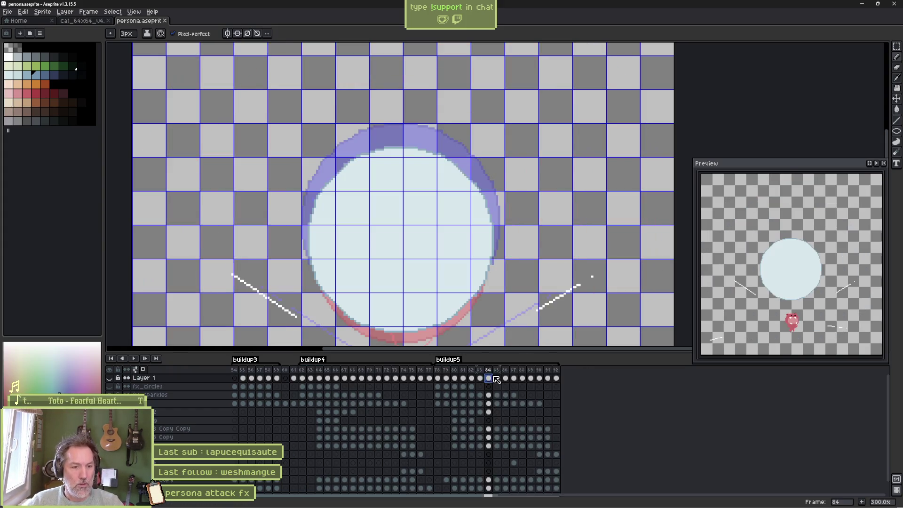
pyautogui.moveTo(568, 503)
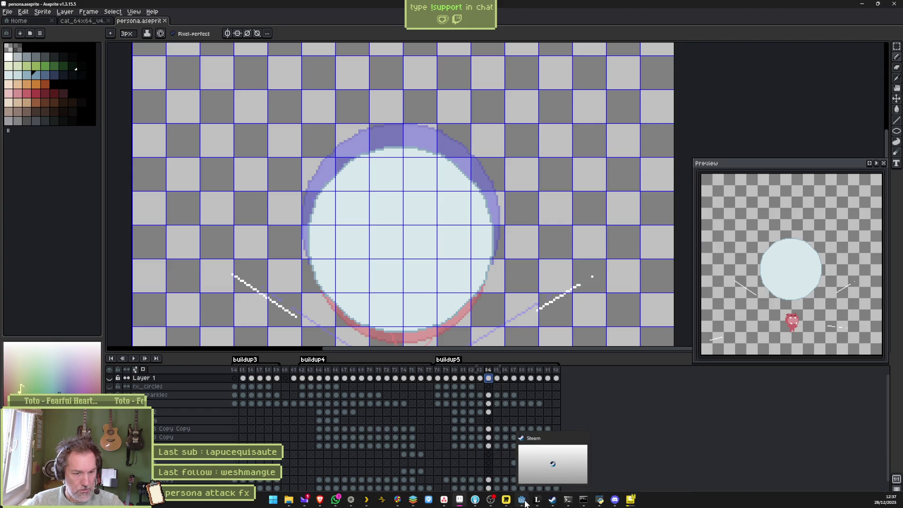
pyautogui.click(475, 500)
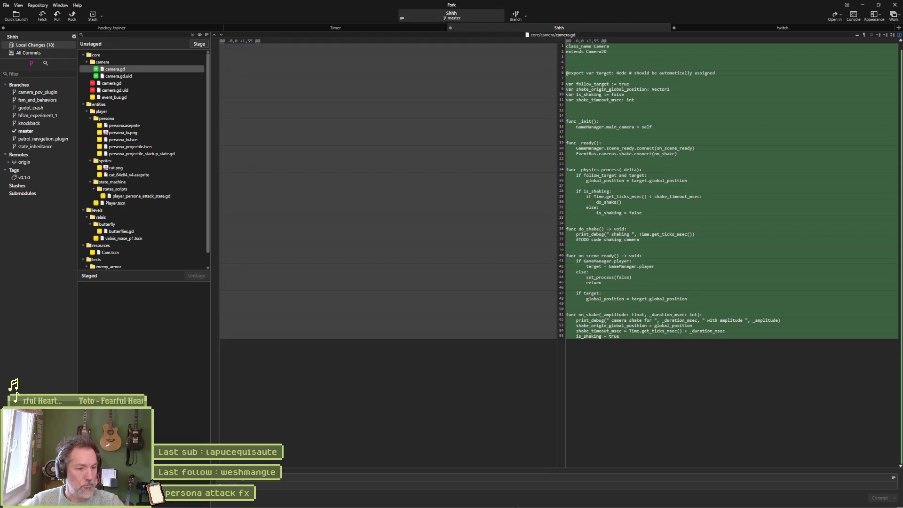
# - Bring Asana to the front and open the '[camera fx]add: camera shake' task details
pyautogui.click(445, 500)
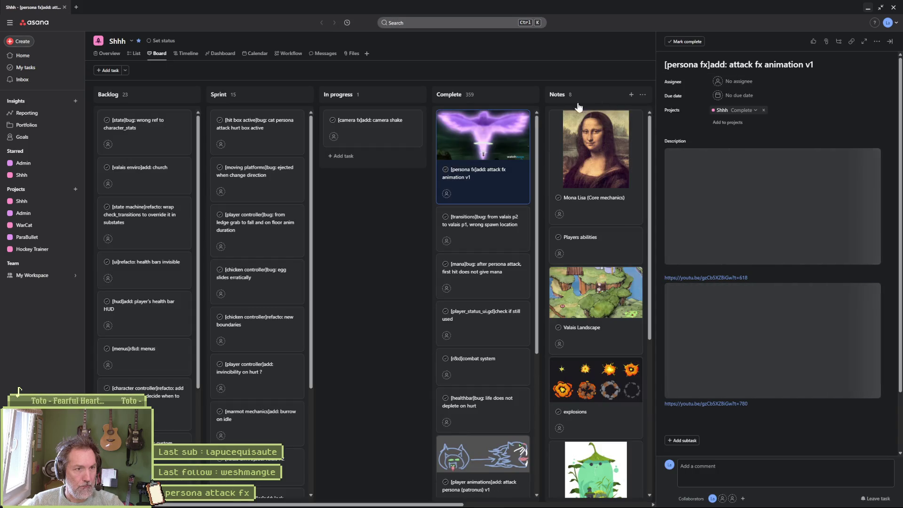
pyautogui.click(379, 121)
# - Select the camera shake task's title, then minimize Asana to return to Fork
pyautogui.tripleClick(750, 69)
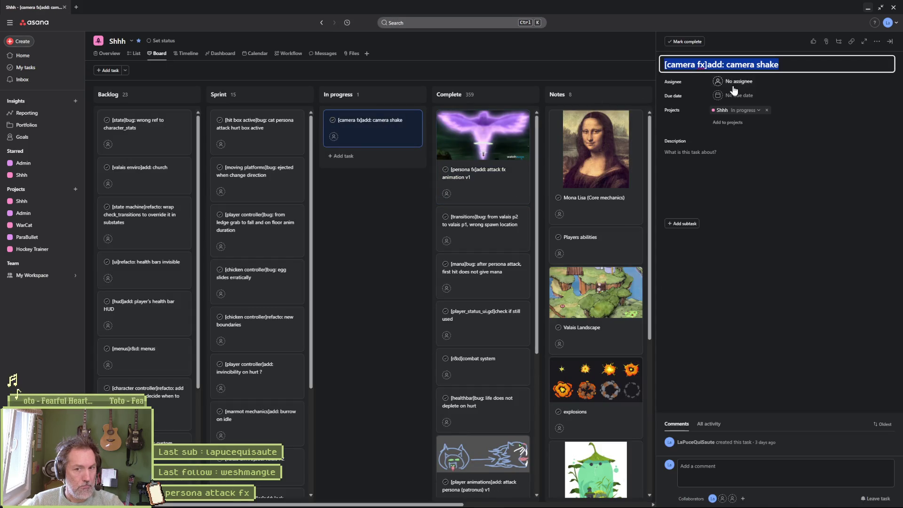
pyautogui.click(867, 8)
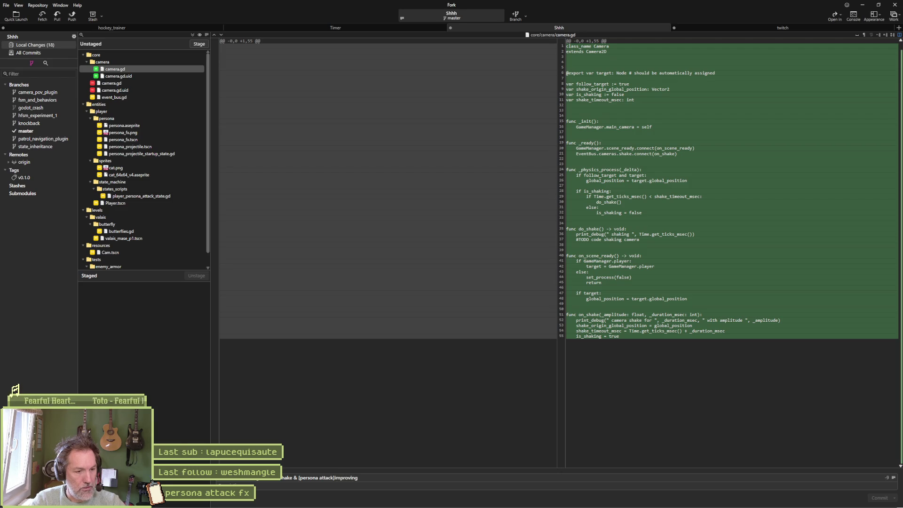
# - Append ': v3' to the commit message, check Asana, correct it to ': v2', and select 'improving'
pyautogui.write(': v3')
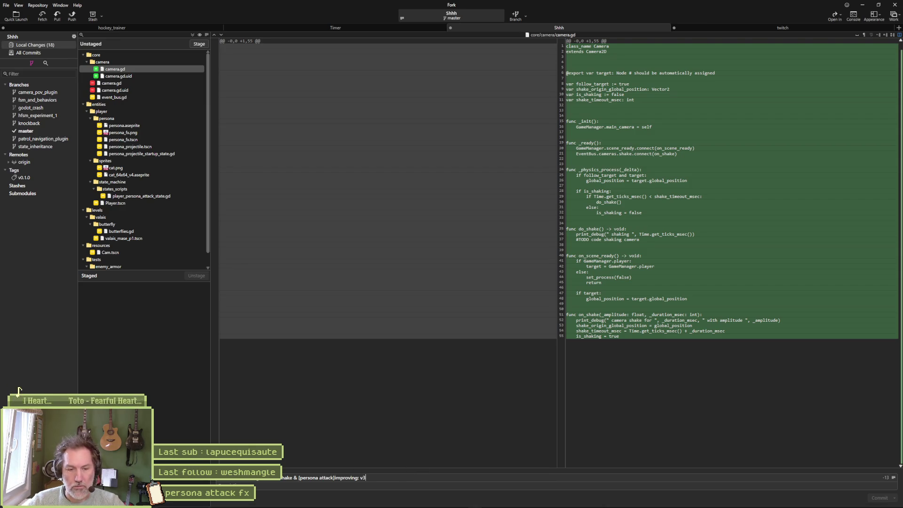
pyautogui.click(444, 500)
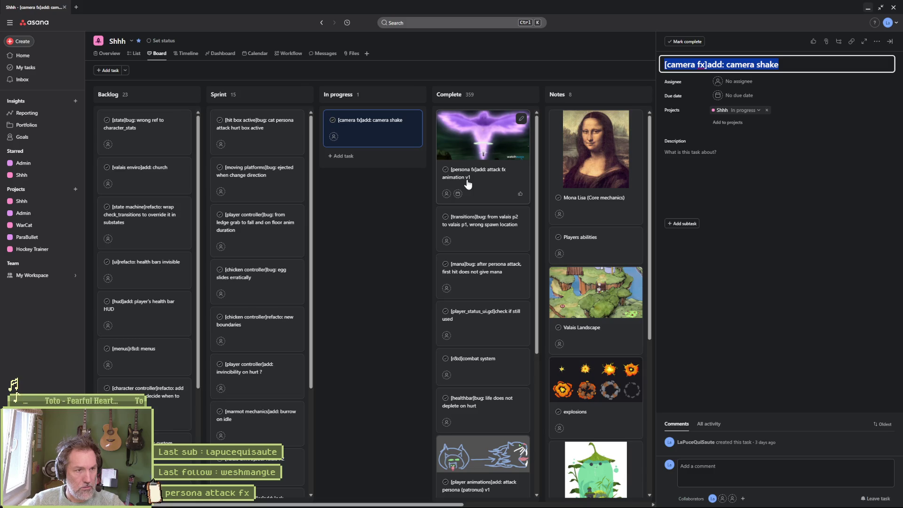
pyautogui.click(868, 8)
pyautogui.press('BackSpace')
pyautogui.write('2')
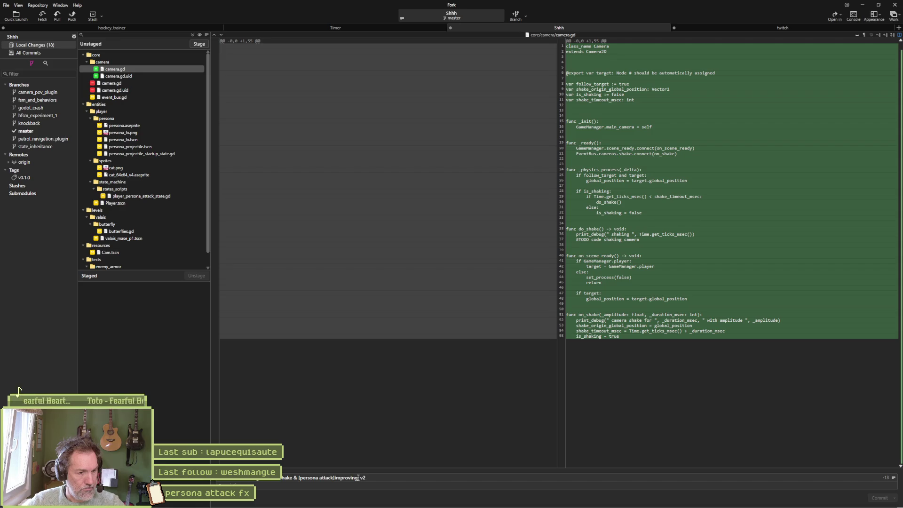
pyautogui.moveTo(357, 477); pyautogui.dragTo(334, 479)
# - Replace 'improving' with 'added: animation' and view the persona_fx.png spritesheet diff
pyautogui.write('added: ')
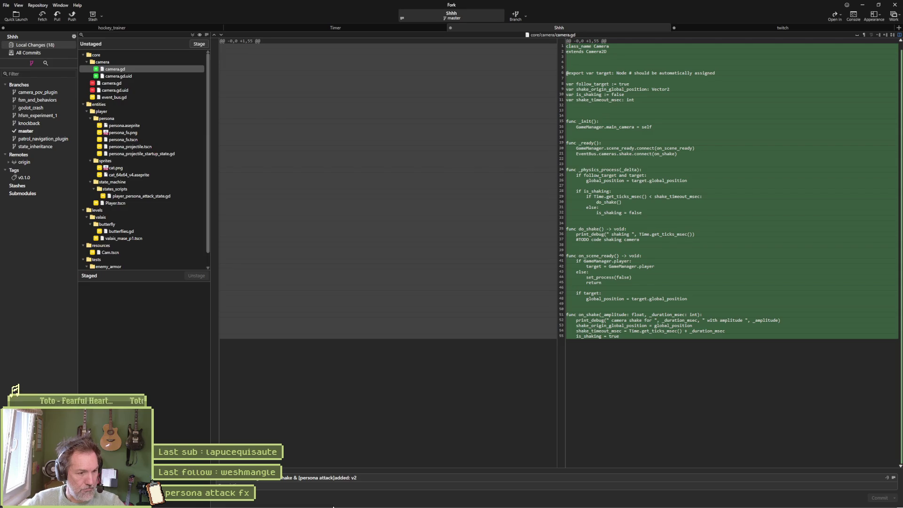
pyautogui.write('animation')
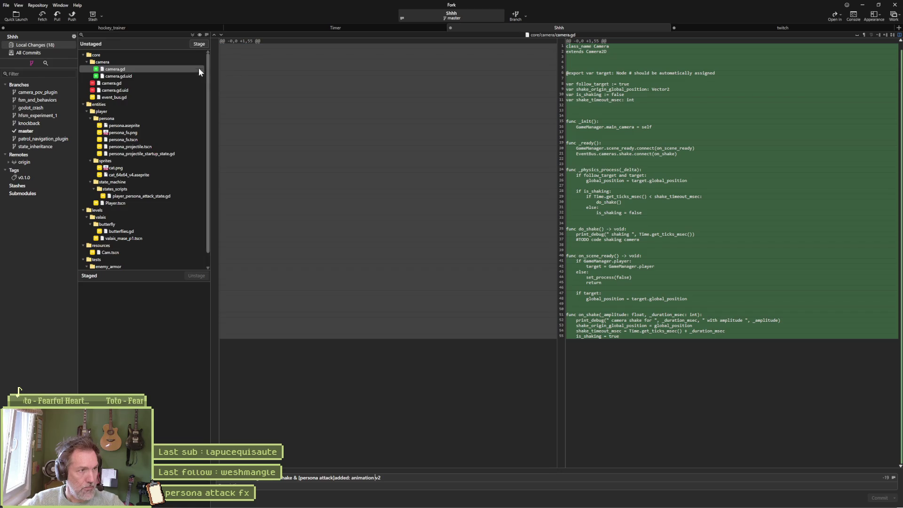
pyautogui.click(137, 133)
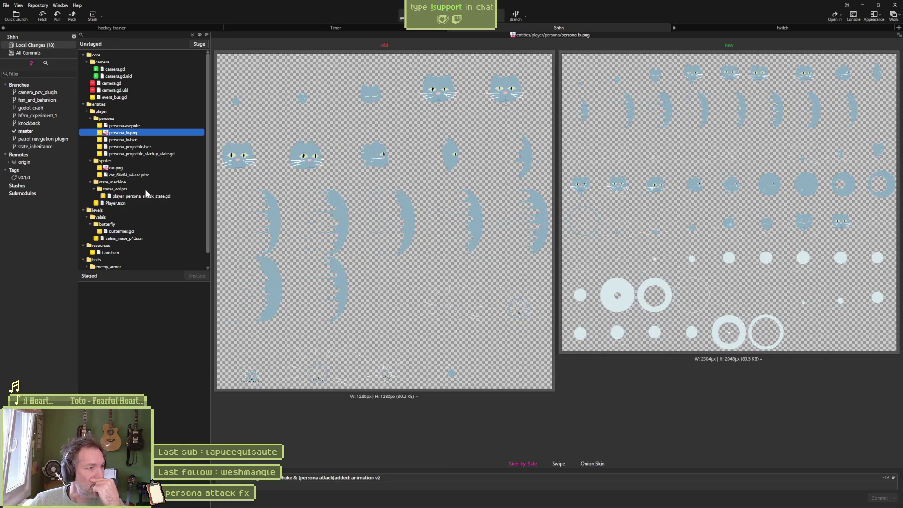
# - Review the cat.png, player_persona_attack_state.gd and butterflies.gd diffs, ending on player_persona_attack_state.gd
pyautogui.click(144, 170)
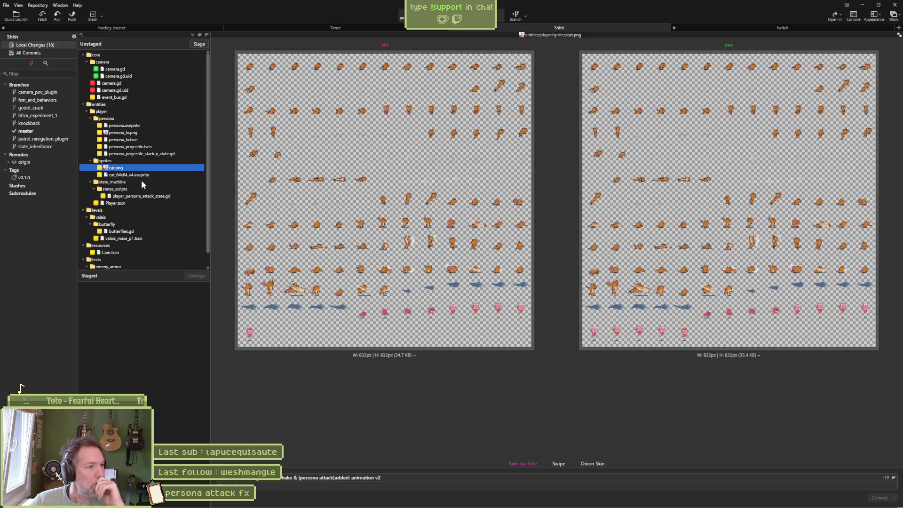
pyautogui.click(137, 197)
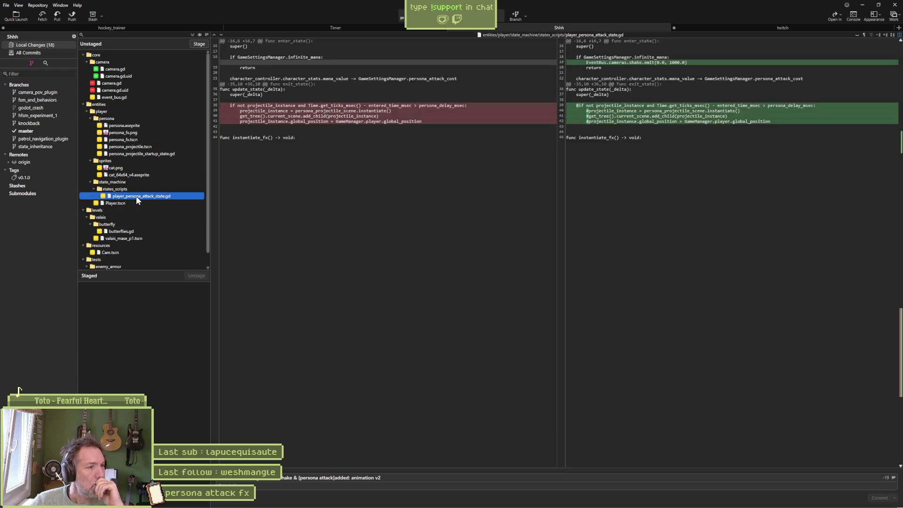
pyautogui.moveTo(664, 134)
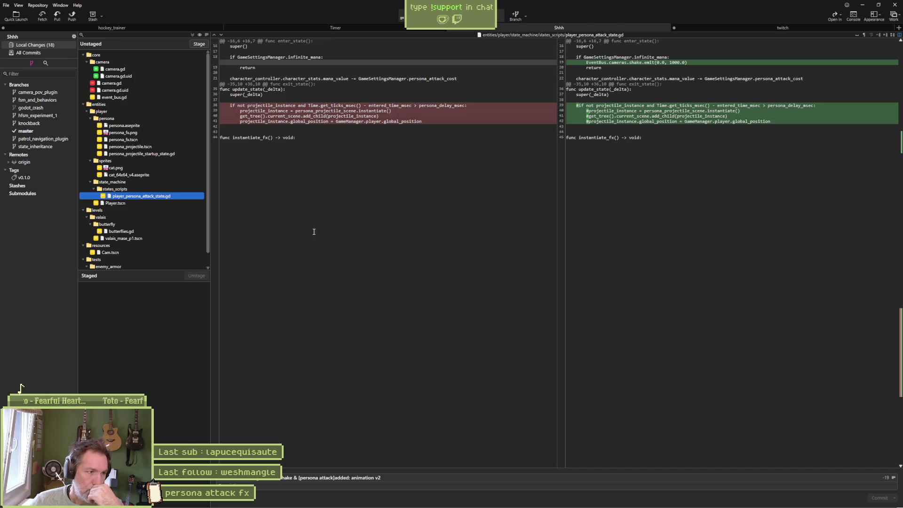
pyautogui.click(115, 231)
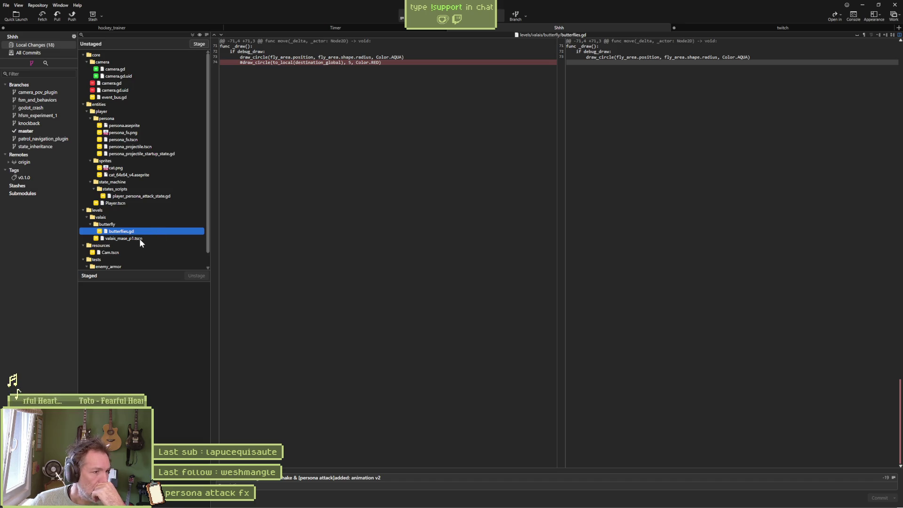
pyautogui.scroll(-1, 133, 257)
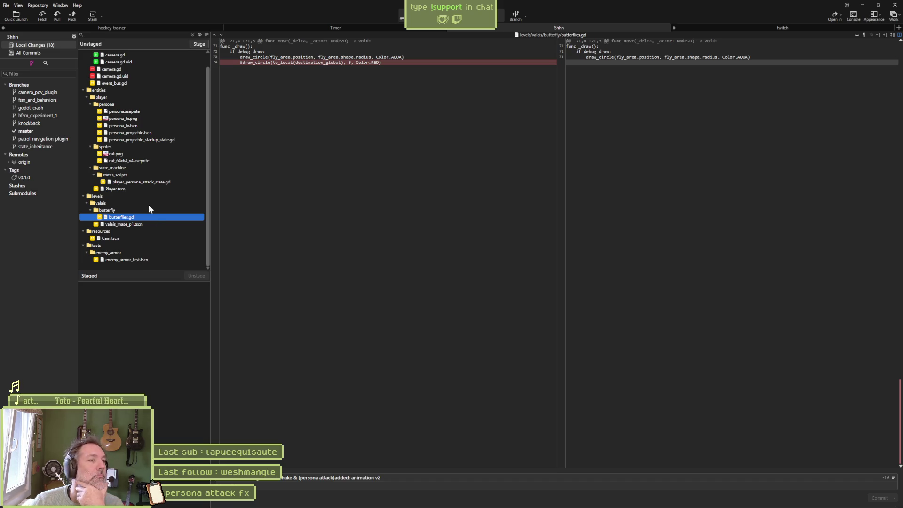
pyautogui.click(163, 182)
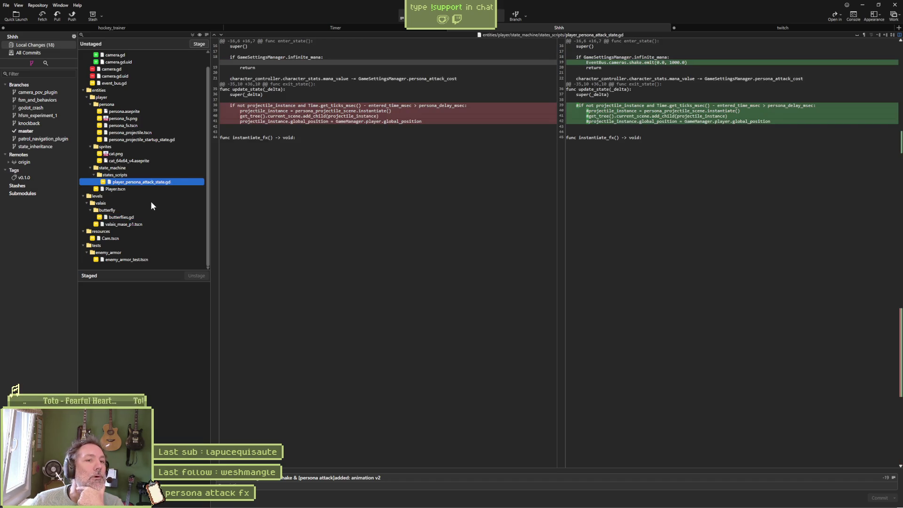